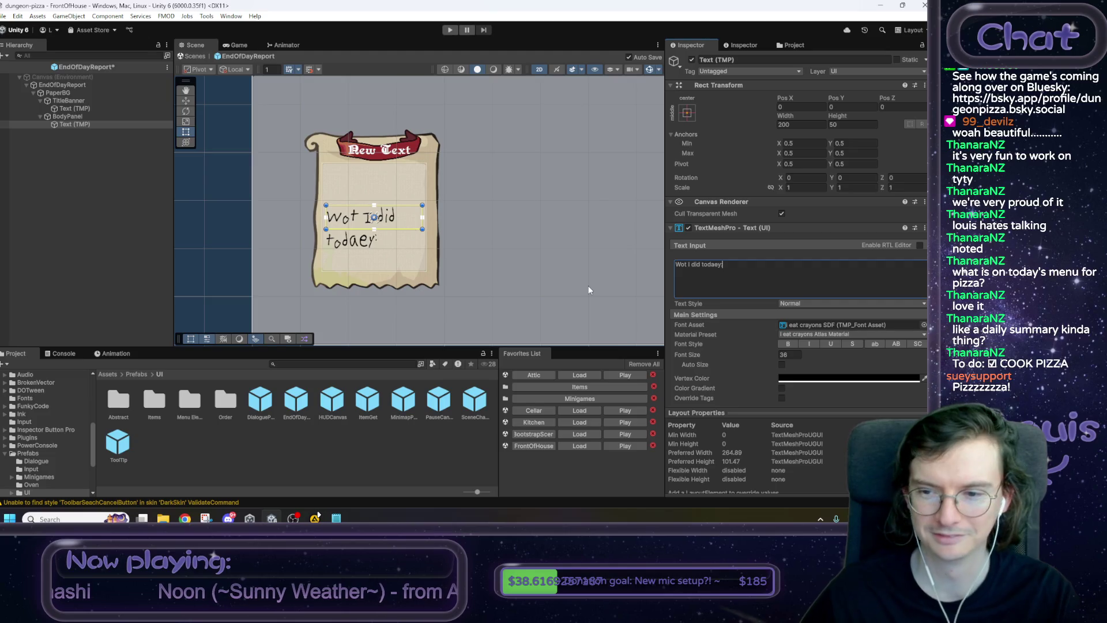
Add a Vertical Layout Group component to BodyPanel.
click(81, 116)
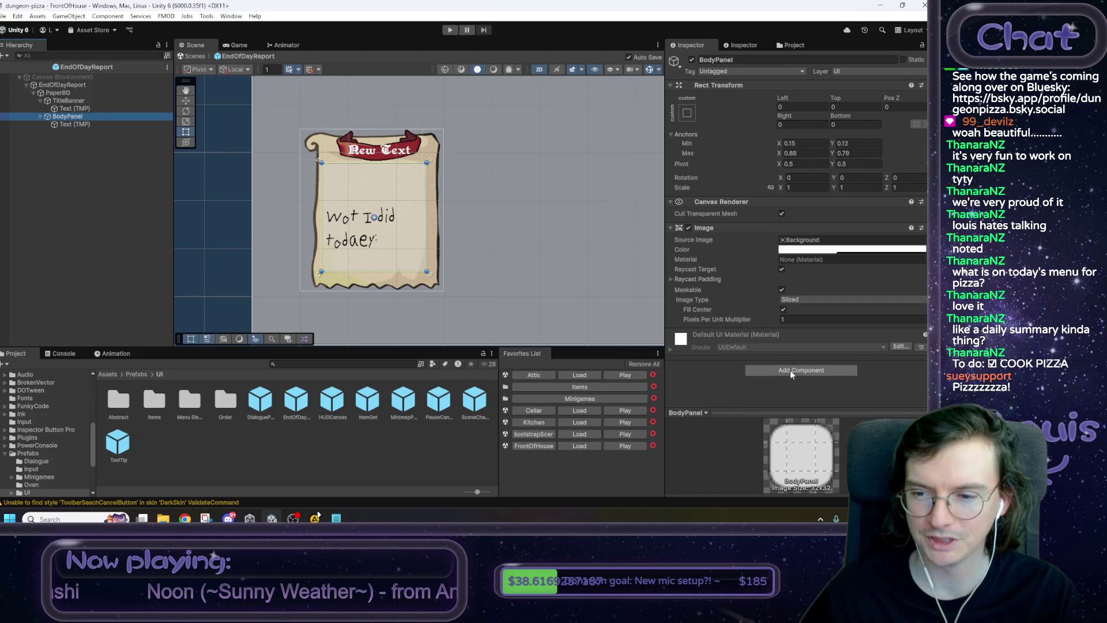
click(792, 370)
text(vertical)
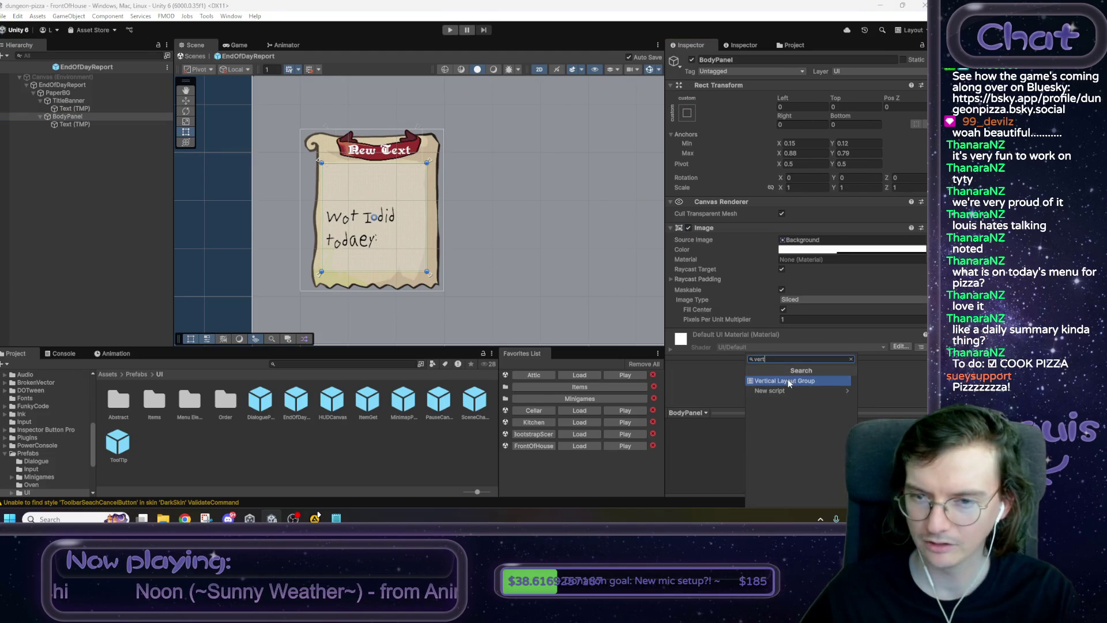
click(787, 379)
Duplicate the 'Wot I did todaey:' line as '- maek pizzer' and shrink both to font size 25.35.
click(81, 124)
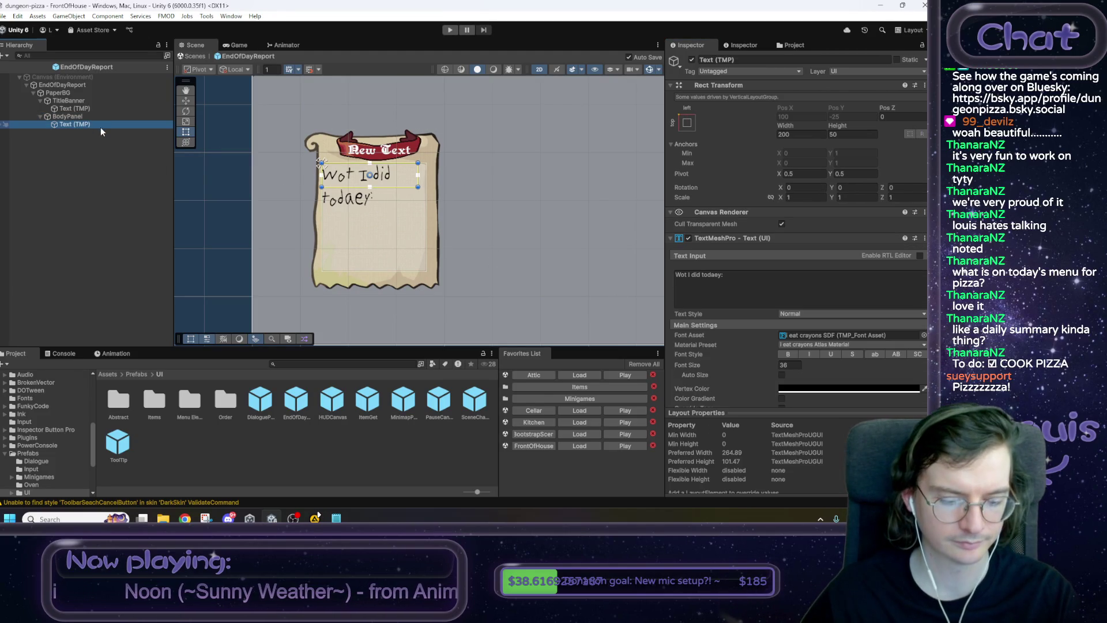
key(ctrl+d)
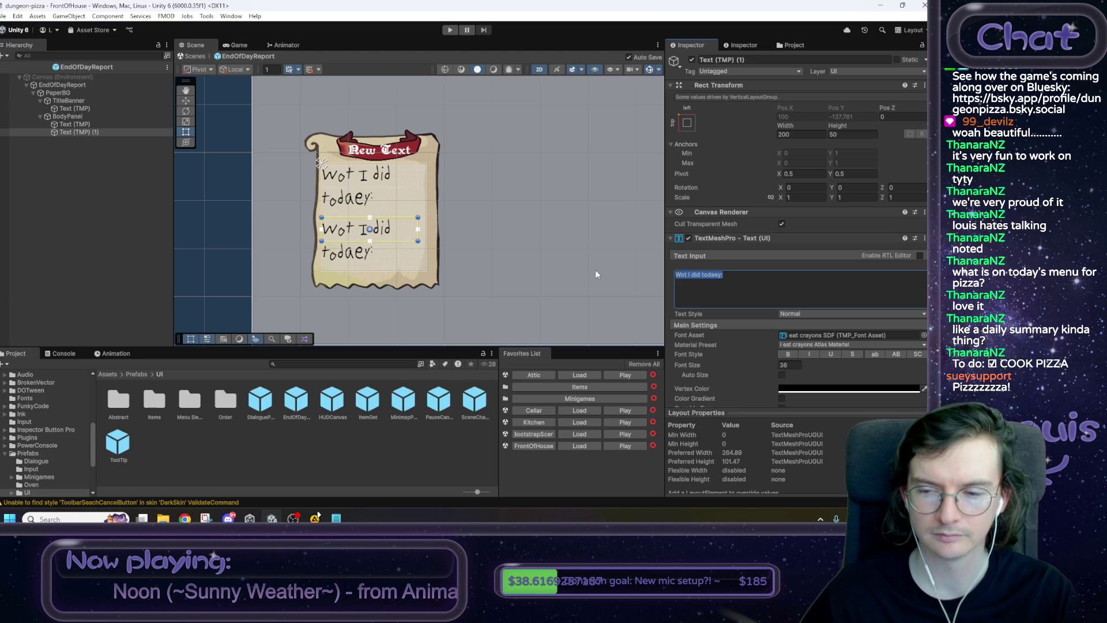
text(am)
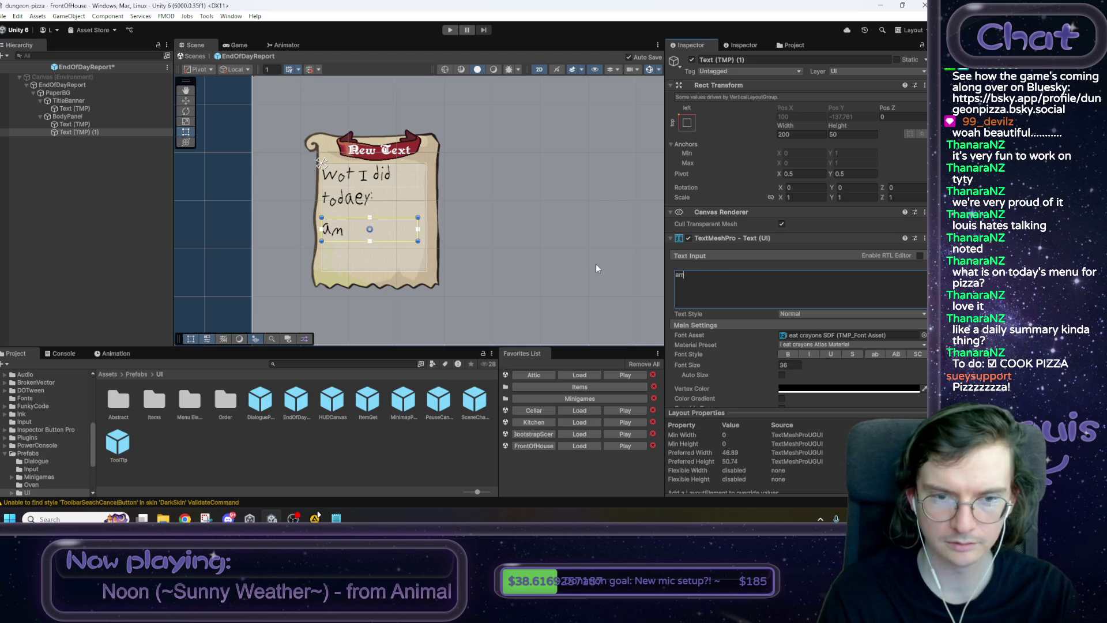
text(aek pizzer)
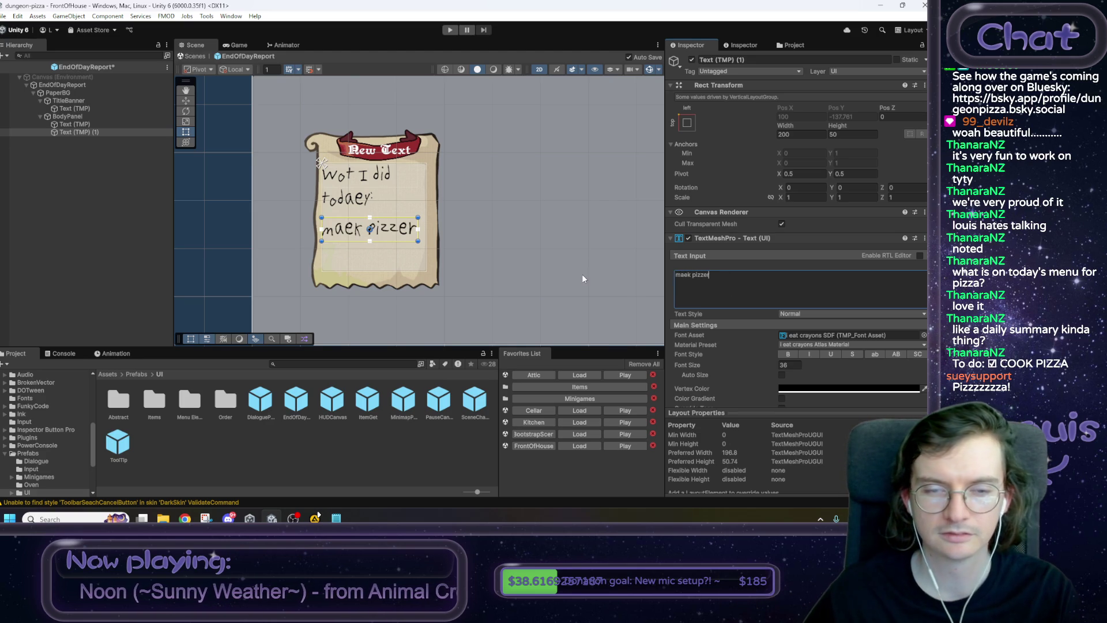
key(Home)
text(-)
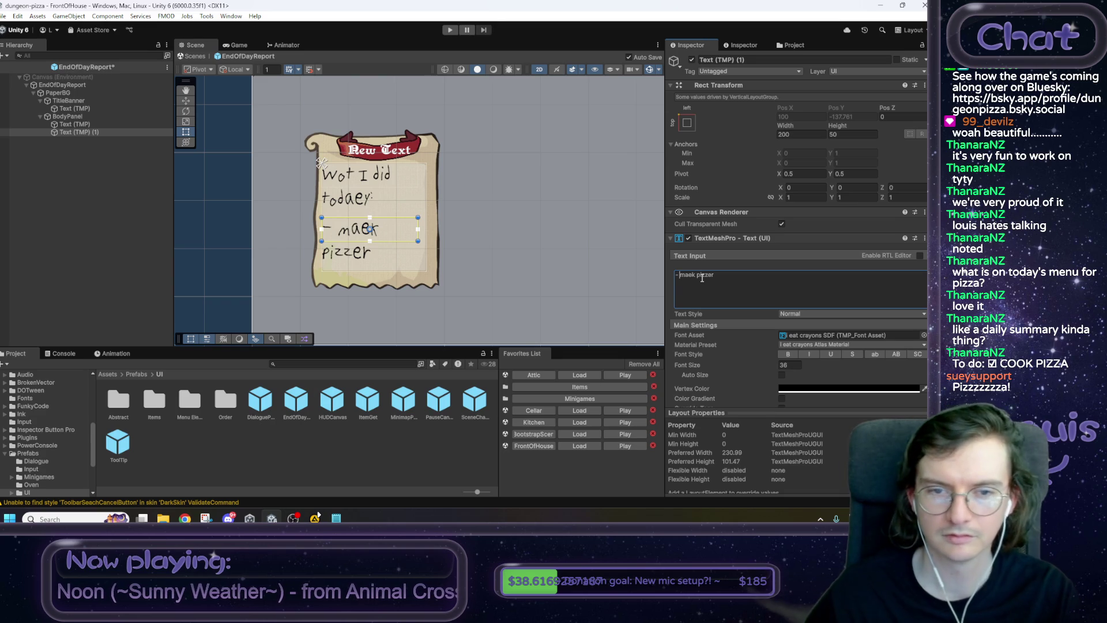
ctrl+click(74, 124)
drag(761, 364, 584, 366)
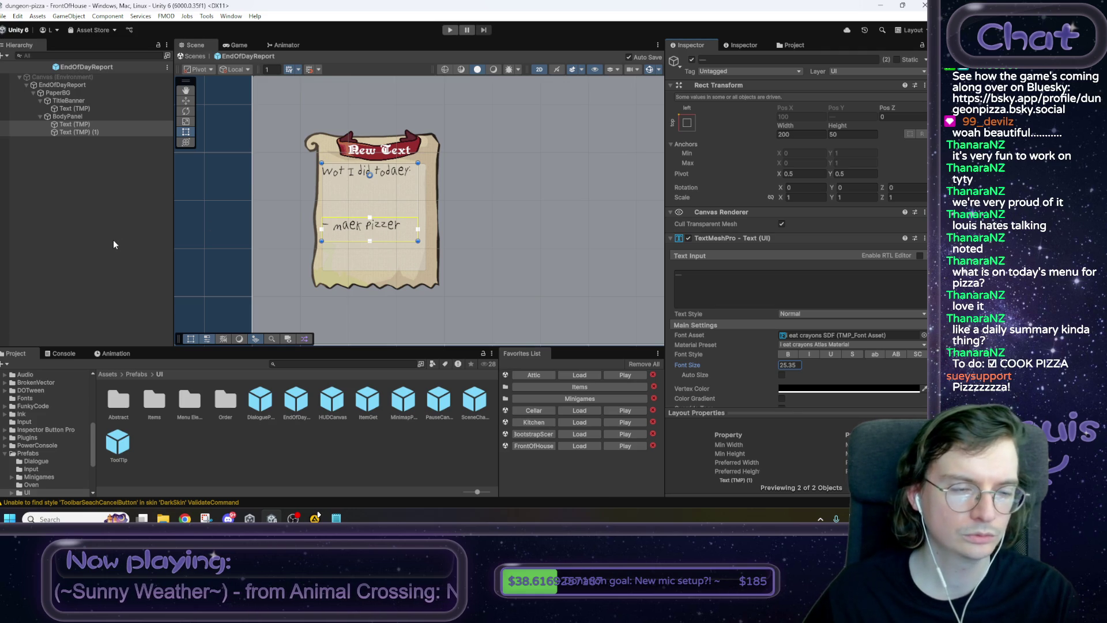
click(84, 132)
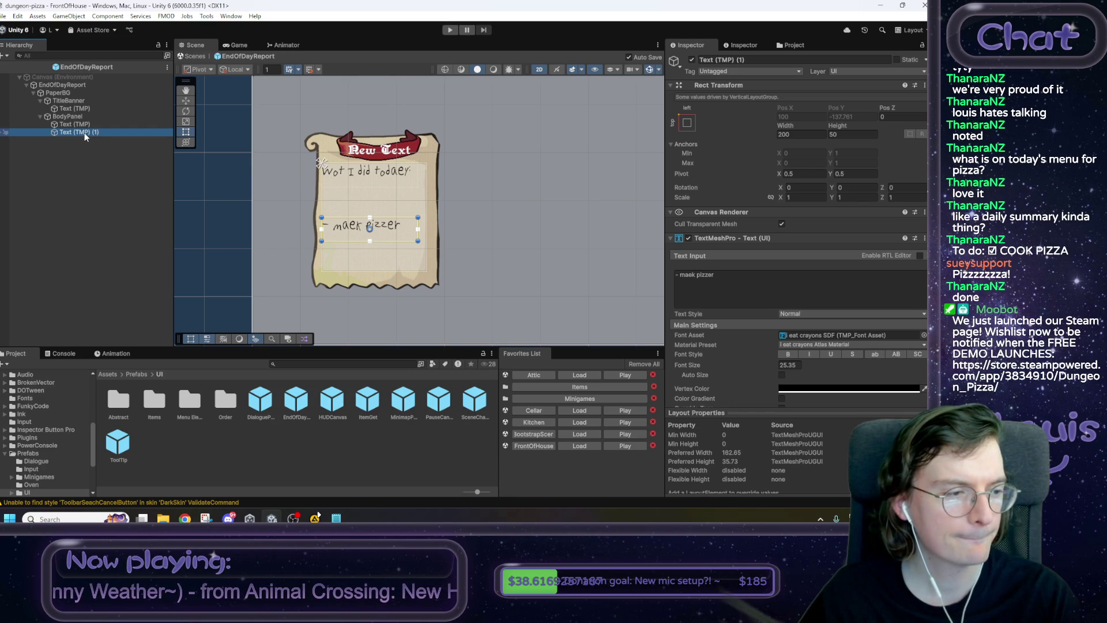
Duplicate the line as '- meet new frends', move it above the pizza line, and set font size 20.
key(ctrl+d)
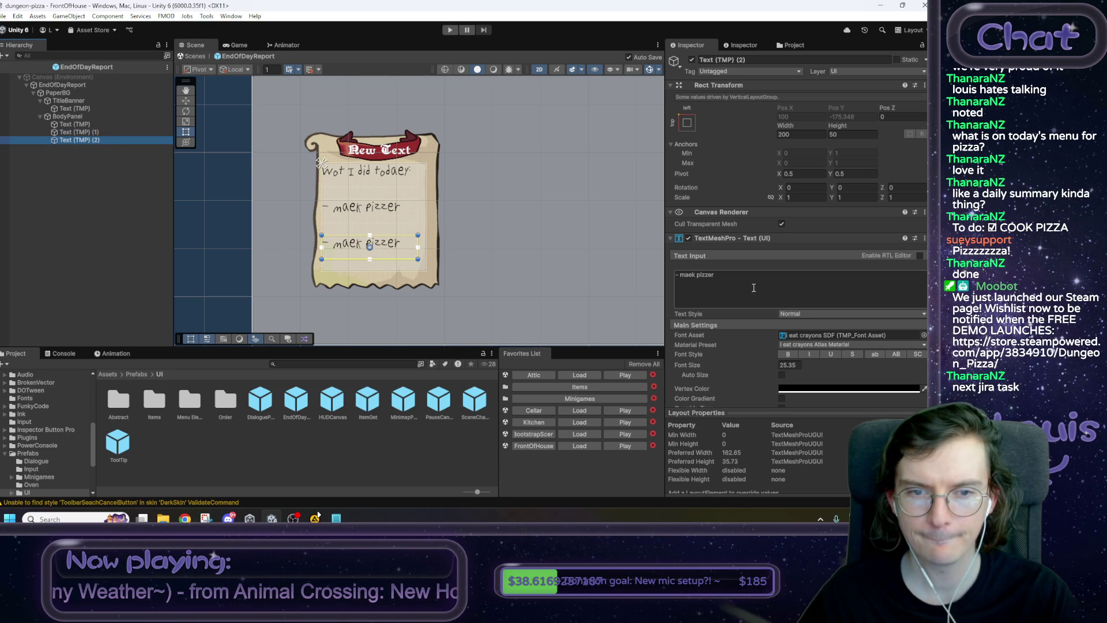
click(753, 288)
drag(714, 275, 686, 274)
text(eet new frie)
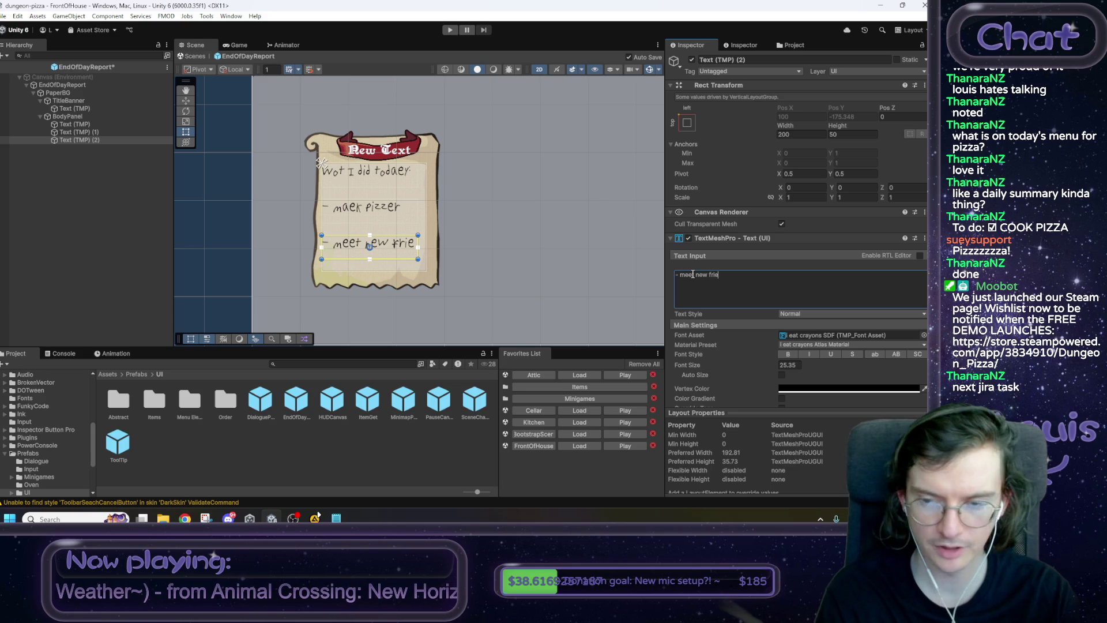
key(BackSpace)
key(BackSpace)
text(ends)
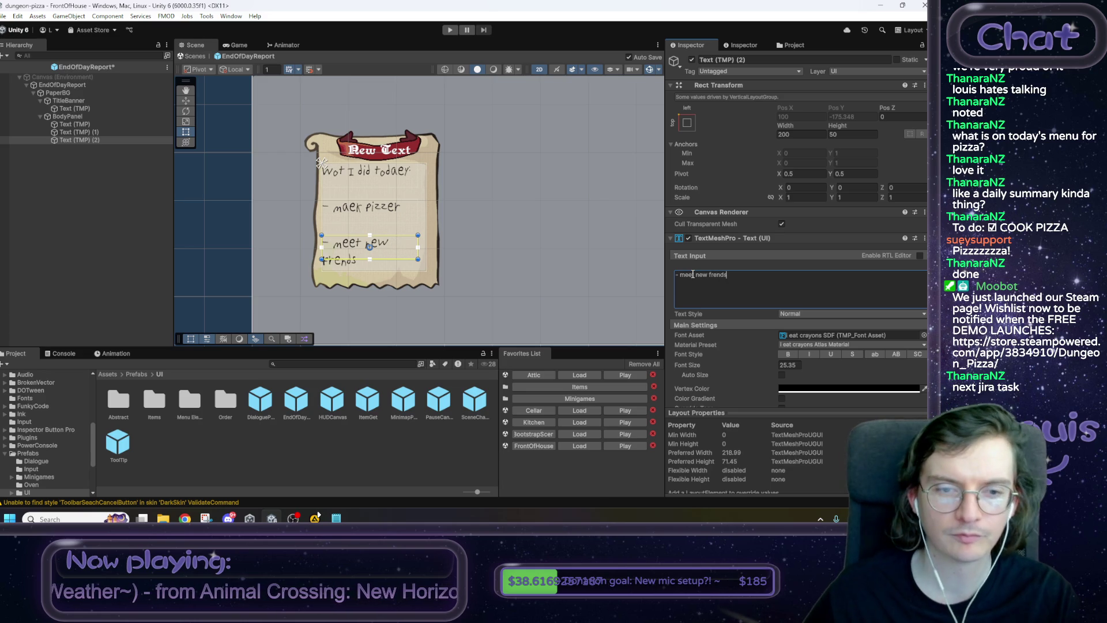
drag(82, 140, 85, 134)
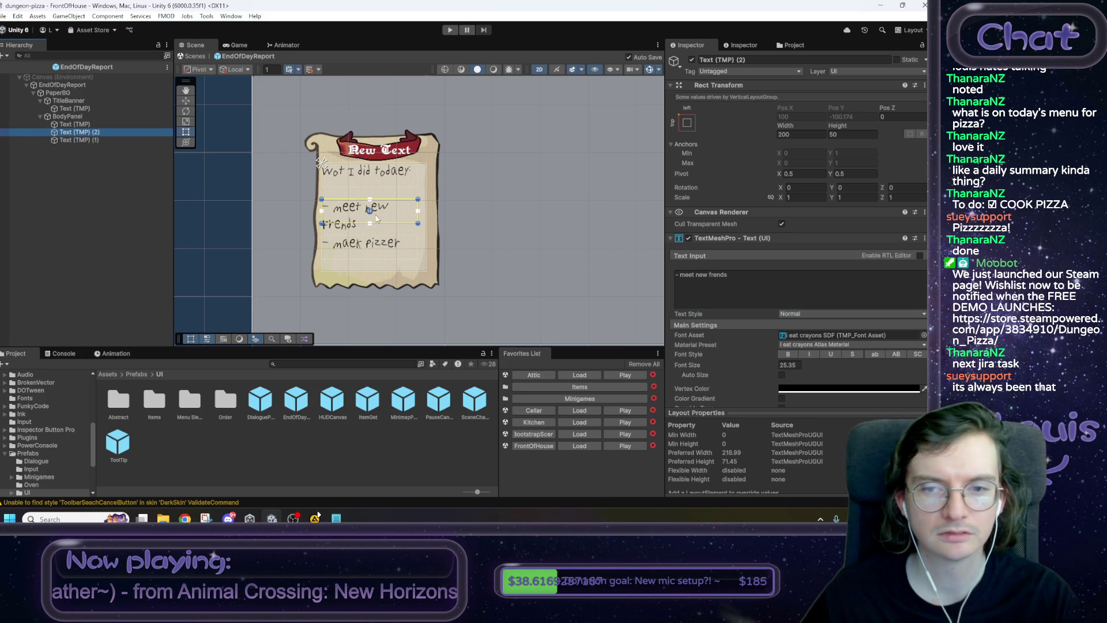
click(84, 124)
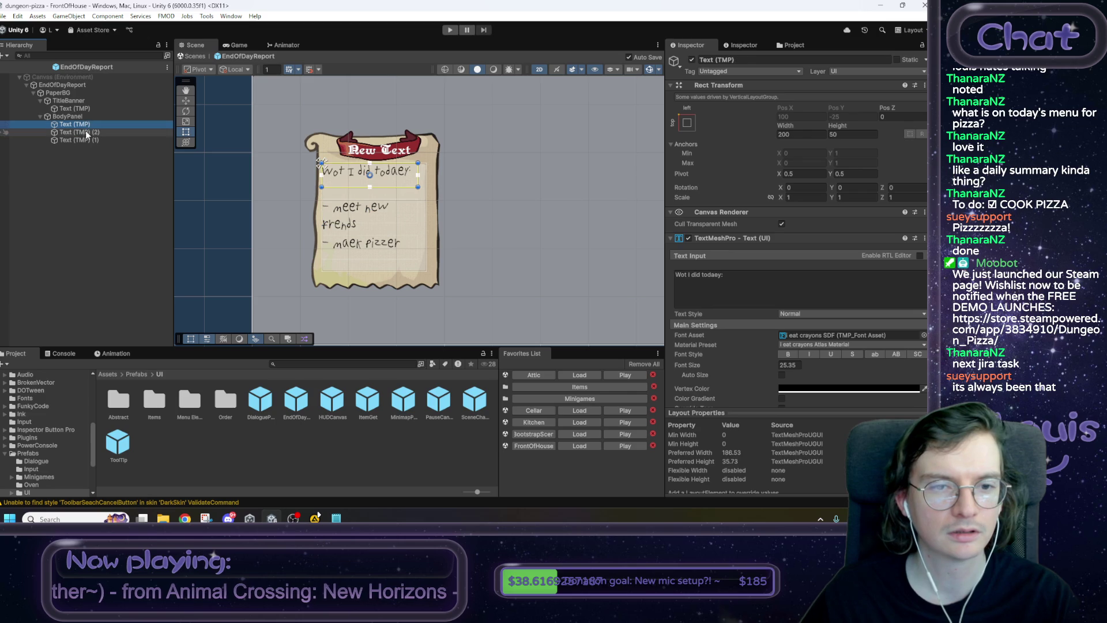
click(81, 132)
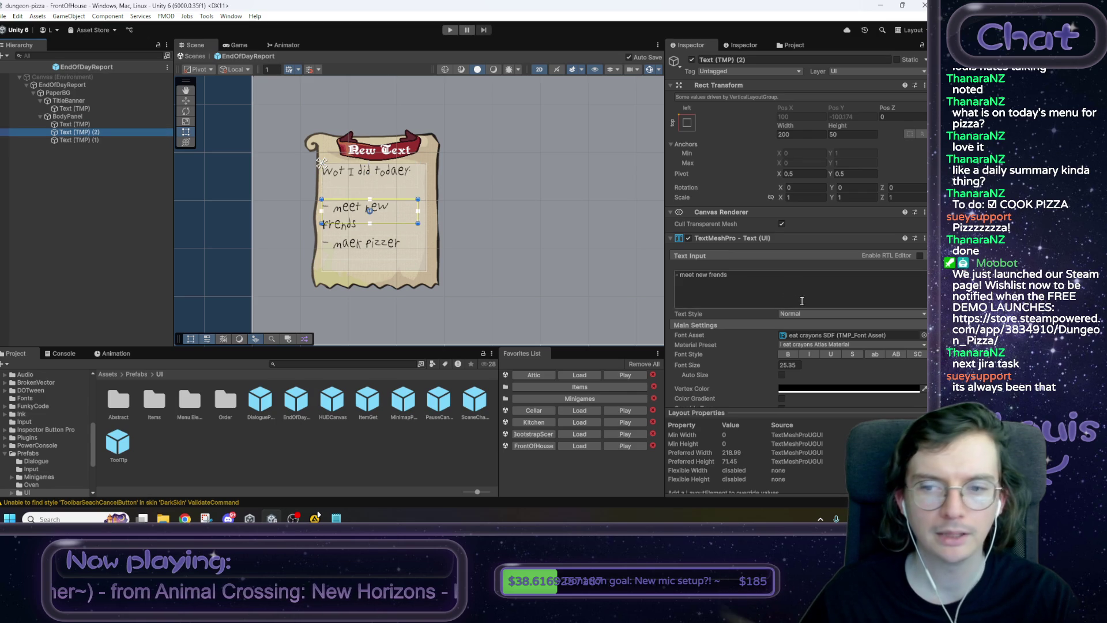
drag(765, 360, 738, 363)
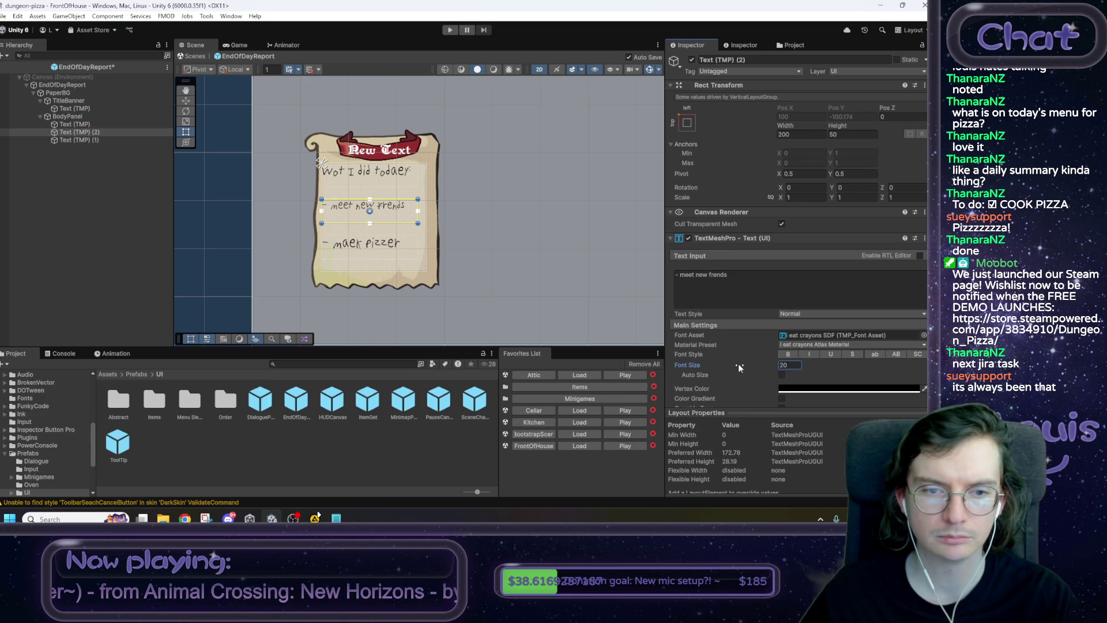
Change the last line's text from '- maek pizzer' to '- maked pizzer'.
click(80, 139)
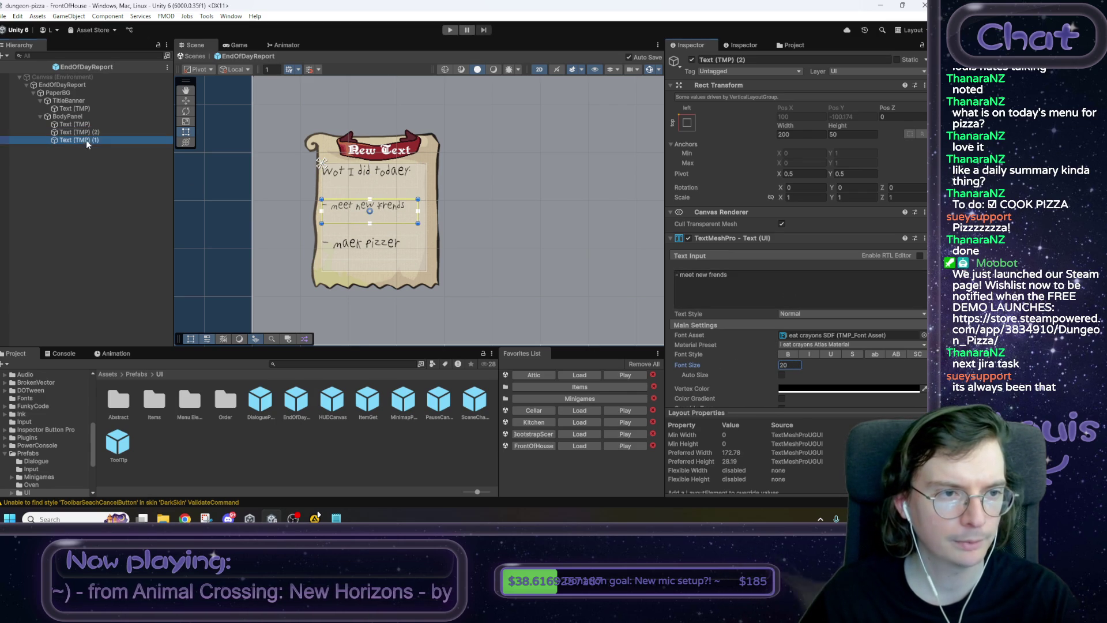
click(693, 277)
text(ed)
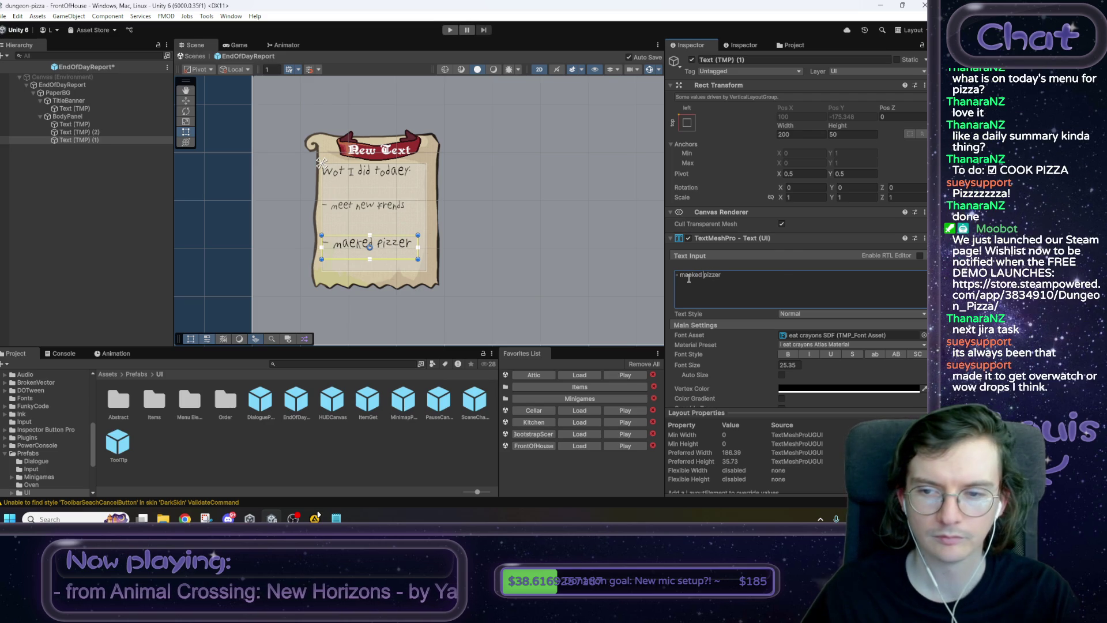
key(Left)
key(Left)
key(Left)
key(BackSpace)
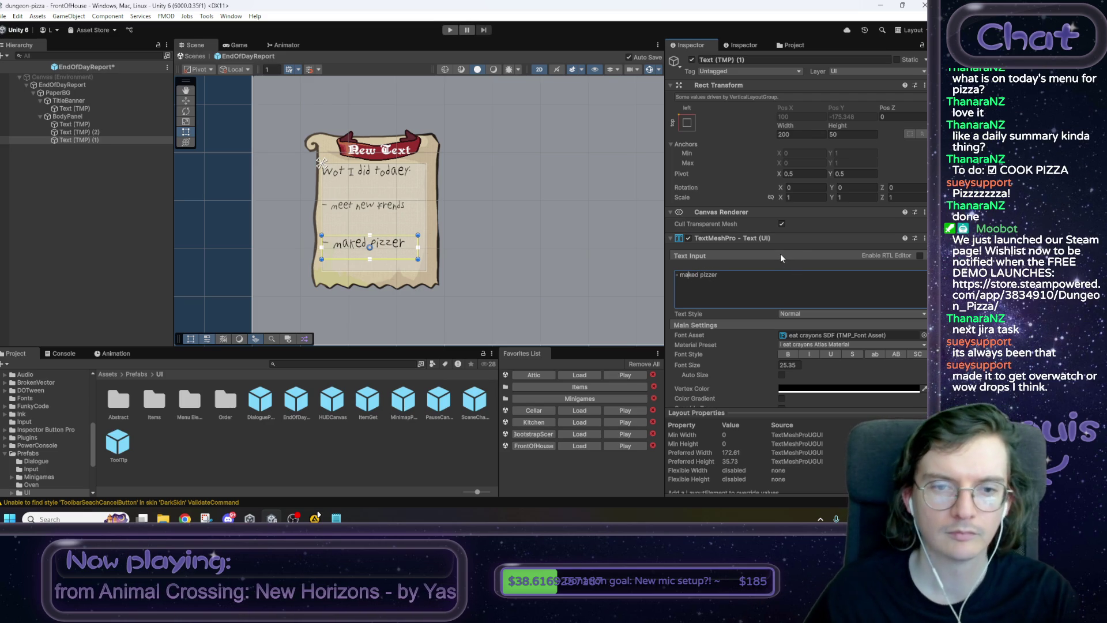
click(55, 211)
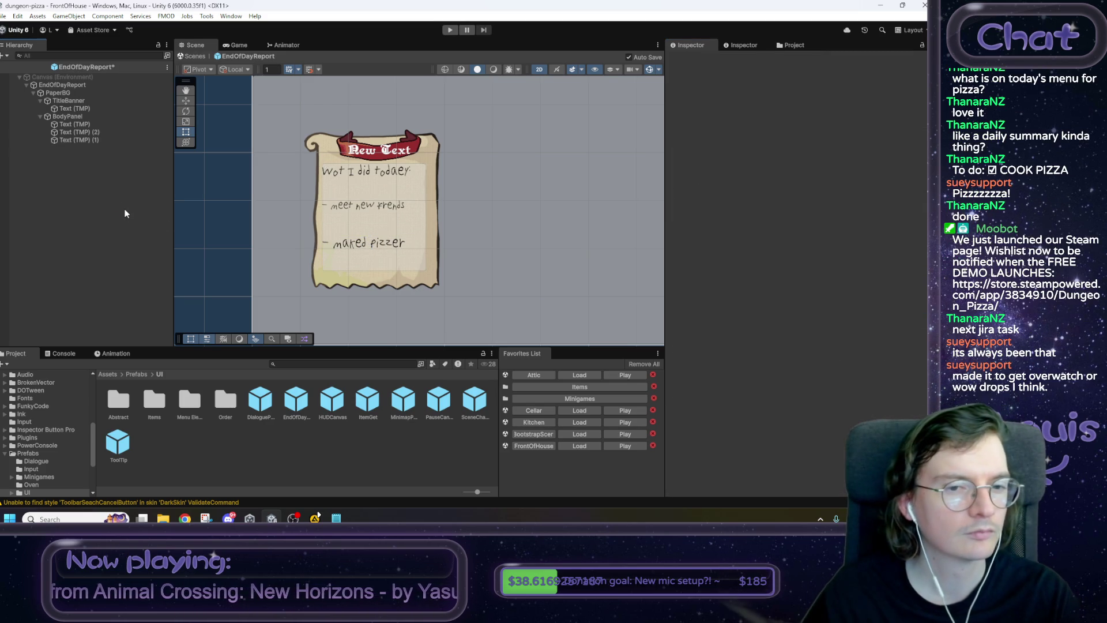
Uncheck Child Force Expand Height in BodyPanel's Vertical Layout Group so the lines pack at the top.
click(95, 119)
scroll(766, 292, down, 2)
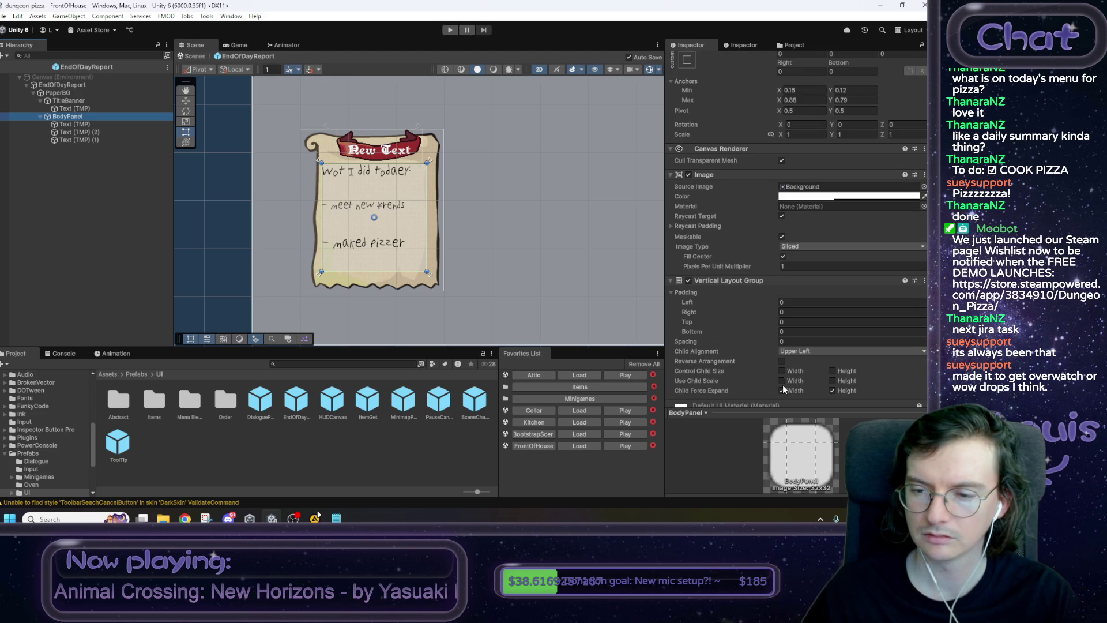
click(833, 391)
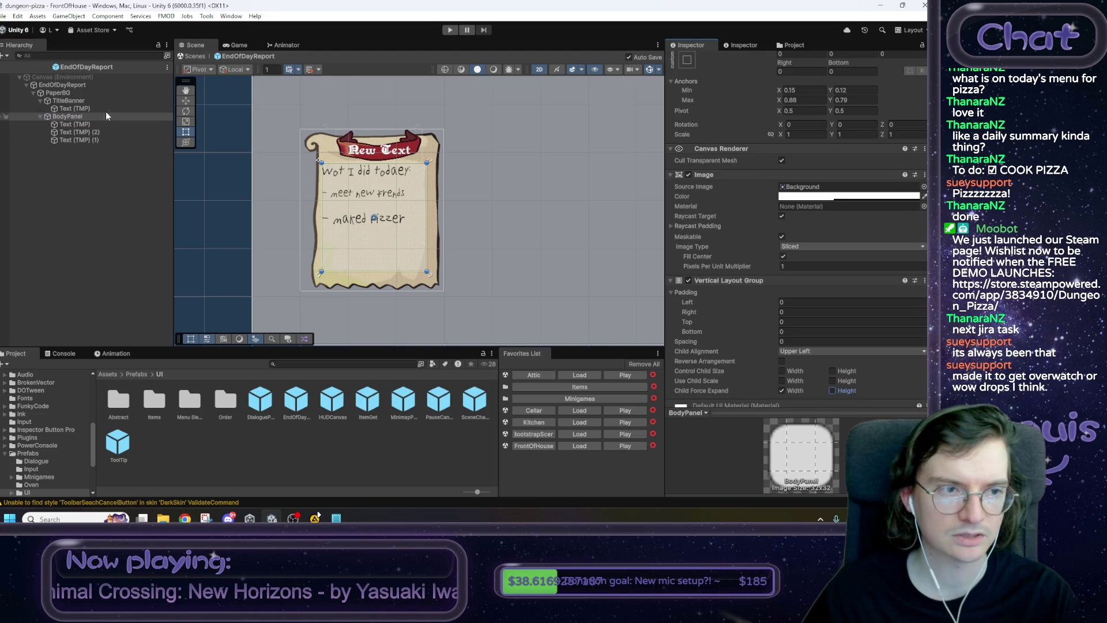
click(90, 137)
click(82, 127)
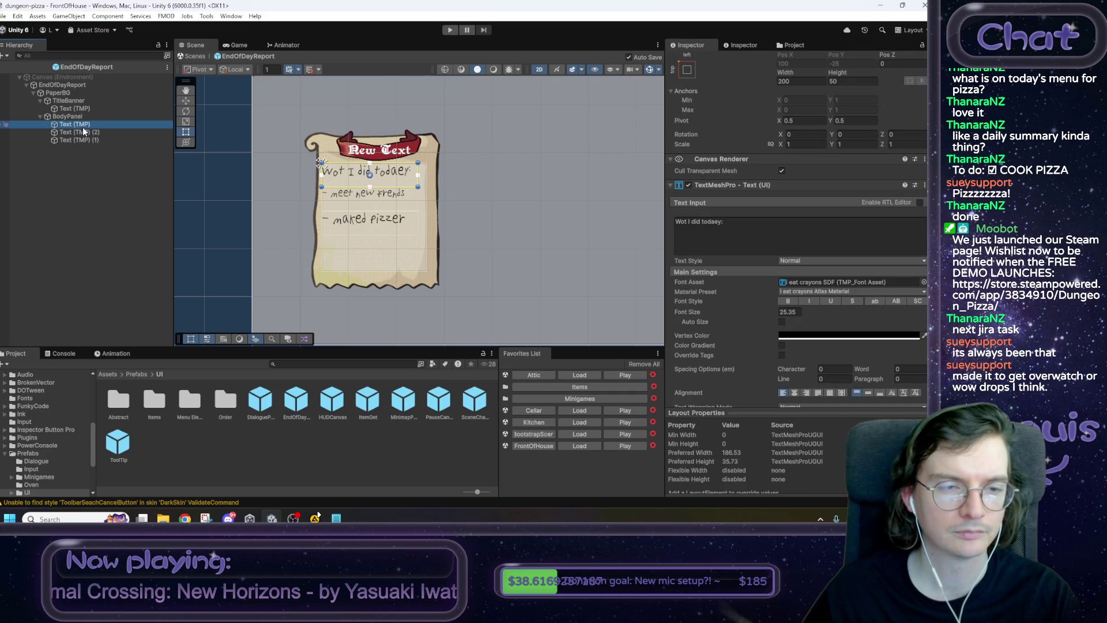
click(83, 132)
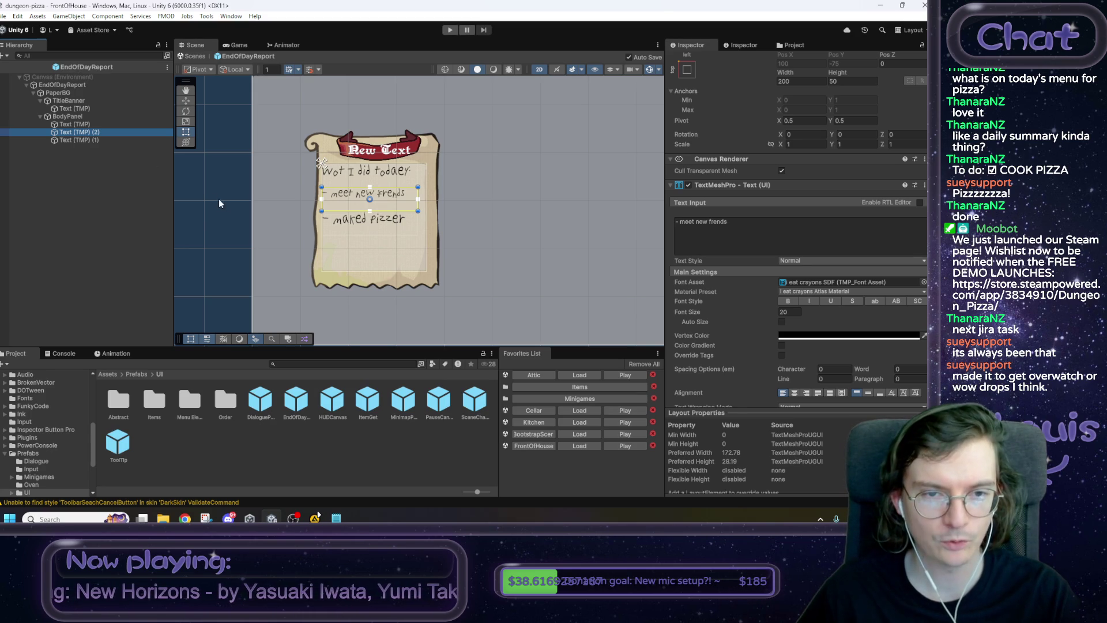
click(205, 212)
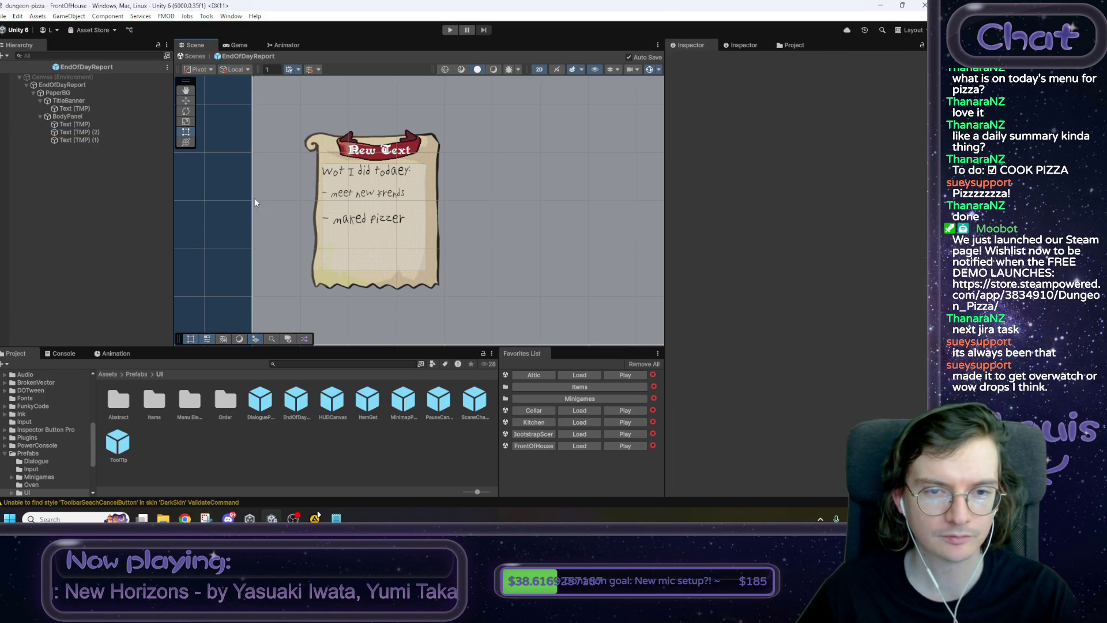
Touch up the '- meet new frends' line's text and save the prefab.
drag(343, 196, 313, 216)
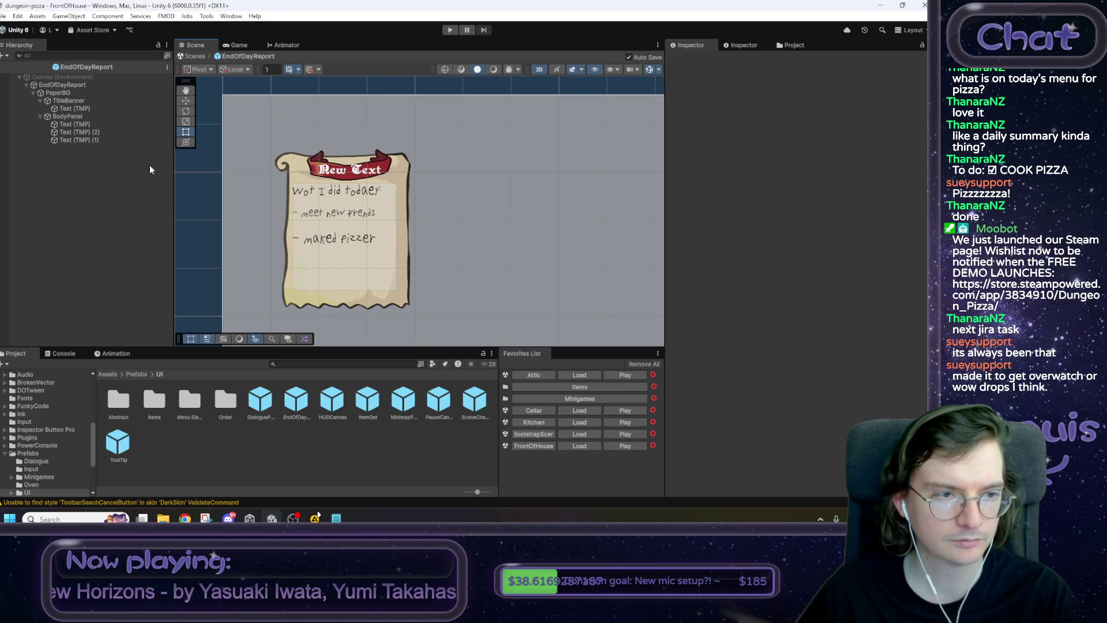
click(88, 132)
click(711, 275)
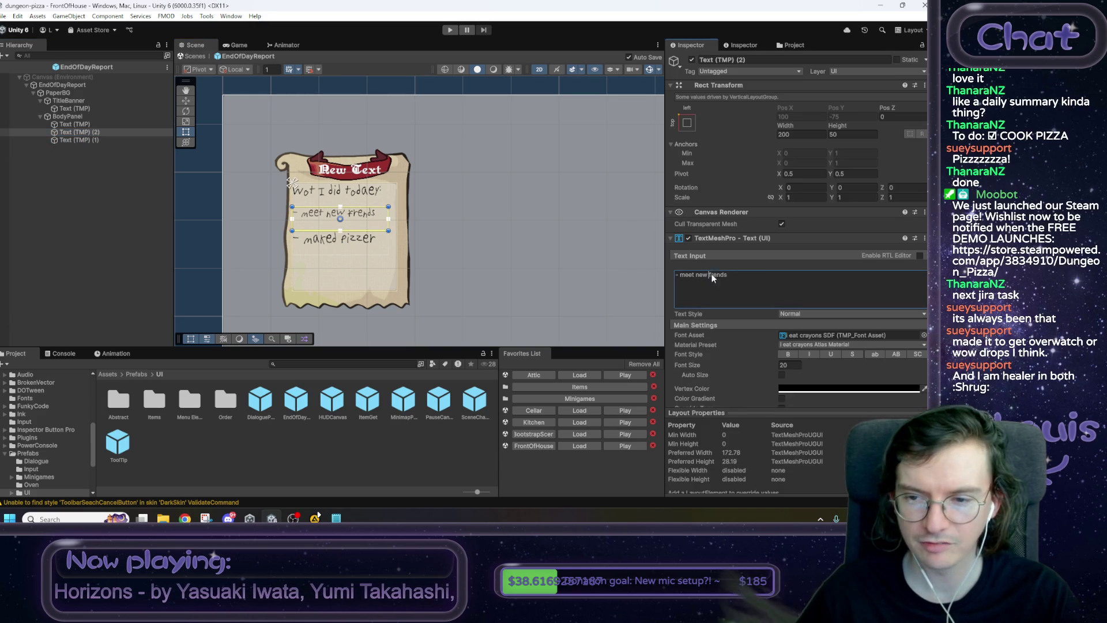
text(F)
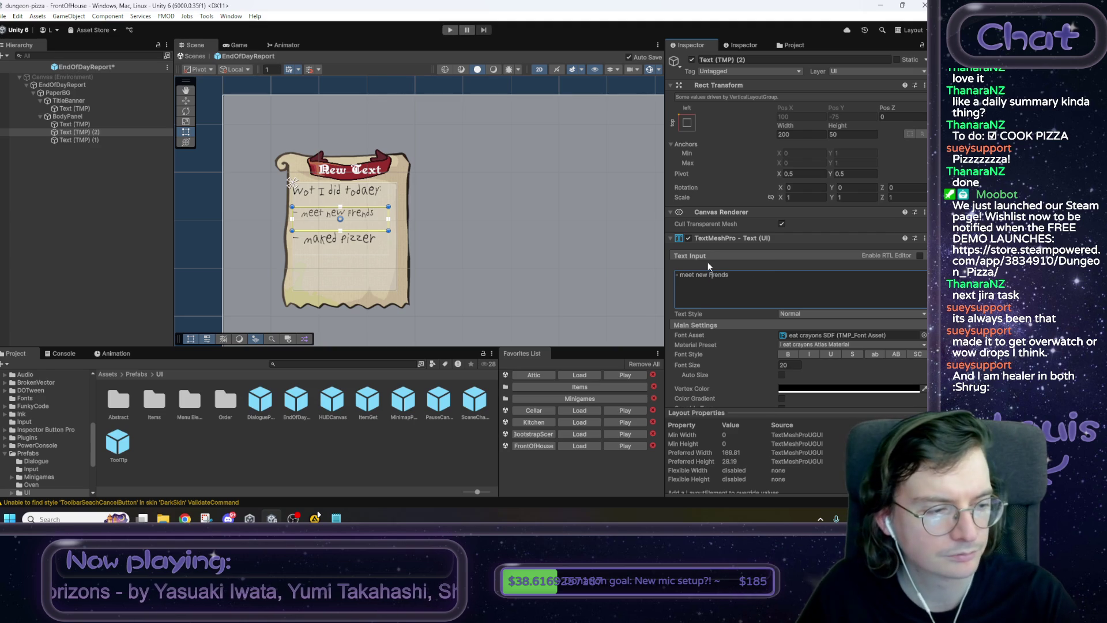
click(205, 211)
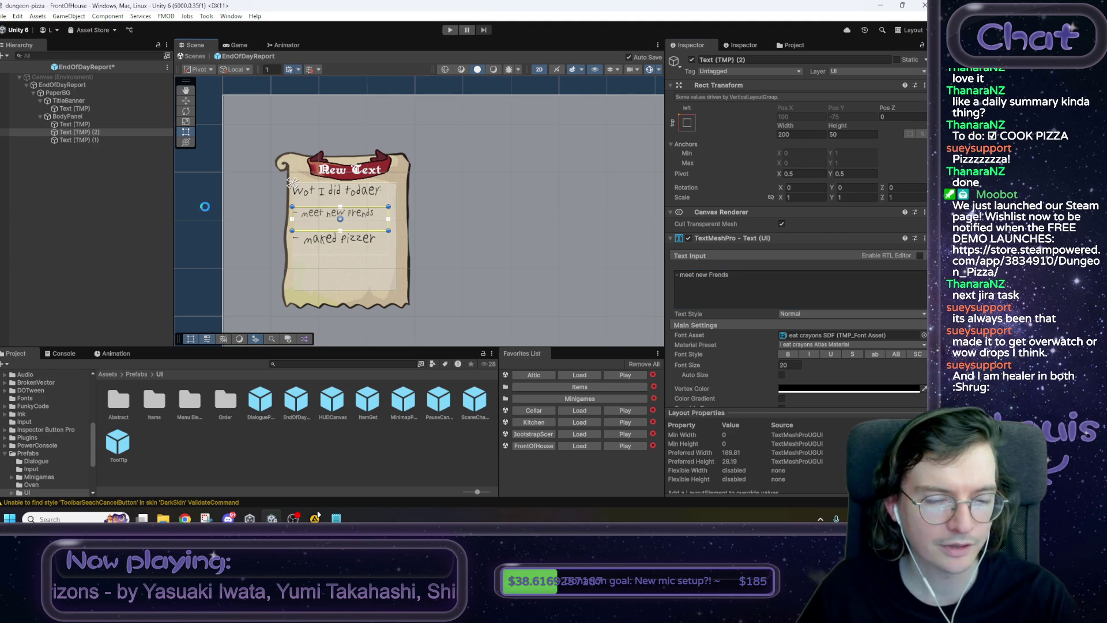
key(ctrl+s)
Bring up the create menu on PaperBG in the Hierarchy.
mouse_move(399, 230)
mouse_down()
mouse_move(401, 252)
mouse_move(387, 254)
mouse_up()
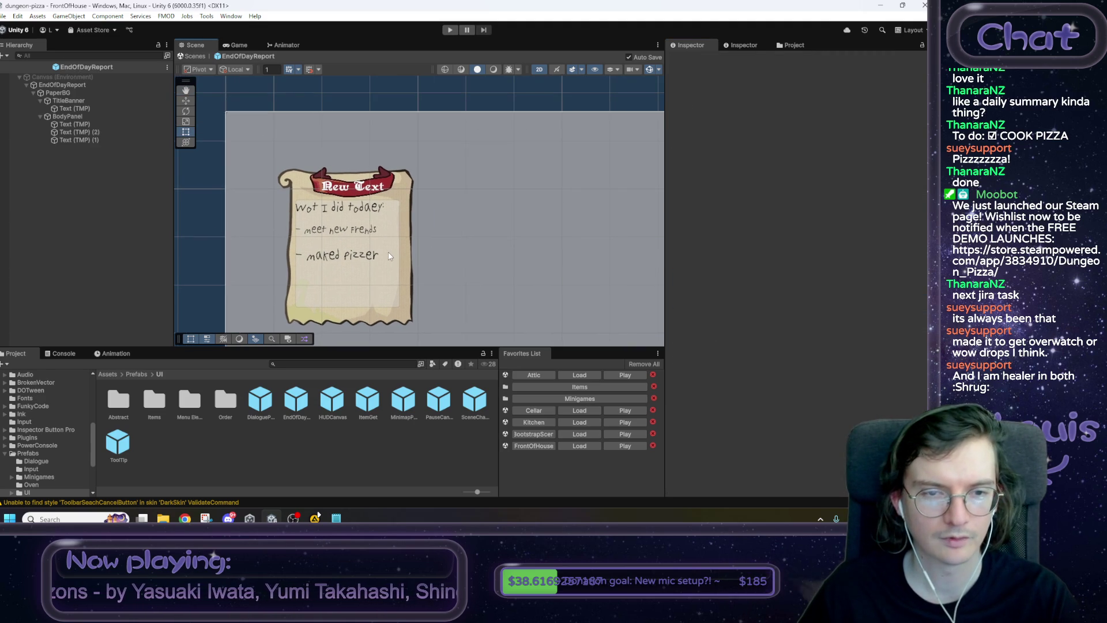
click(72, 117)
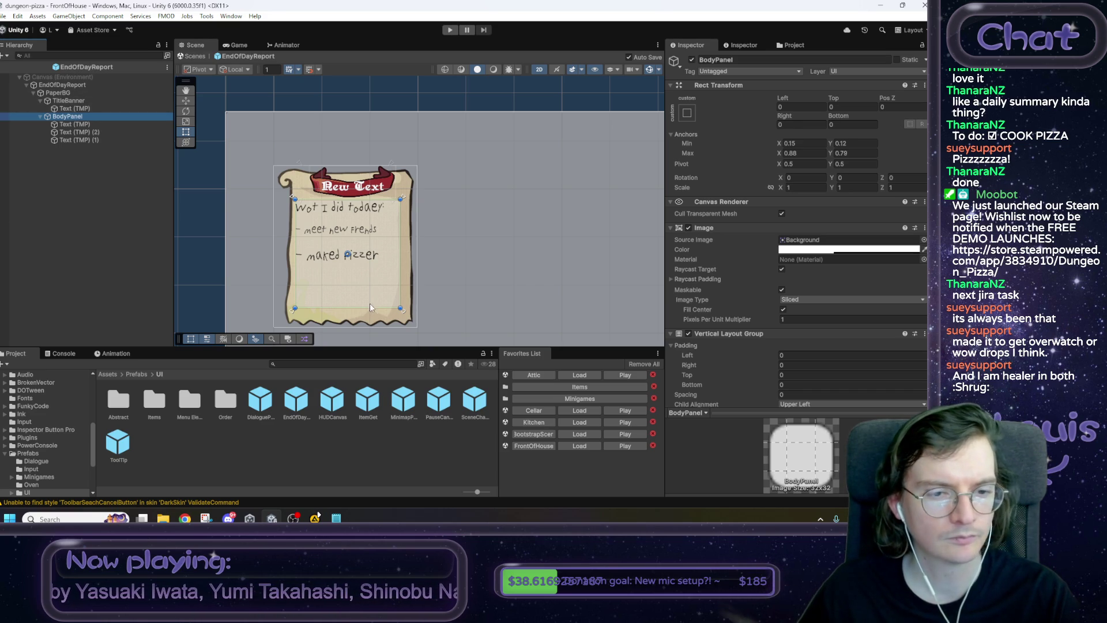
right_click(63, 92)
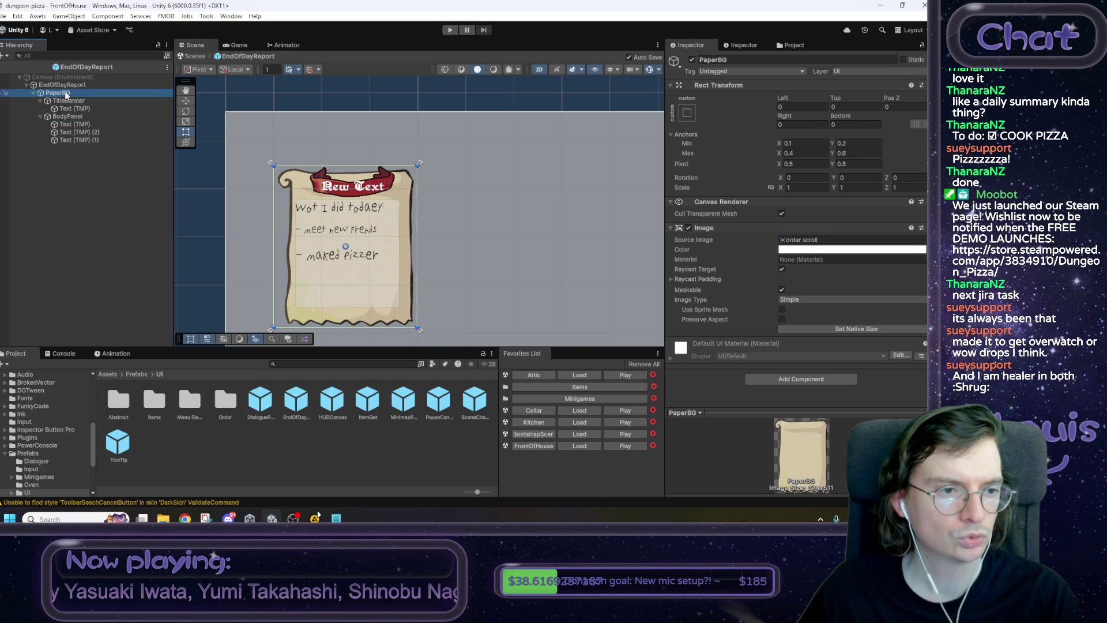
Add a Button - TextMeshPro under PaperBG and name it DoneButton.
mouse_move(139, 369)
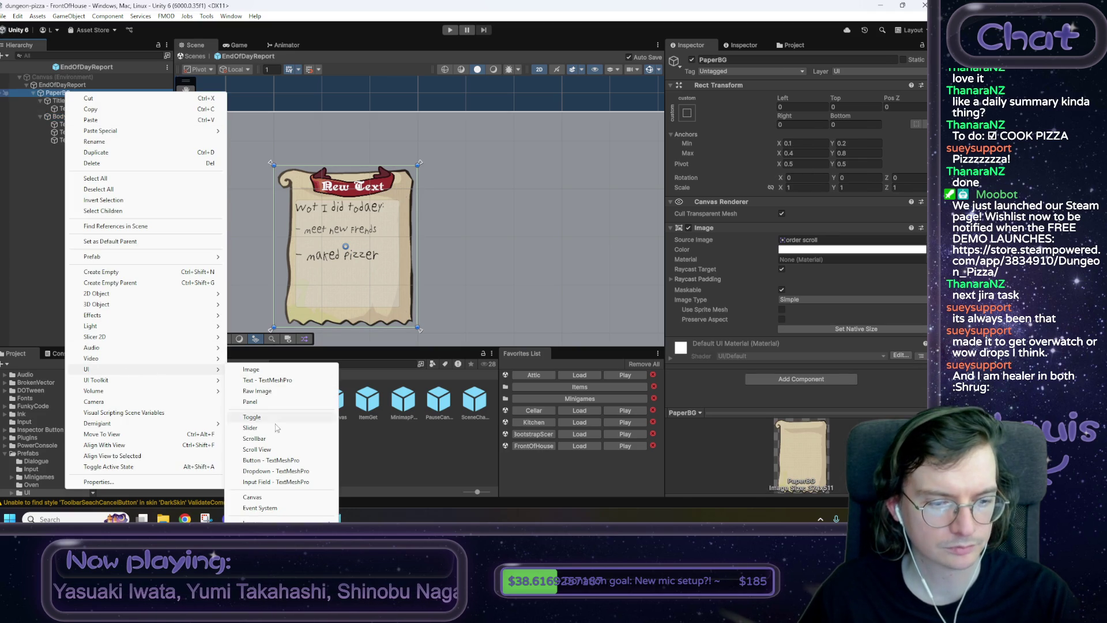
click(277, 460)
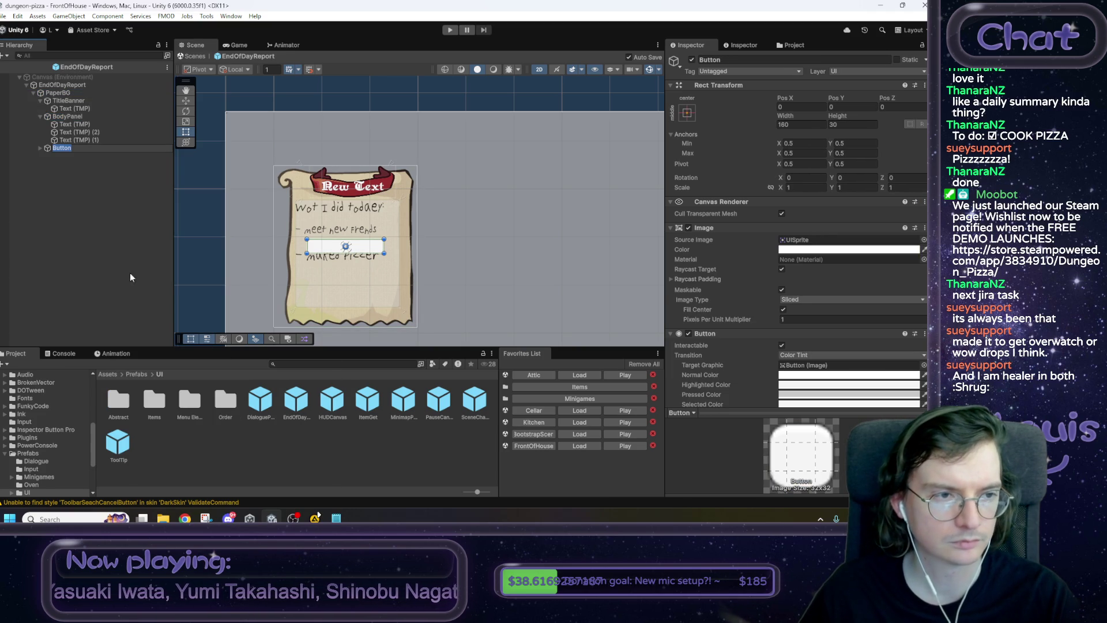
key(Home)
text(DON)
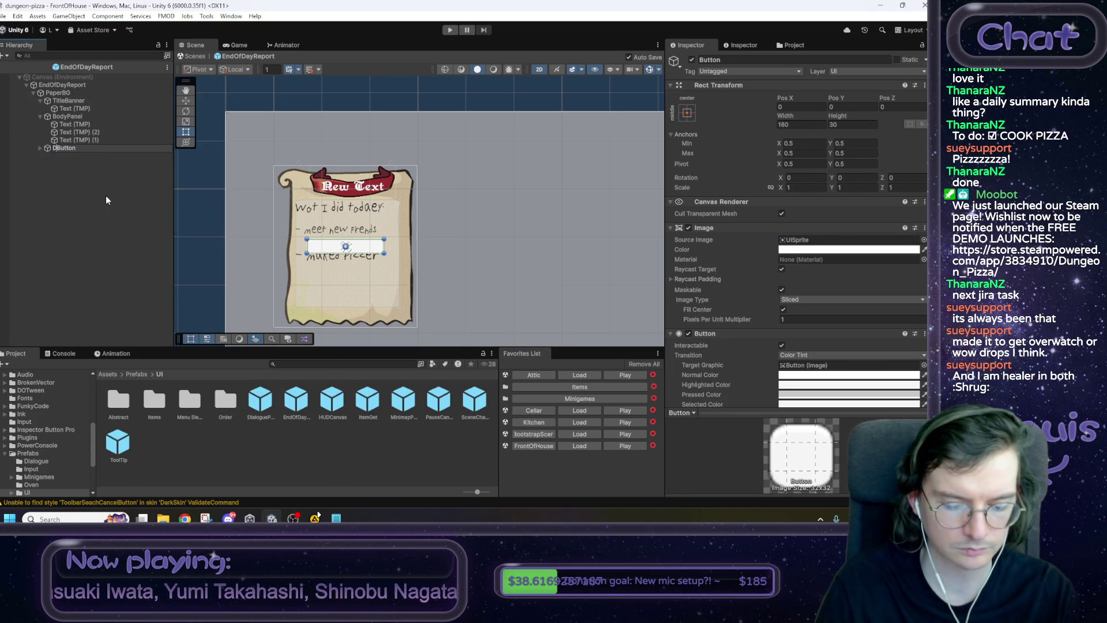
key(BackSpace)
key(BackSpace)
text(one)
key(Return)
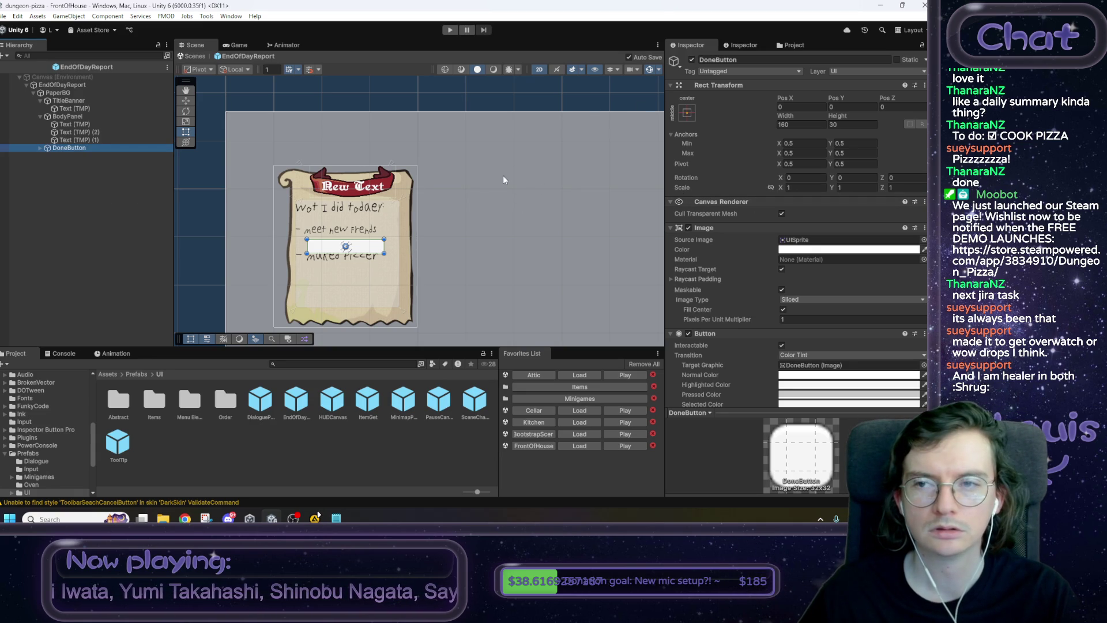
Give DoneButton stretch anchors, lowered onto the paper, with all four offsets set to 0.
click(687, 112)
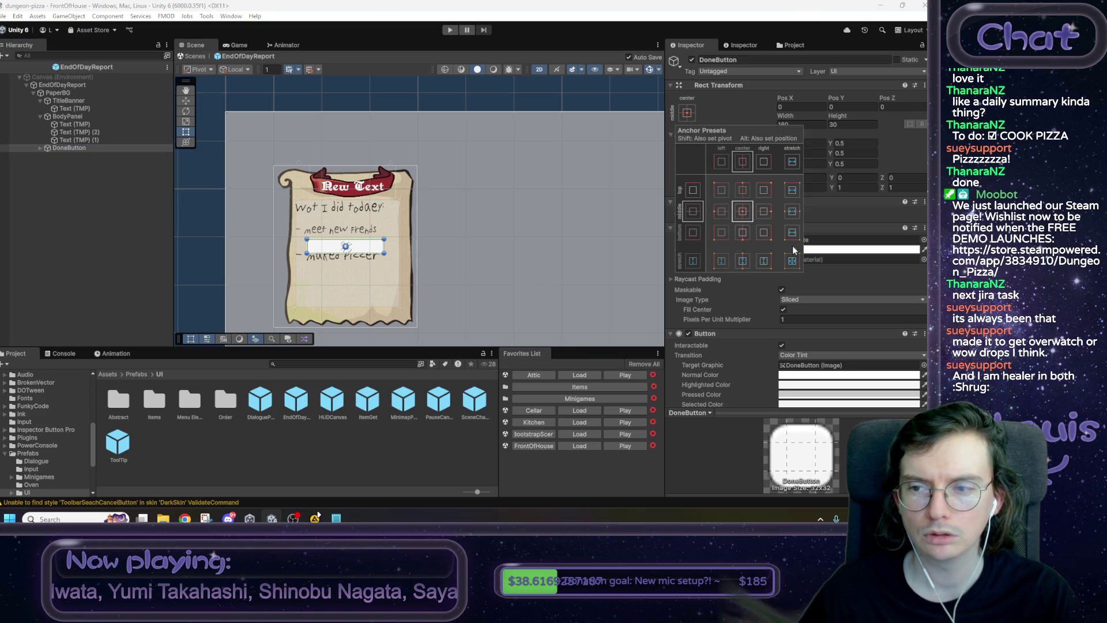
click(792, 261)
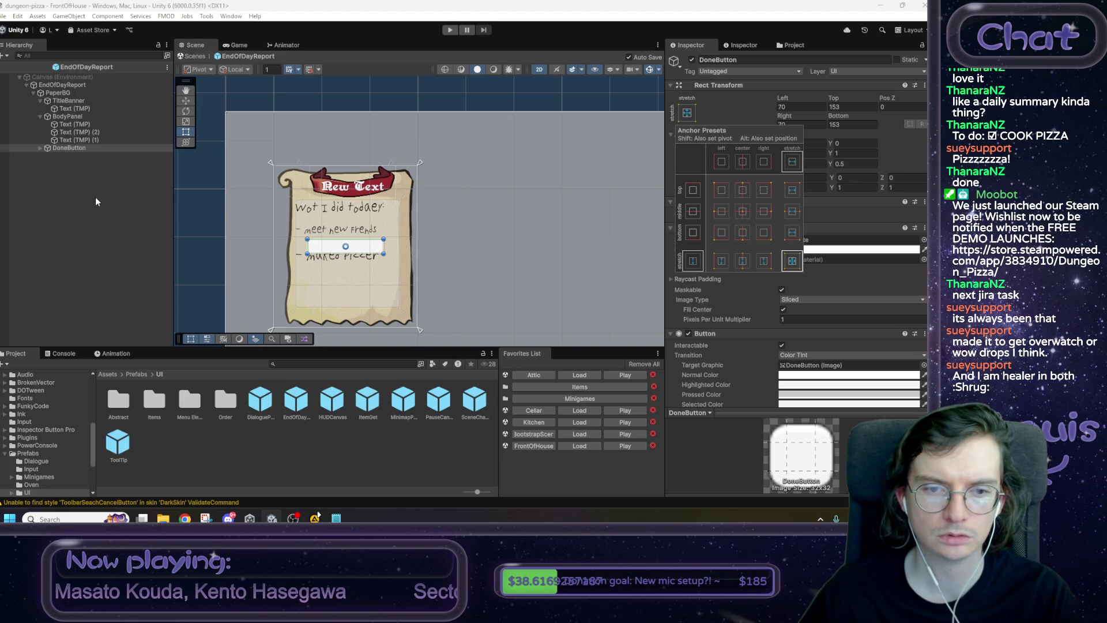
click(777, 101)
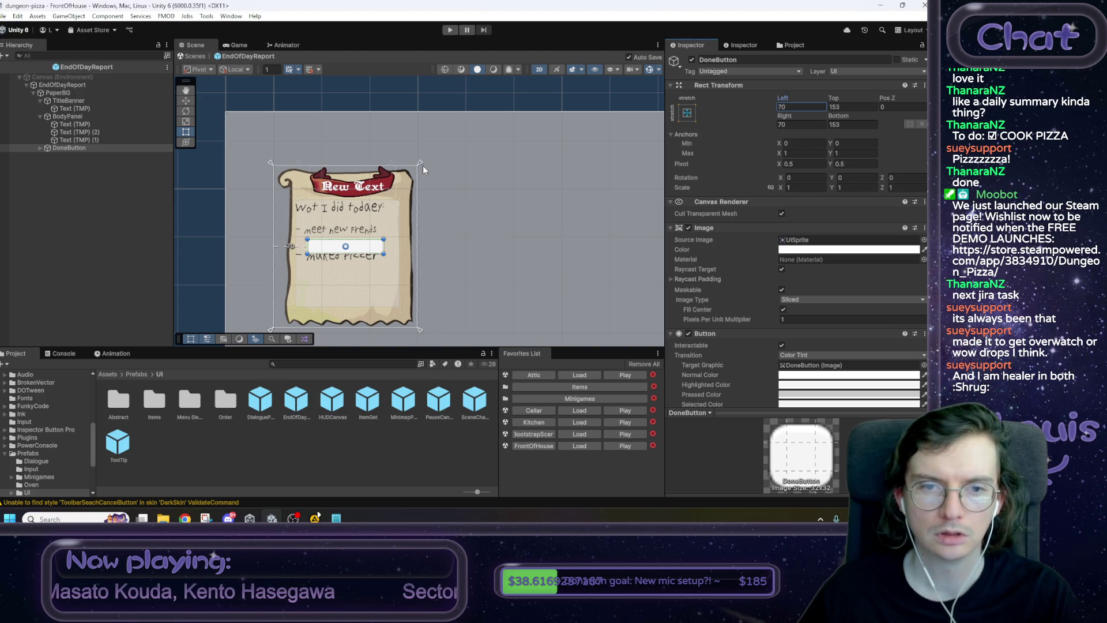
mouse_move(423, 164)
mouse_down()
mouse_move(422, 279)
mouse_move(432, 265)
mouse_up()
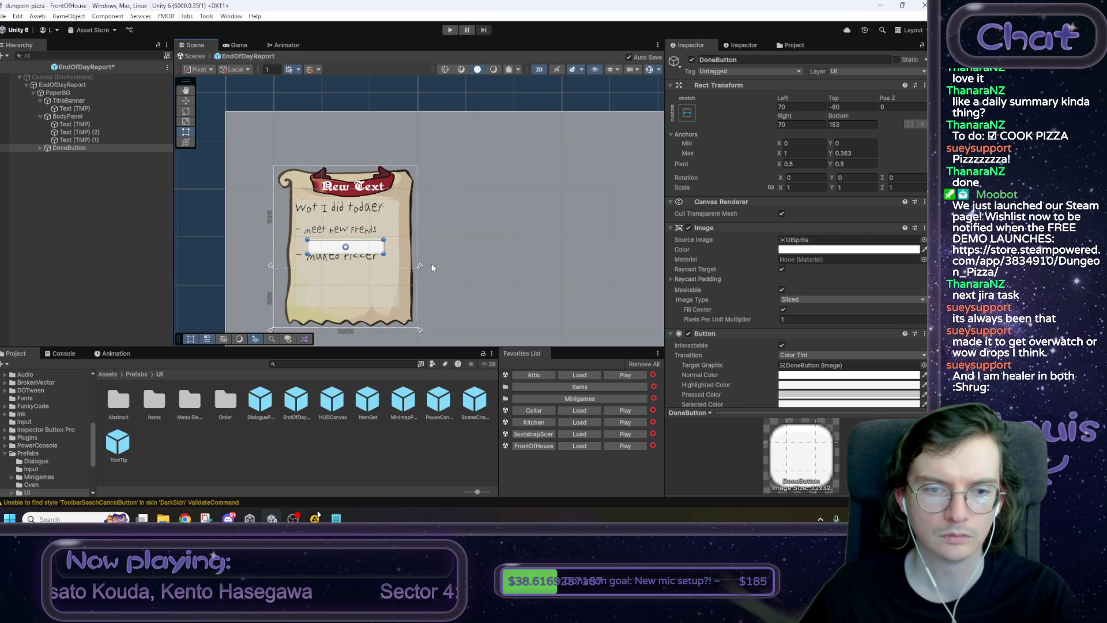
click(797, 105)
text(0)
key(Tab)
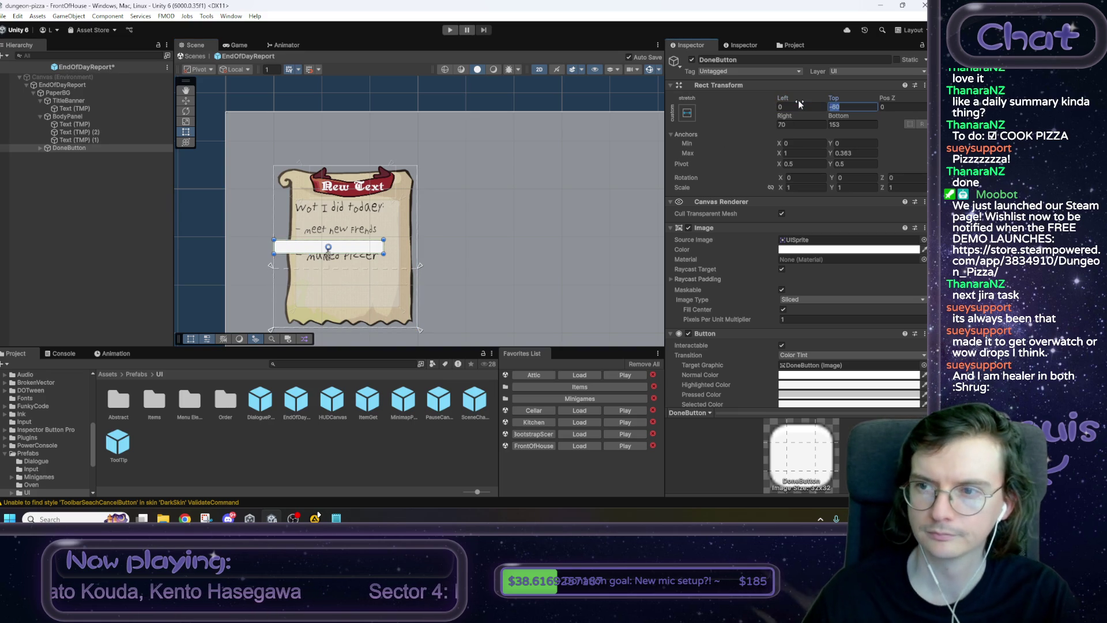
text(0)
key(Tab)
key(Tab)
text(0)
key(Tab)
text(0)
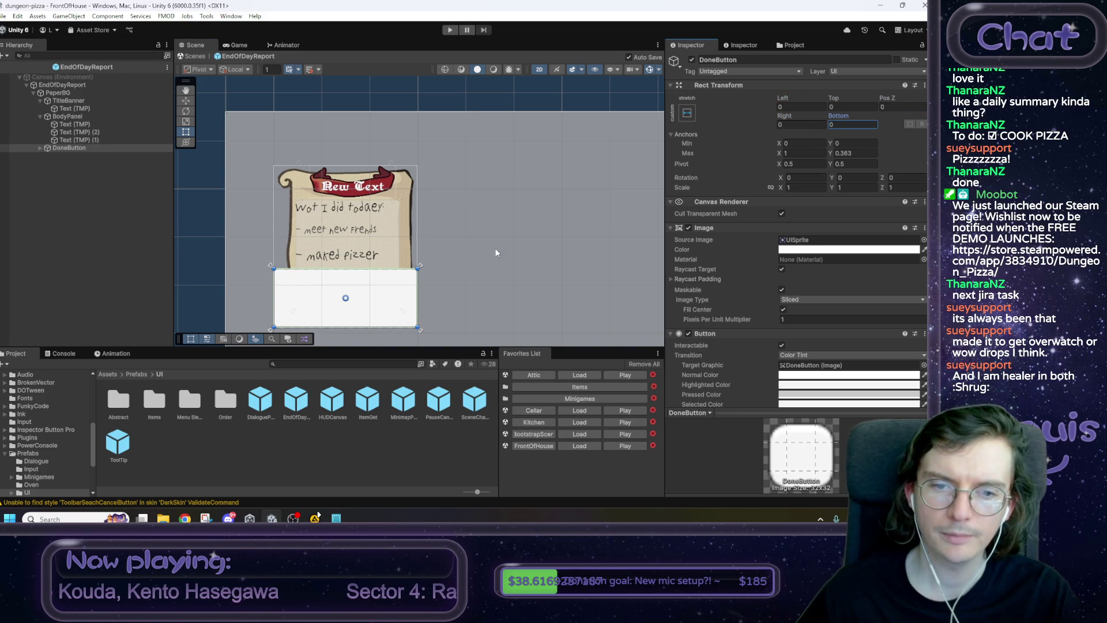
Resize DoneButton into a wide bar beneath the note lines.
drag(418, 268, 400, 279)
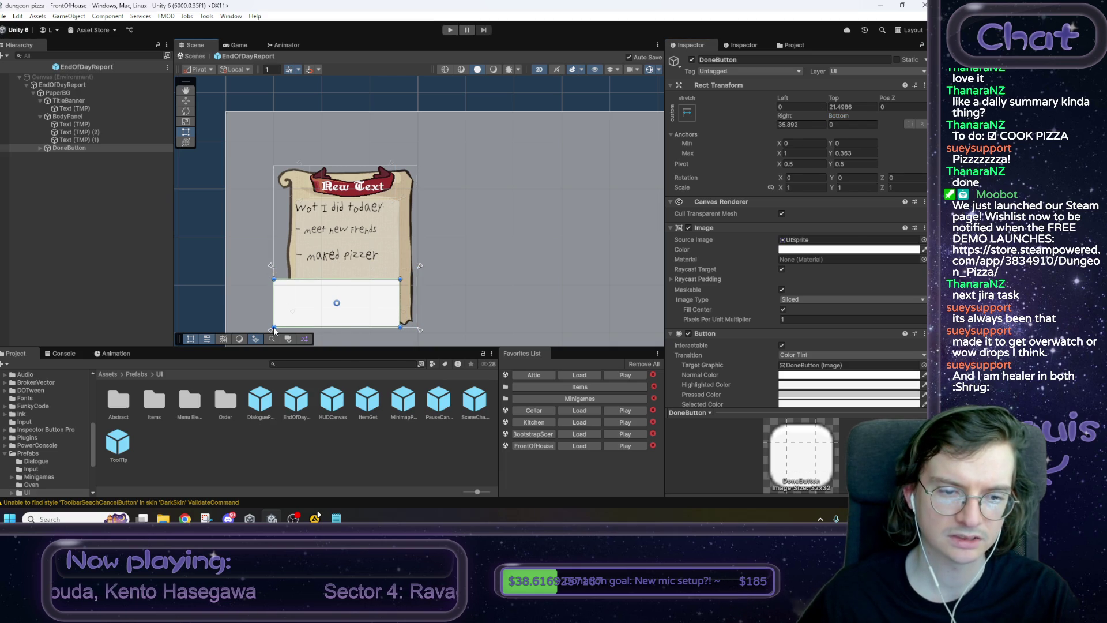
mouse_move(275, 329)
mouse_down()
mouse_move(294, 326)
mouse_move(295, 308)
mouse_up()
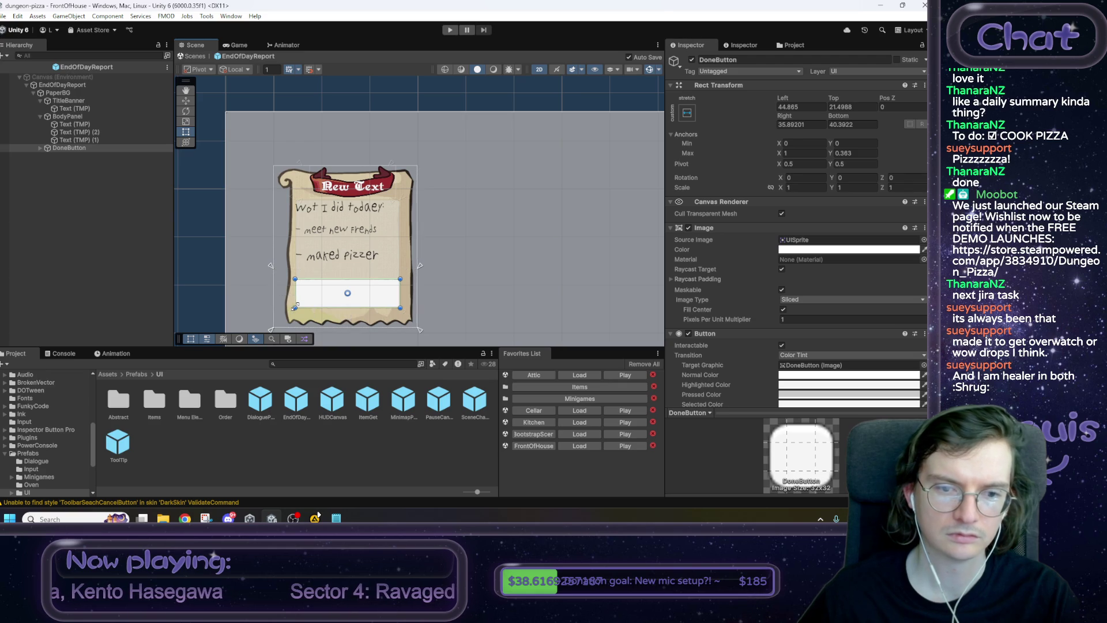
drag(409, 279, 401, 210)
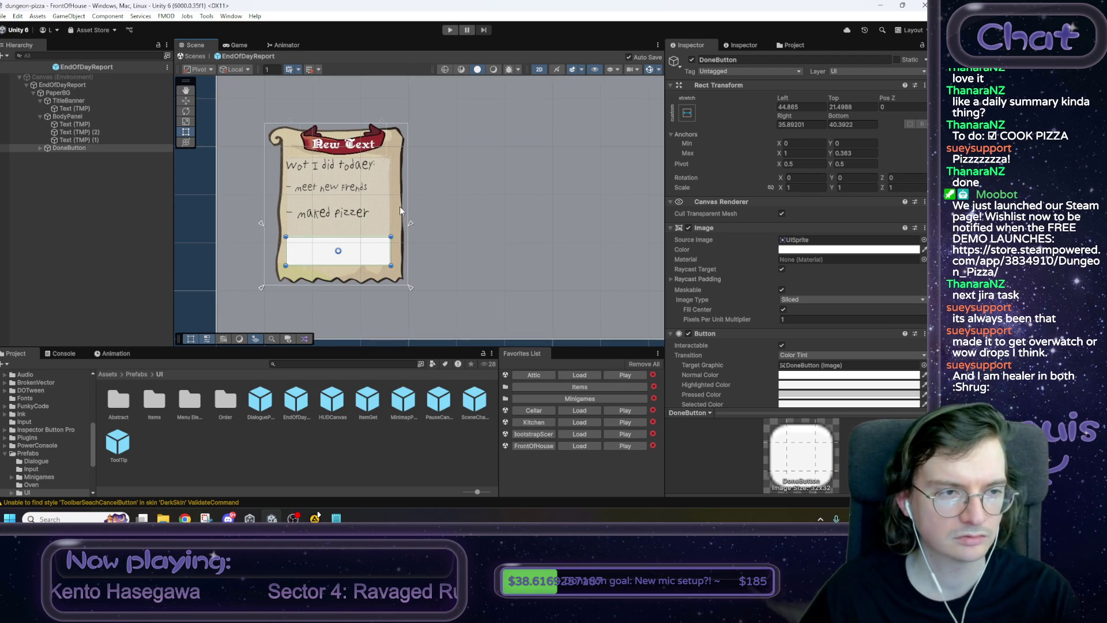
scroll(924, 151, down, 4)
click(924, 133)
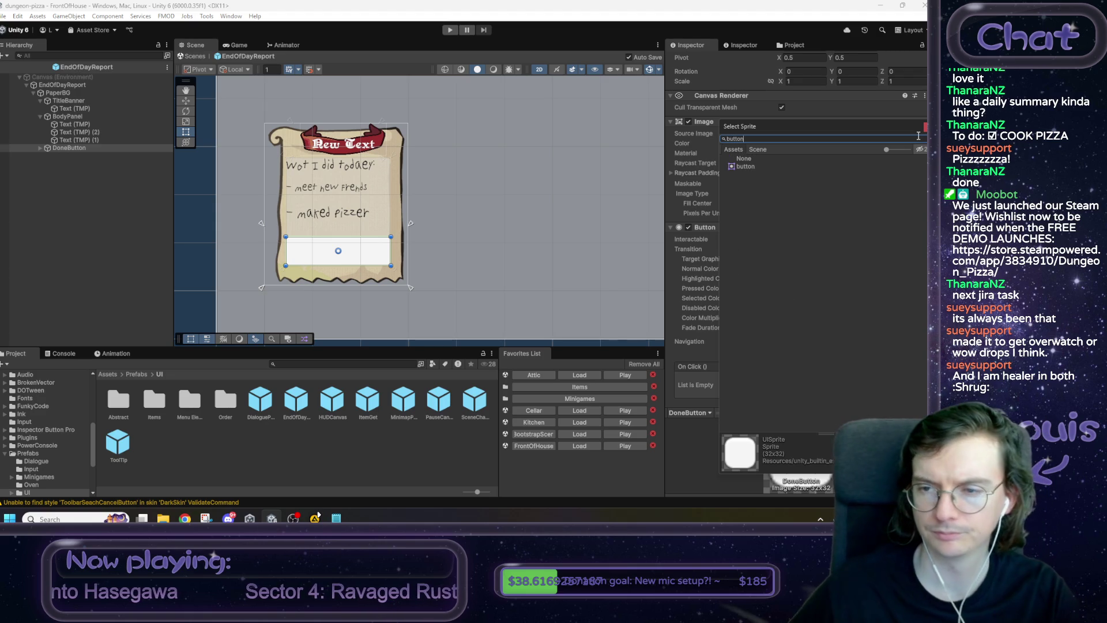
Set DoneButton's Source Image to the GENERIC ROCK 9 SLICE sprite.
click(757, 168)
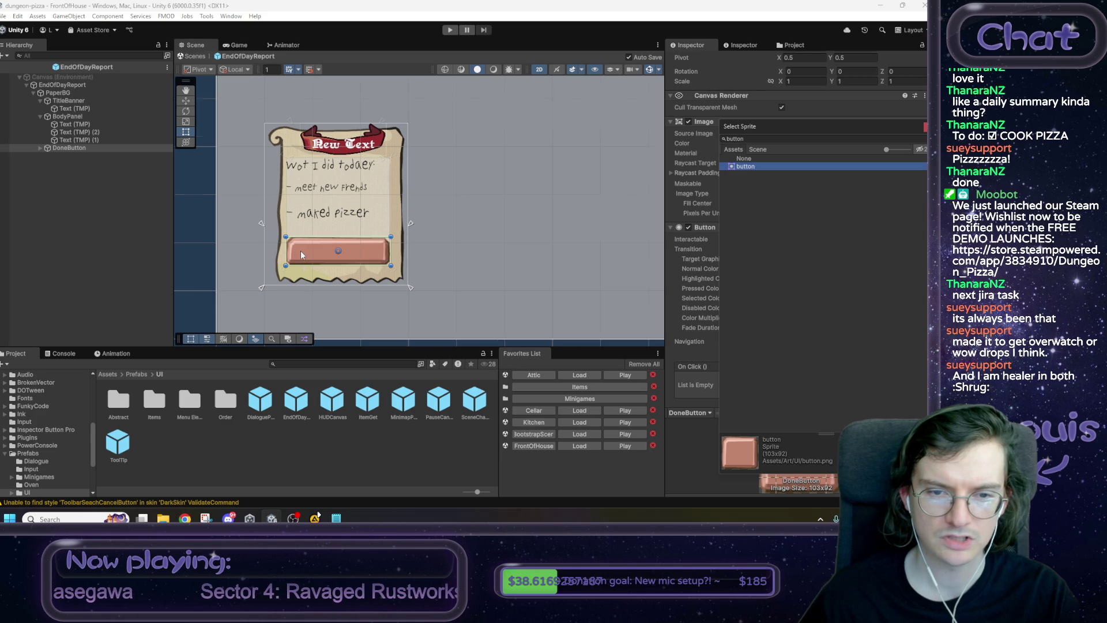
scroll(300, 250, up, 3)
scroll(302, 254, up, 3)
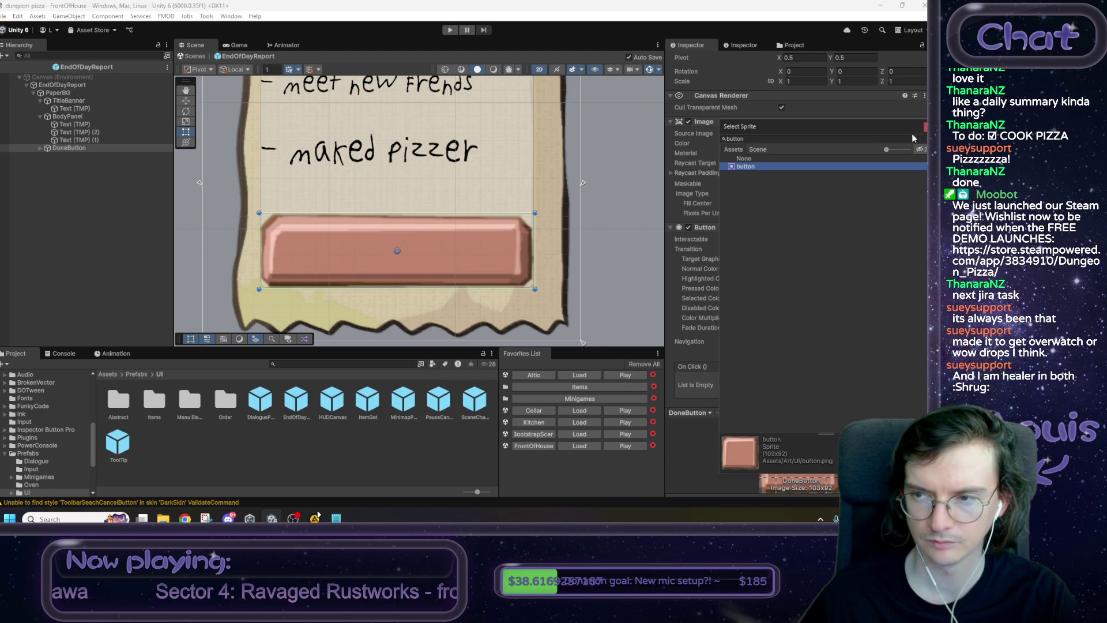
click(794, 140)
text(stone)
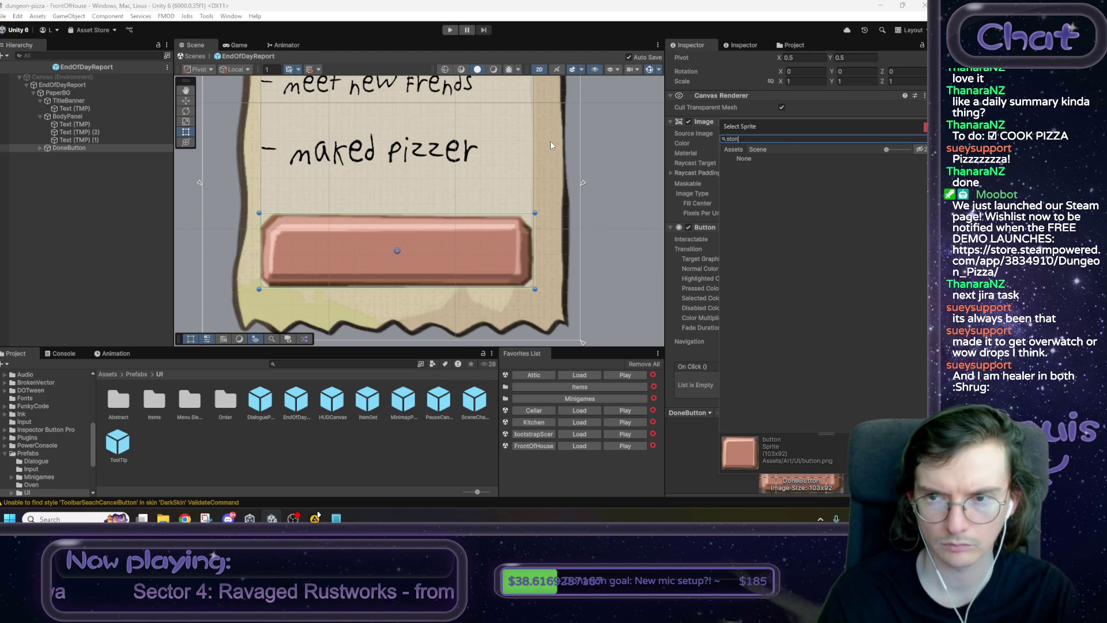
key(BackSpace)
key(BackSpace)
key(BackSpace)
text(rock)
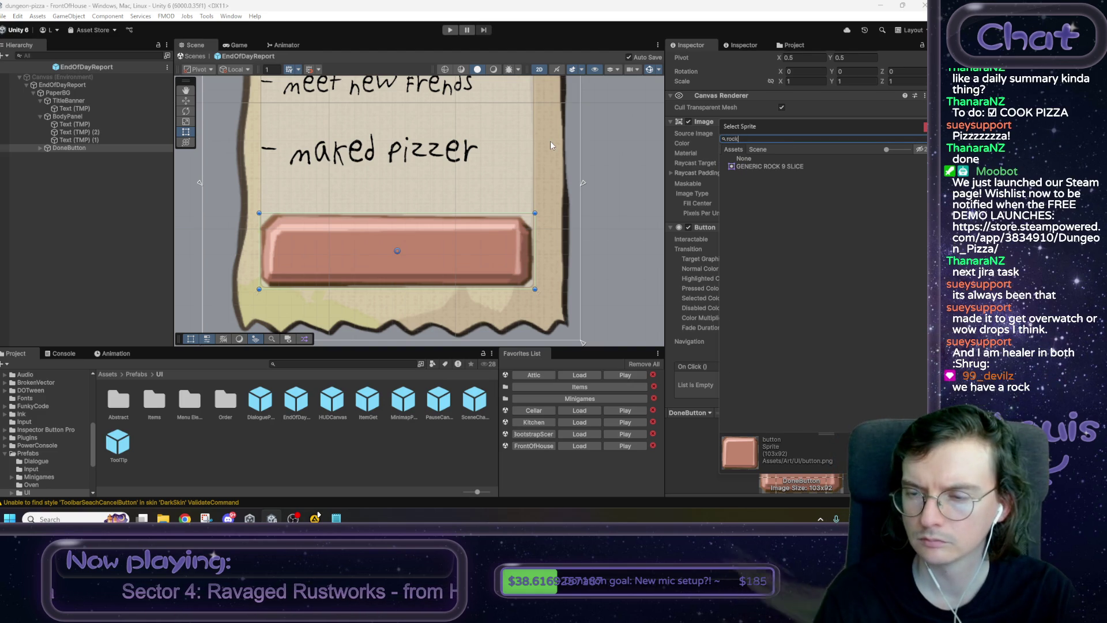
click(751, 167)
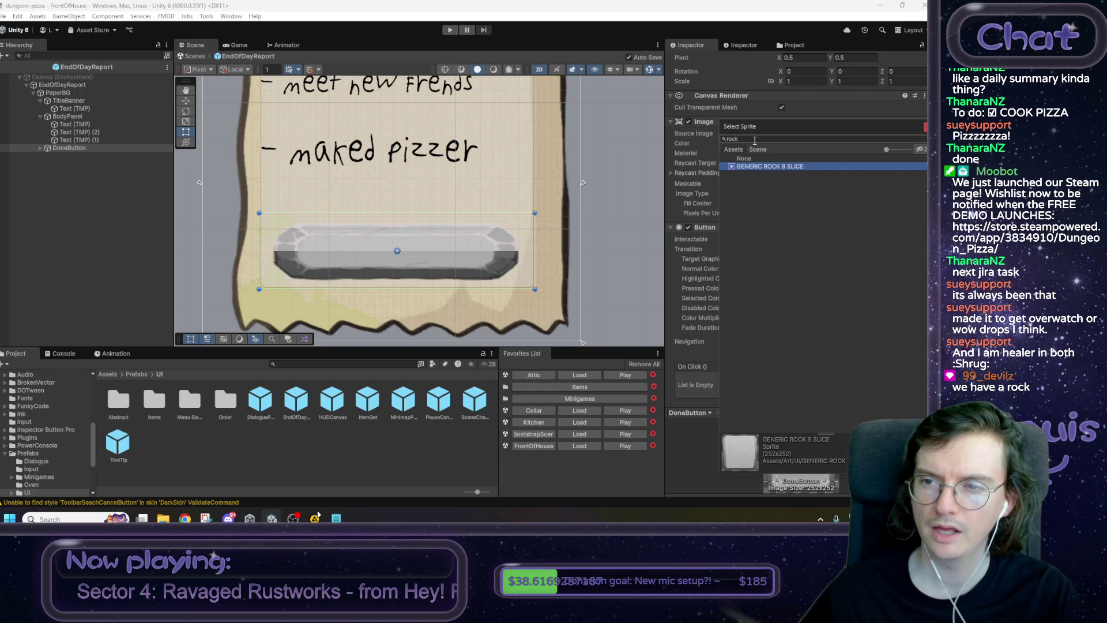
key(ctrl+a)
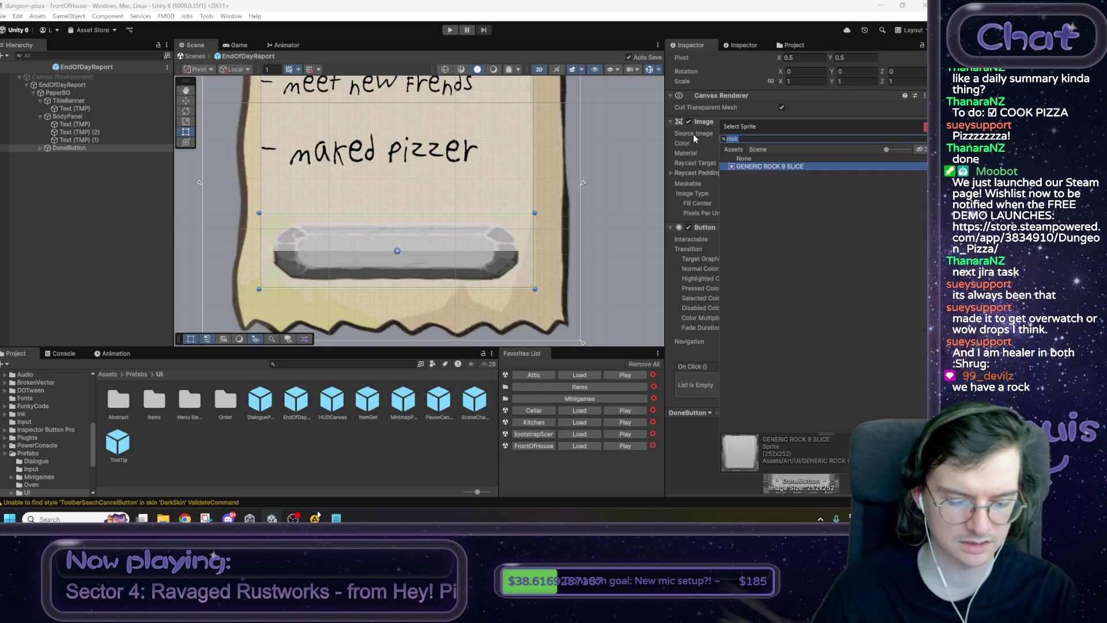
double_click(807, 166)
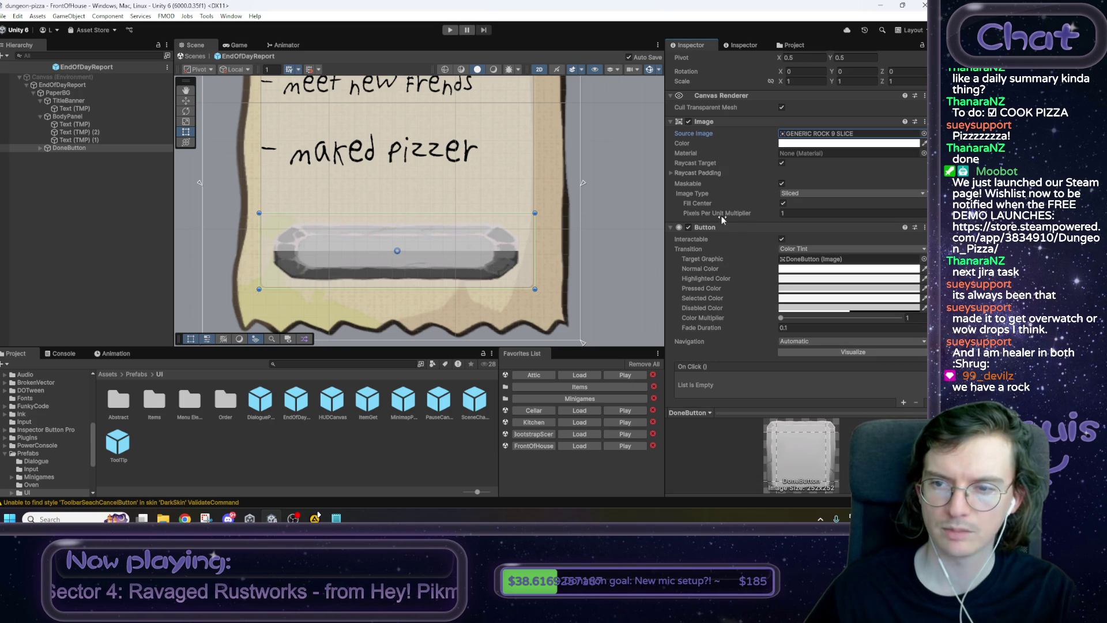
Set the image's Pixels Per Unit Multiplier to 3.2.
click(722, 214)
text(7.1)
key(BackSpace)
key(BackSpace)
key(BackSpace)
text(3.2)
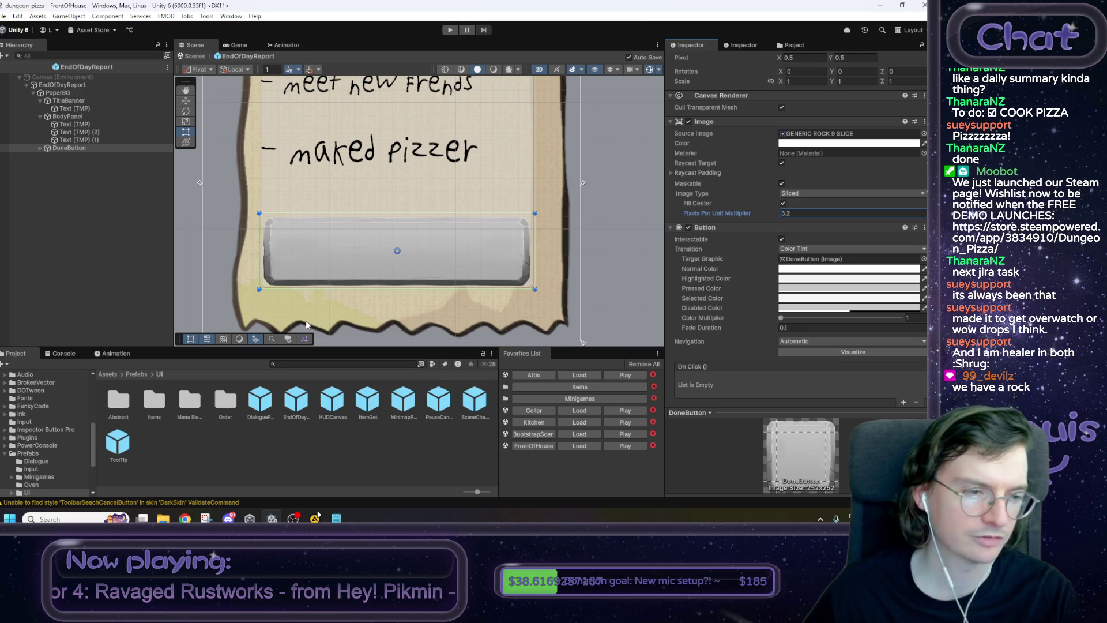
drag(354, 306, 332, 298)
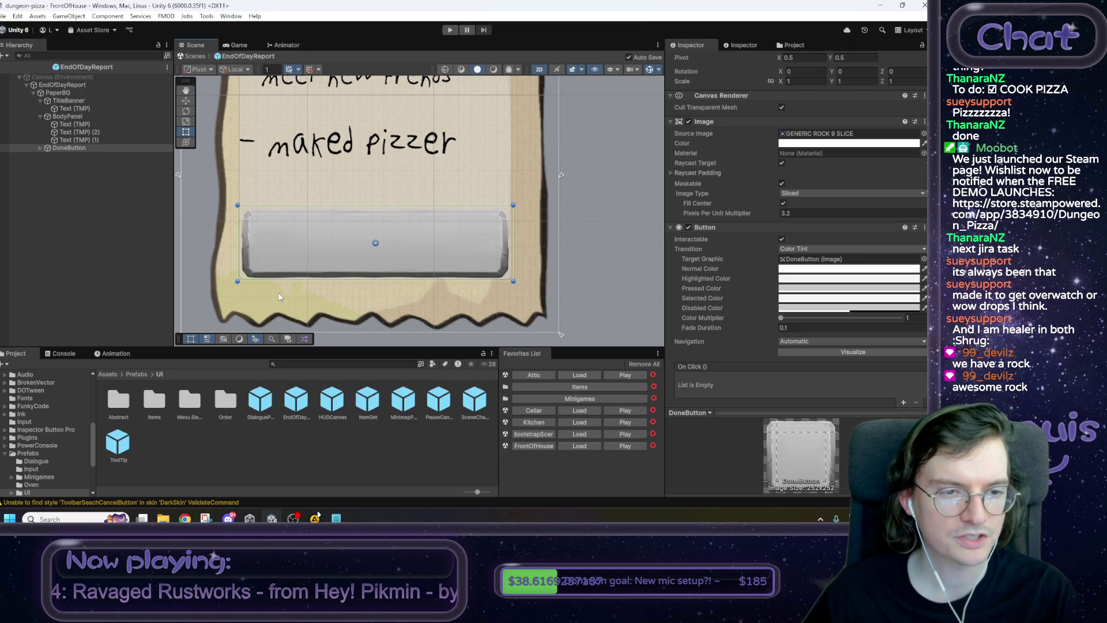
scroll(209, 127, down, 2)
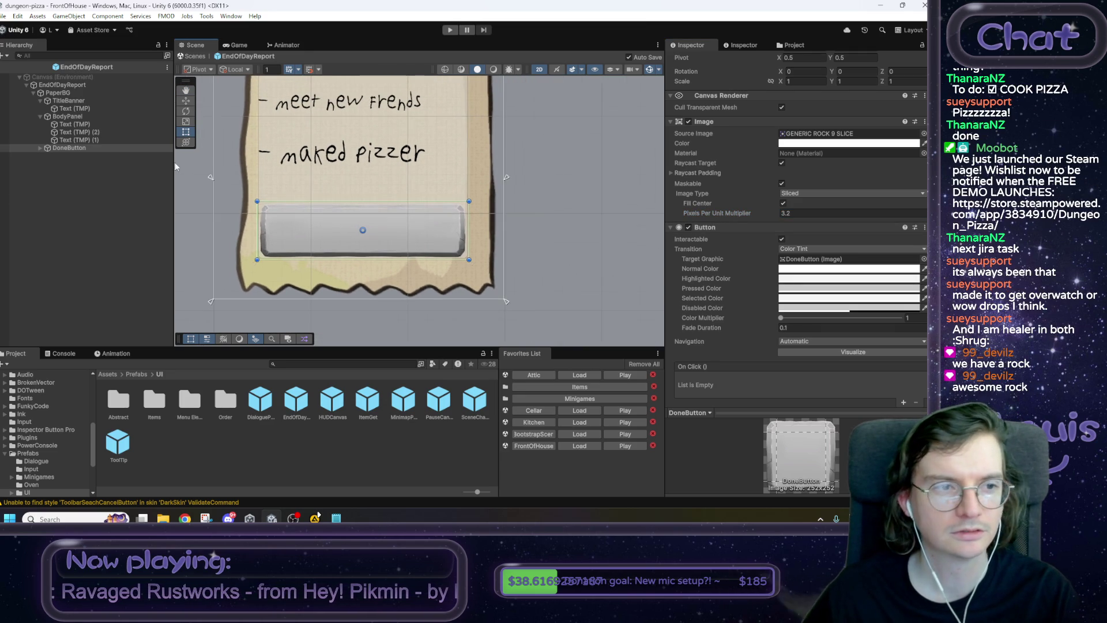
click(41, 148)
Select DoneButton's Text (TMP) label and frame it in the scene.
click(64, 156)
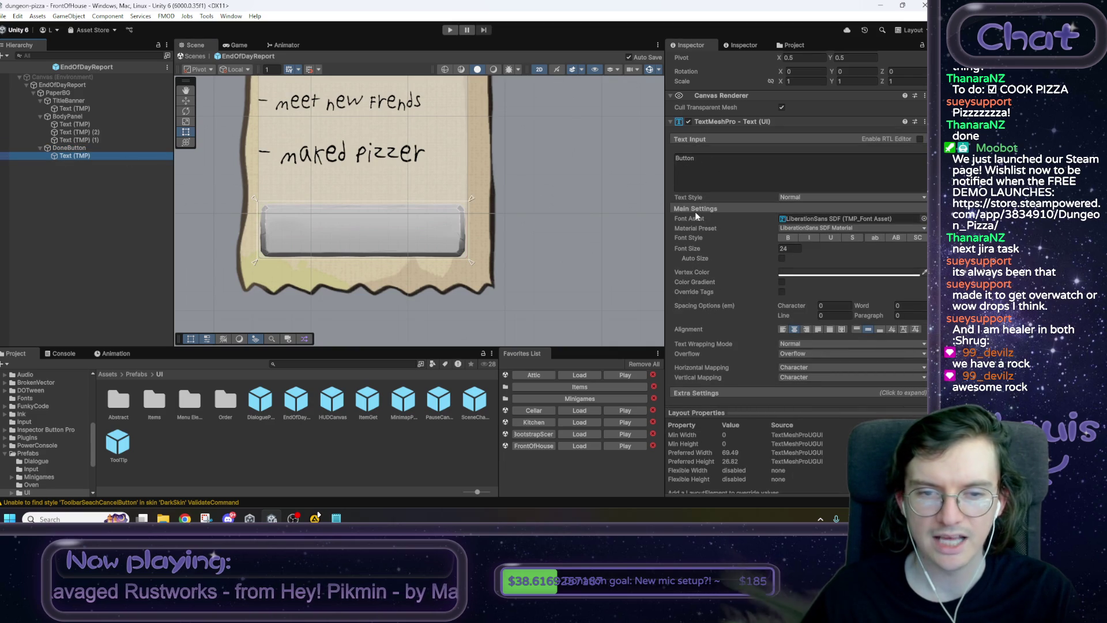
scroll(357, 231, down, 2)
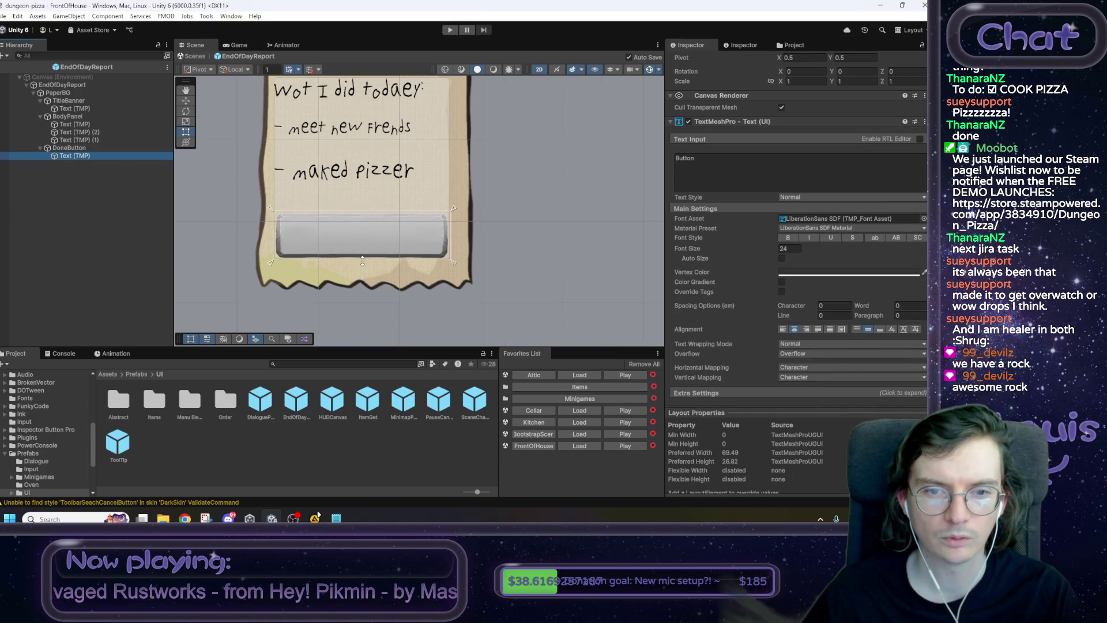
click(711, 167)
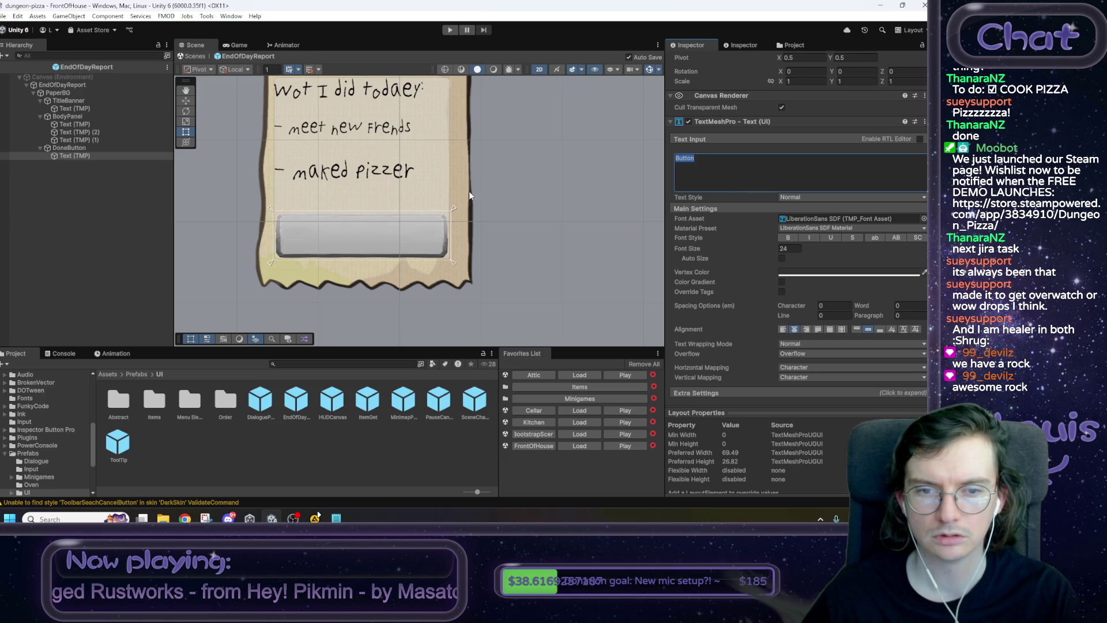
mouse_move(534, 171)
mouse_down()
mouse_move(539, 266)
mouse_move(544, 208)
mouse_up()
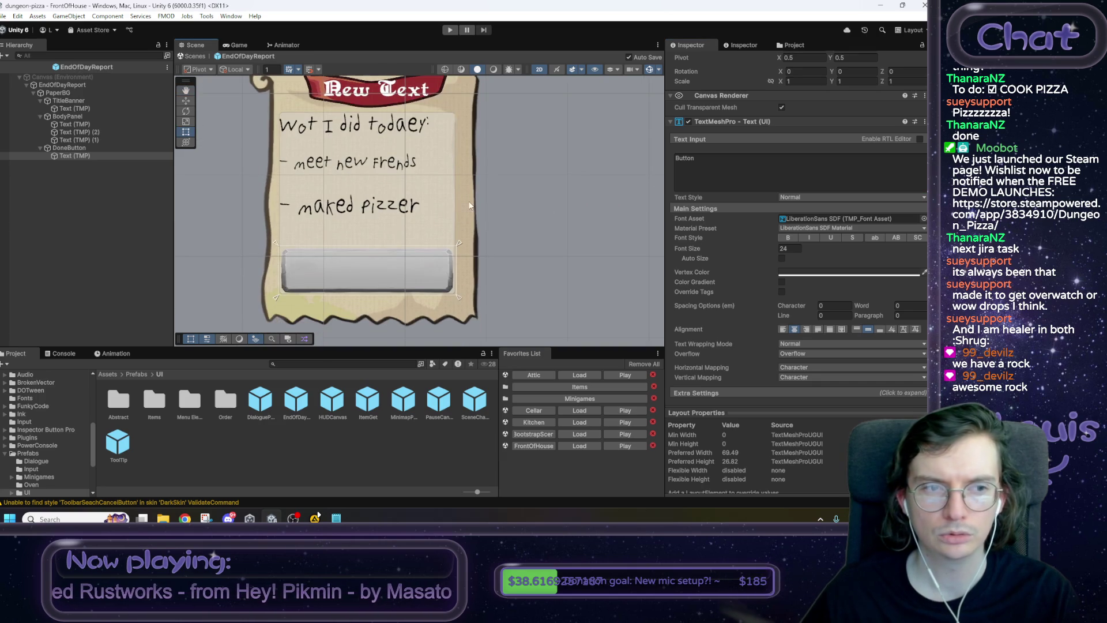
double_click(85, 155)
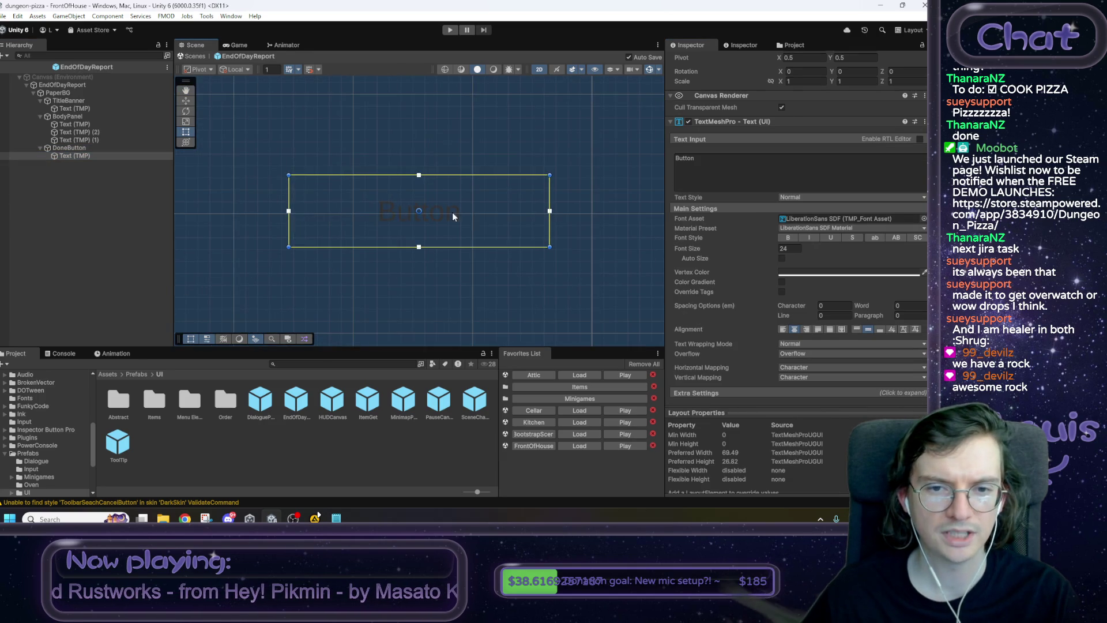
scroll(792, 108, up, 4)
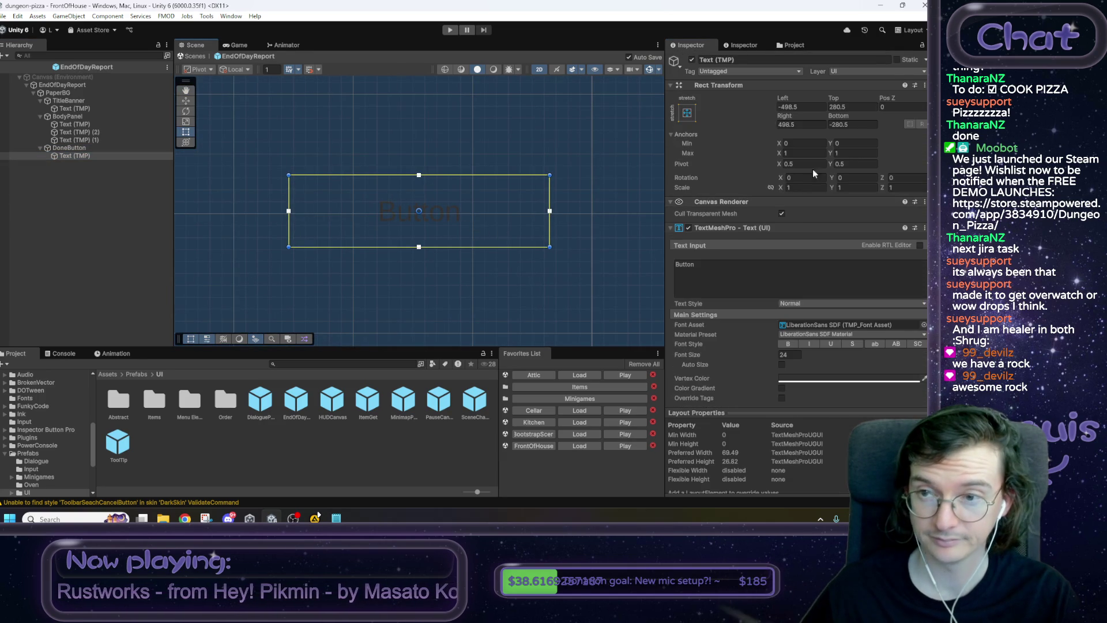
Set the label's Left, Top, Right and Bottom offsets to 0 so it fills the button.
click(803, 107)
text(0)
key(Tab)
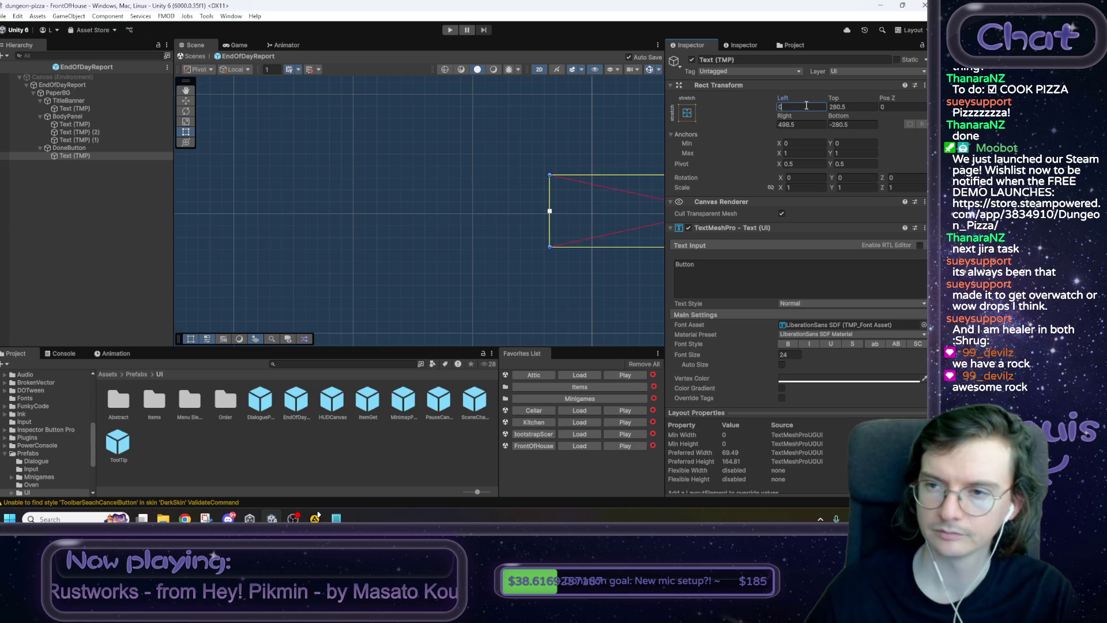
text(0)
key(Tab)
text(0)
key(Tab)
text(0)
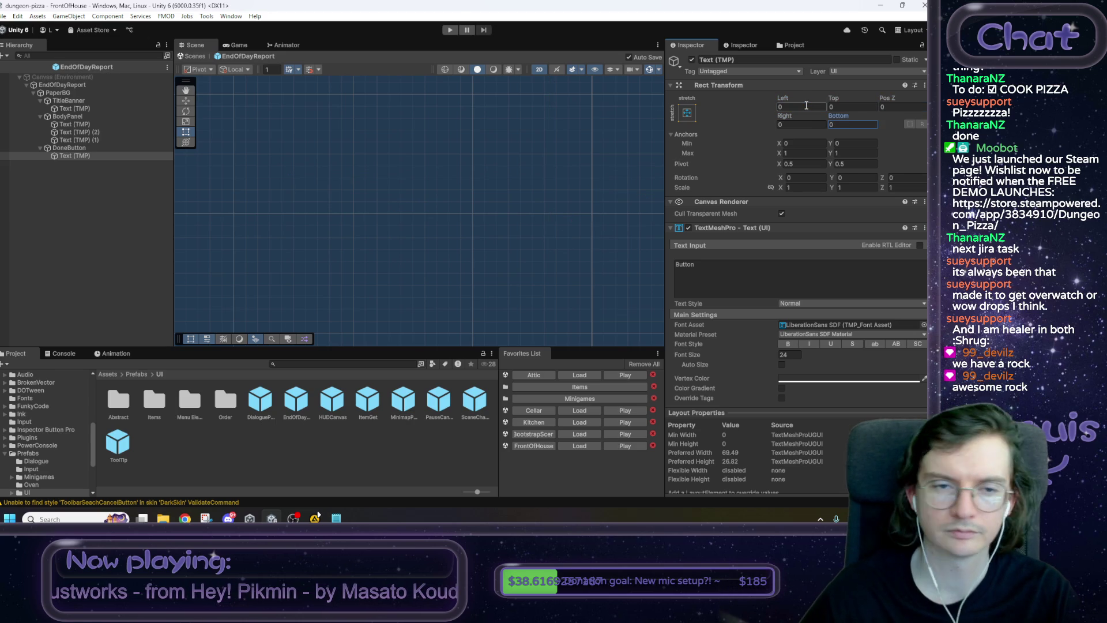
text(f)
Change the label's Font Asset to Primitive SDF.
scroll(500, 231, down, 3)
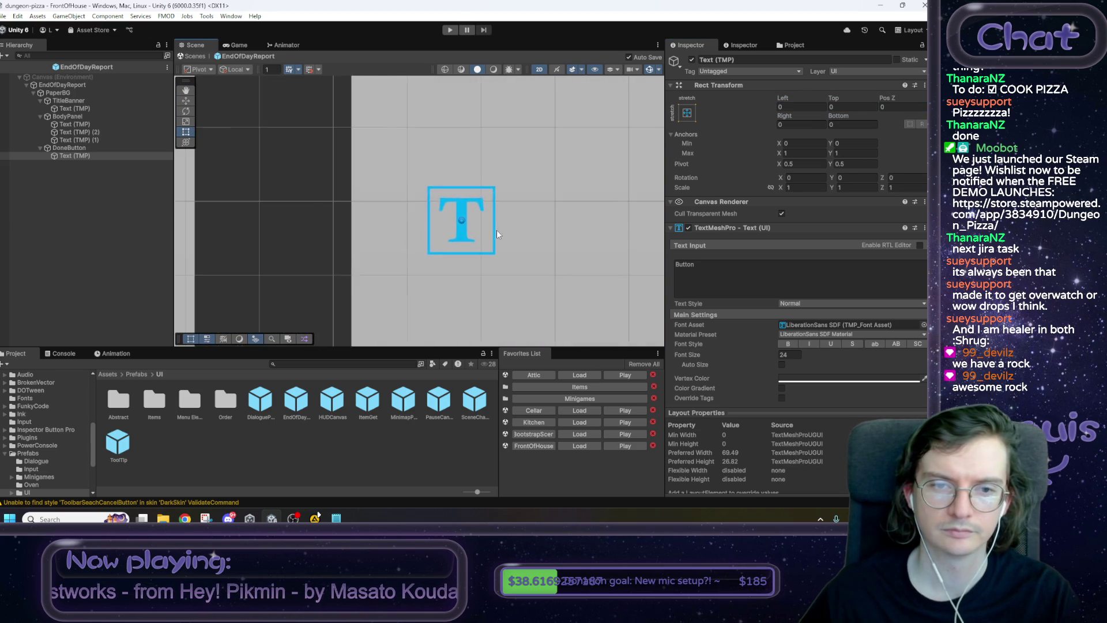
scroll(493, 228, up, 10)
scroll(491, 222, down, 5)
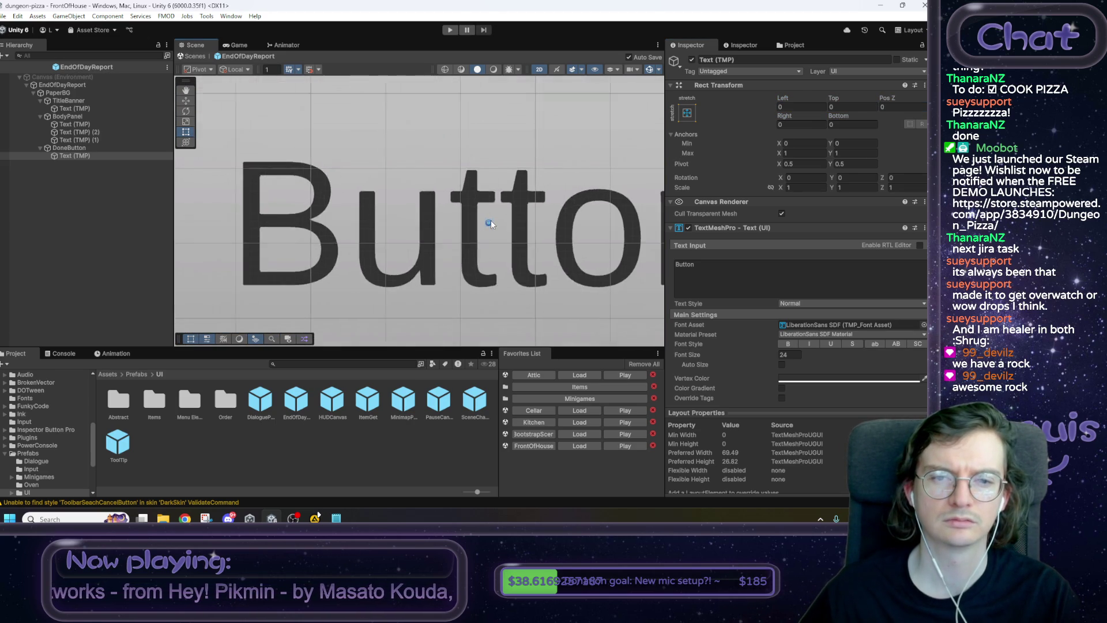
scroll(490, 221, down, 6)
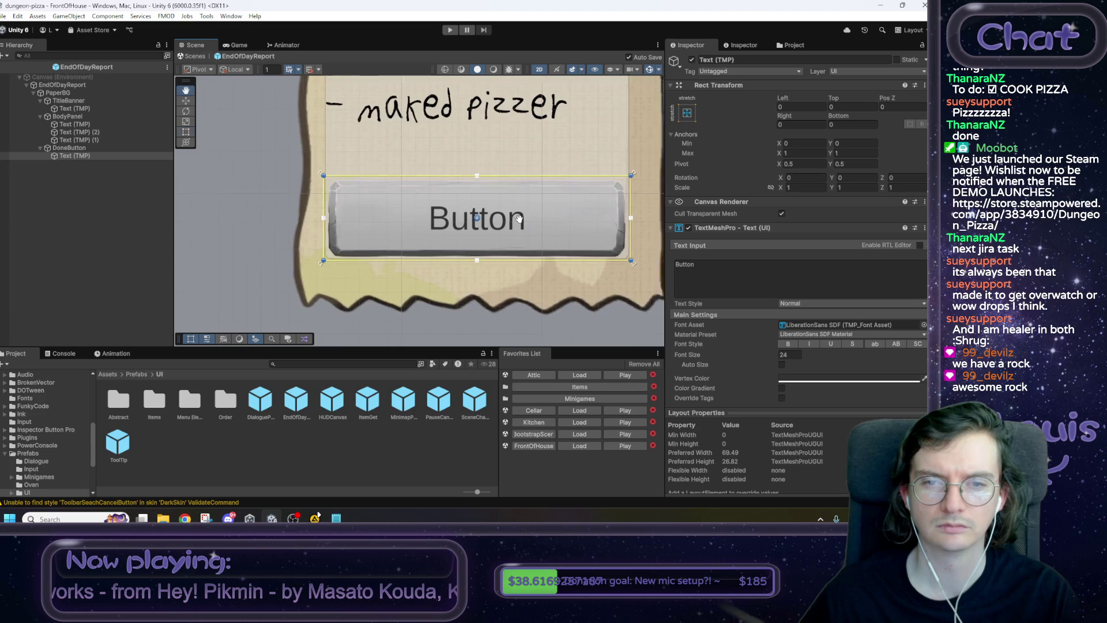
drag(433, 211, 441, 242)
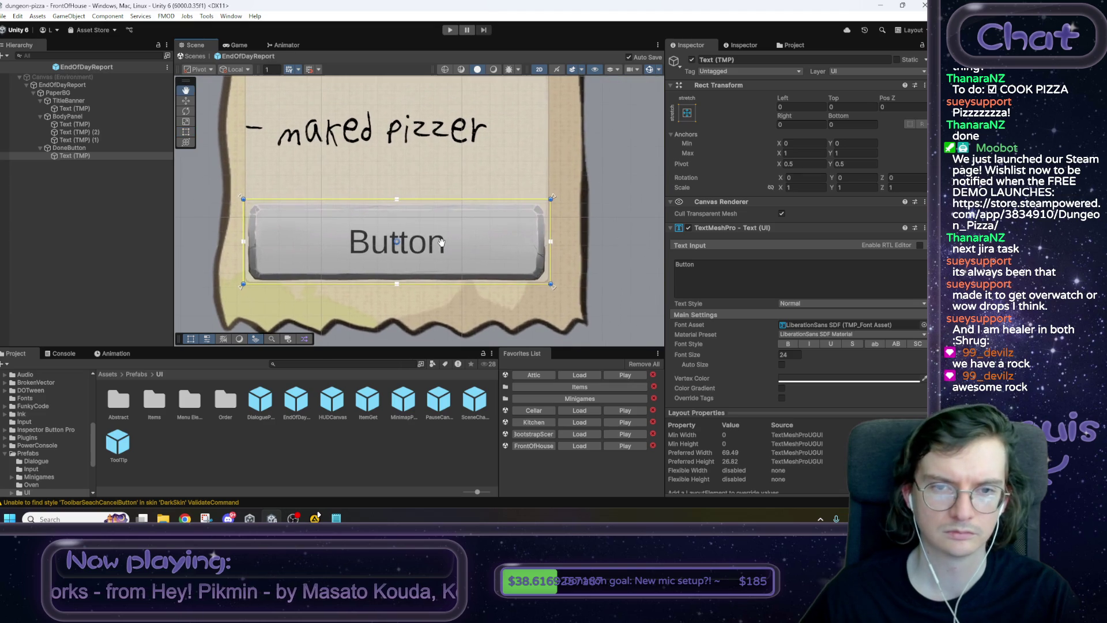
click(924, 325)
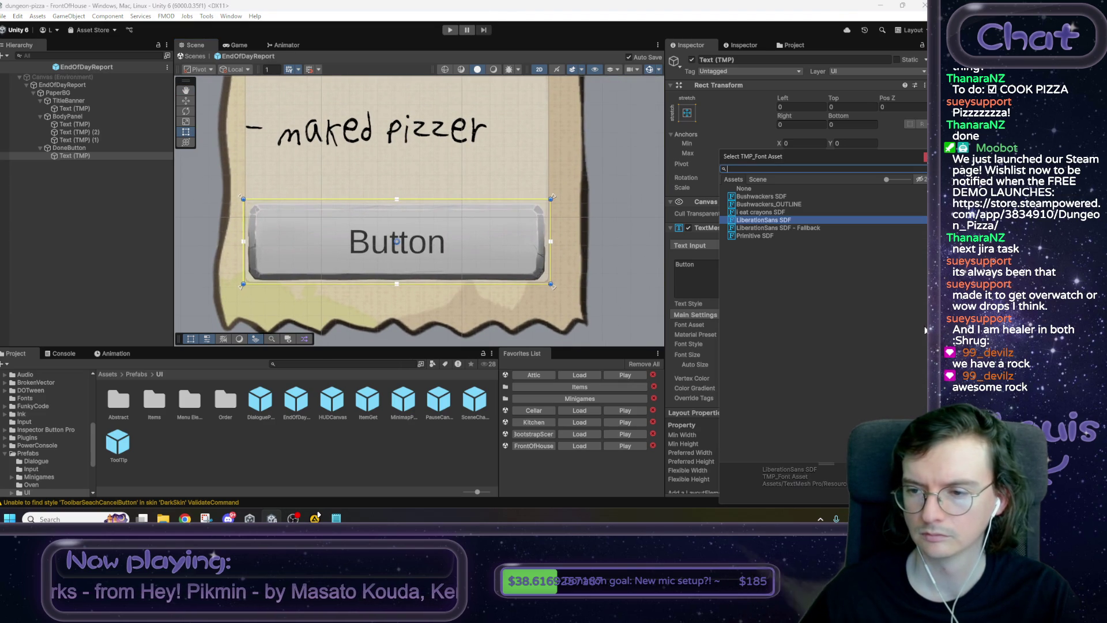
click(776, 198)
click(760, 237)
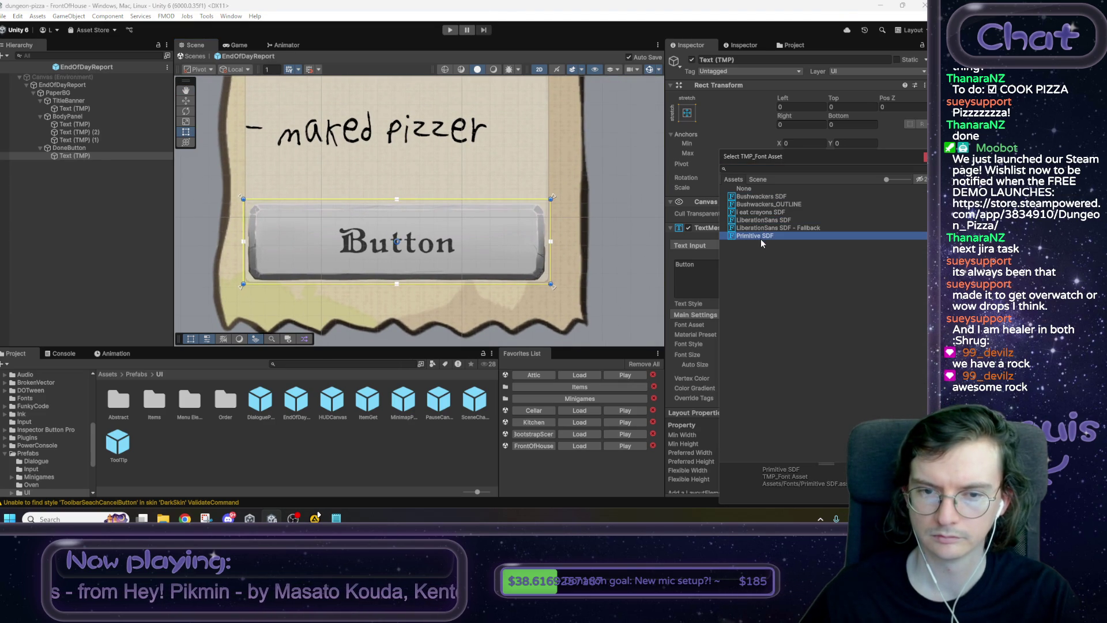
double_click(781, 236)
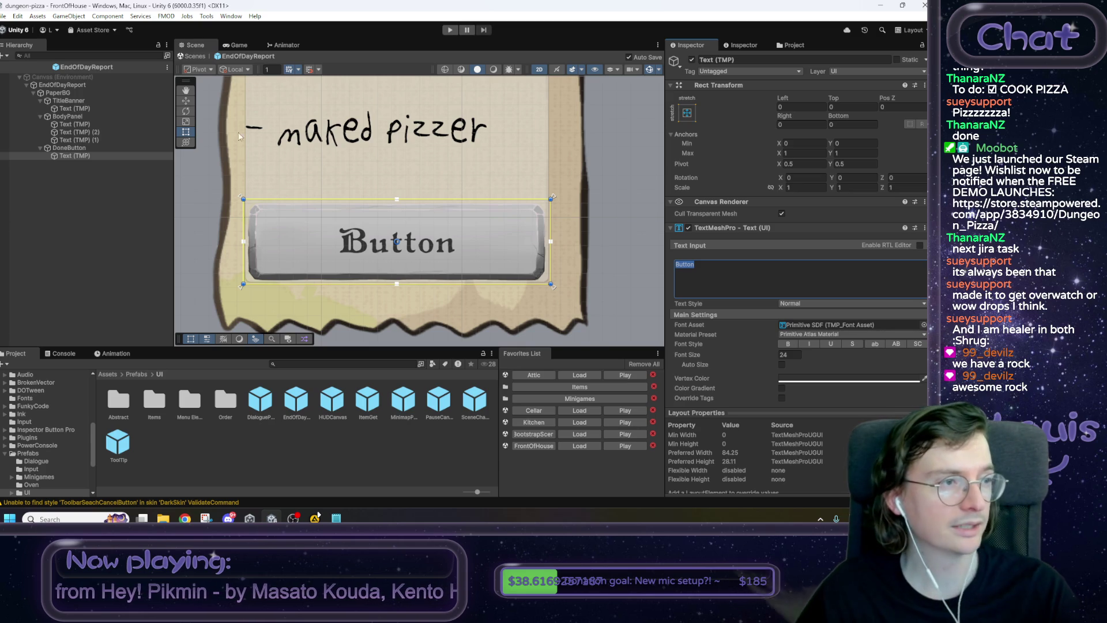
key(alt+Tab)
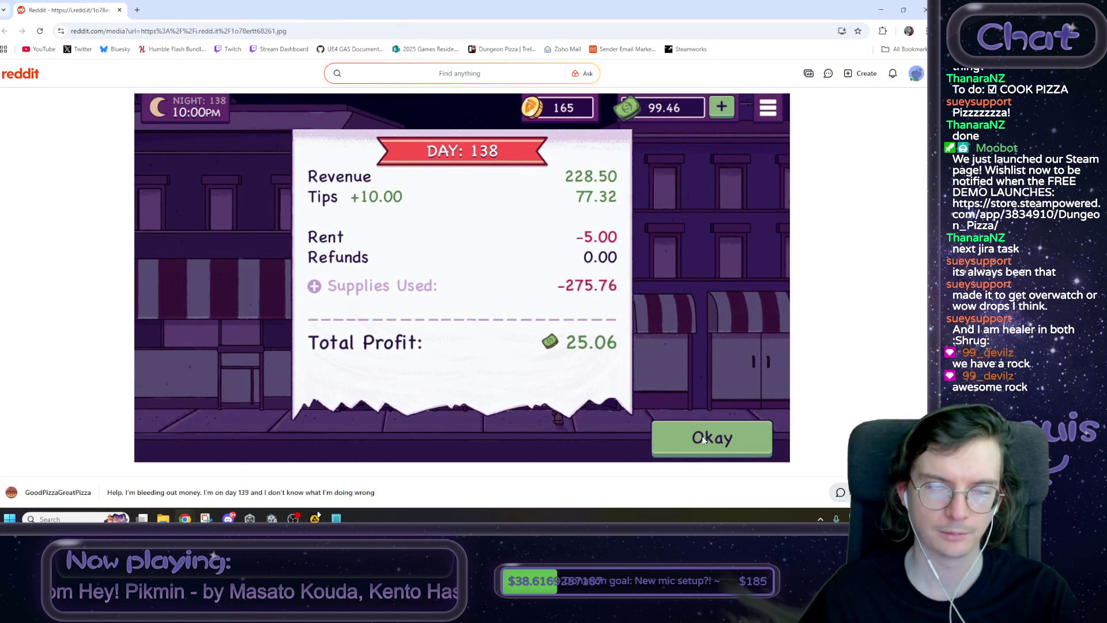
Replace the button label 'Button' with 'Okay' and select EndOfDayReport.
key(alt+Tab)
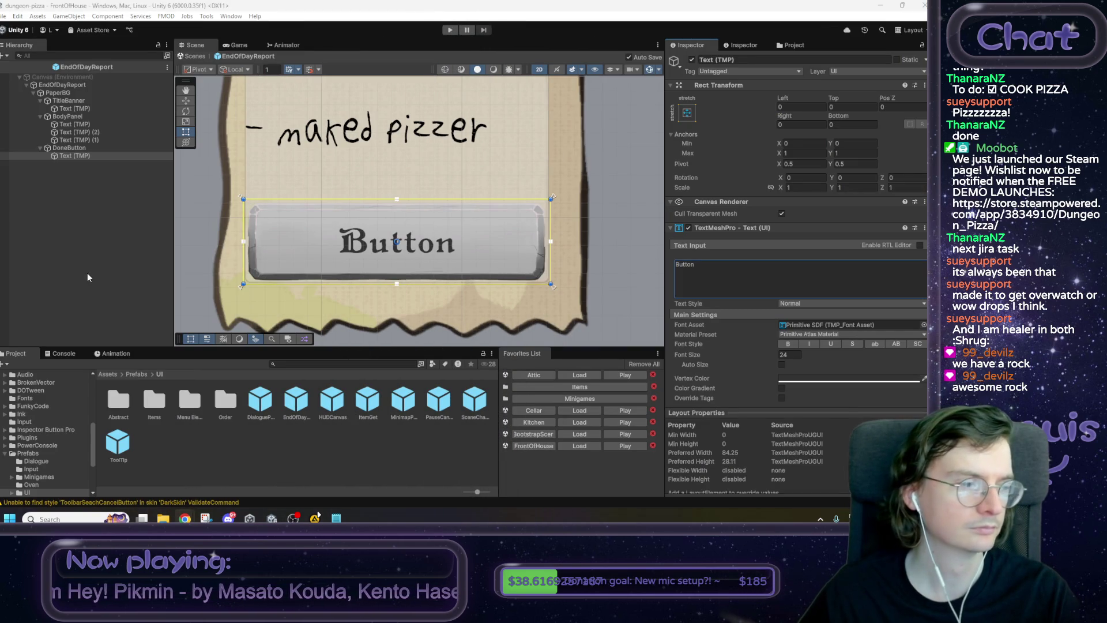
click(752, 272)
text(Okay)
click(62, 85)
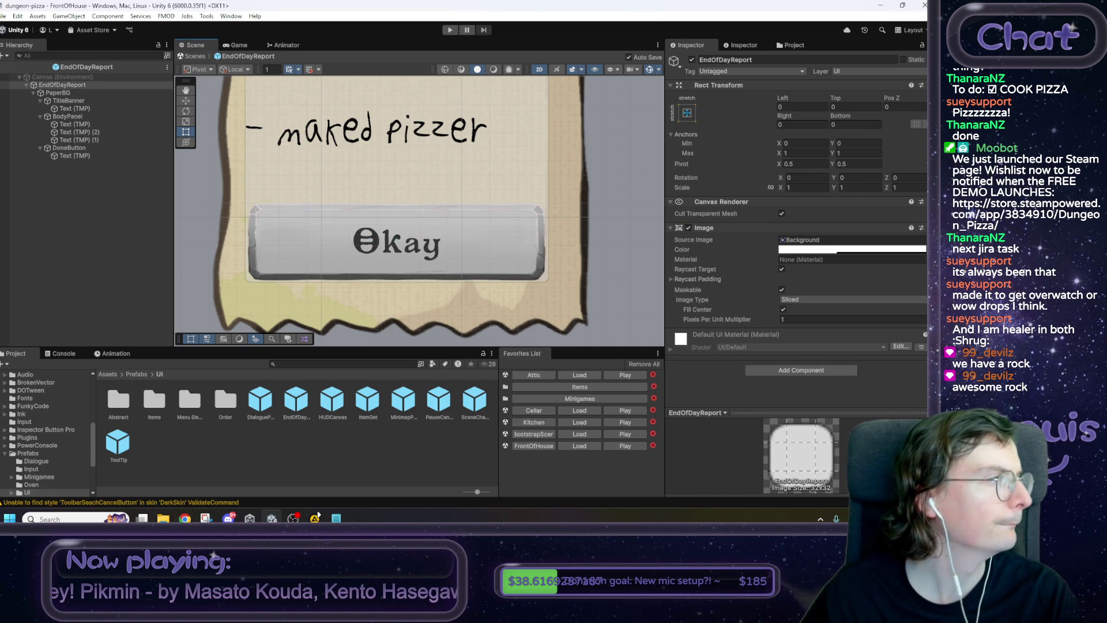
Untick EndOfDayReport's Image component to hide the grey full-screen backdrop.
scroll(340, 247, down, 5)
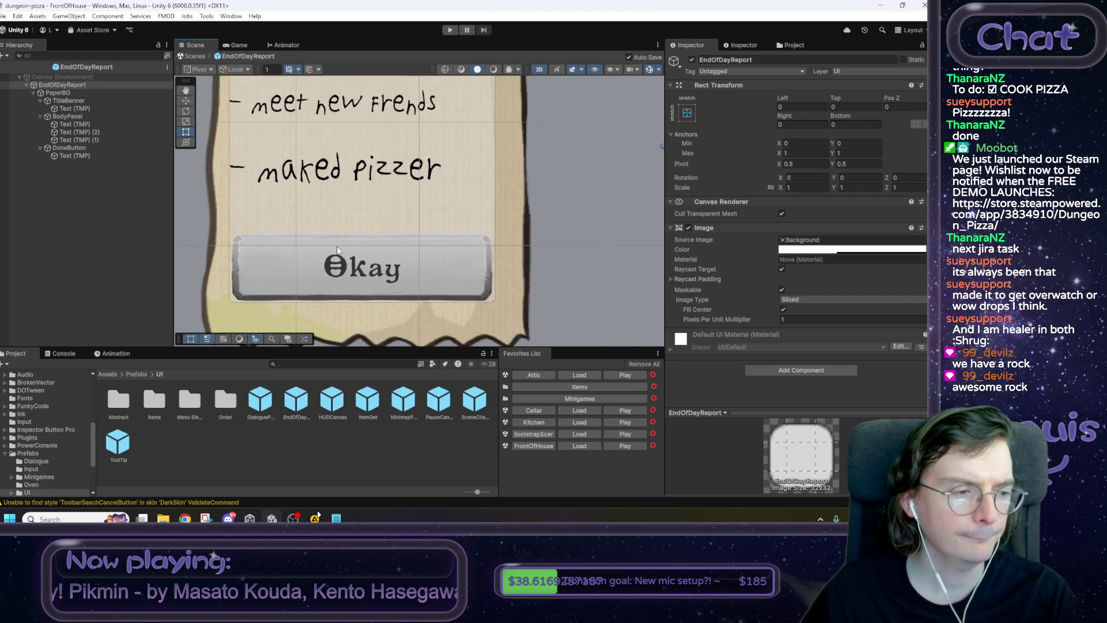
scroll(340, 247, down, 4)
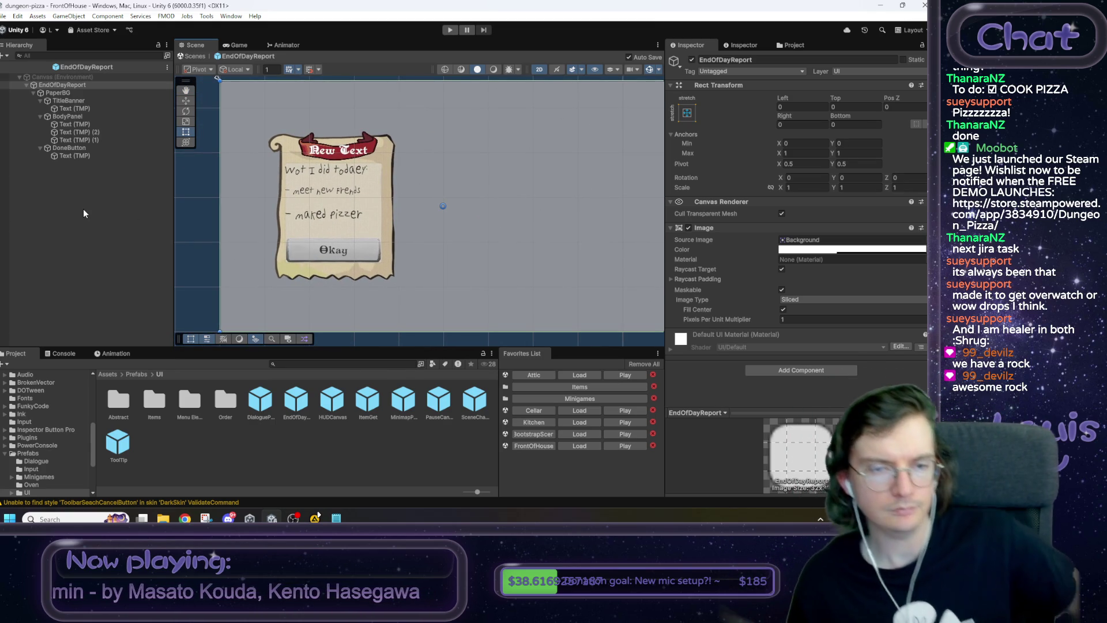
click(79, 116)
click(689, 229)
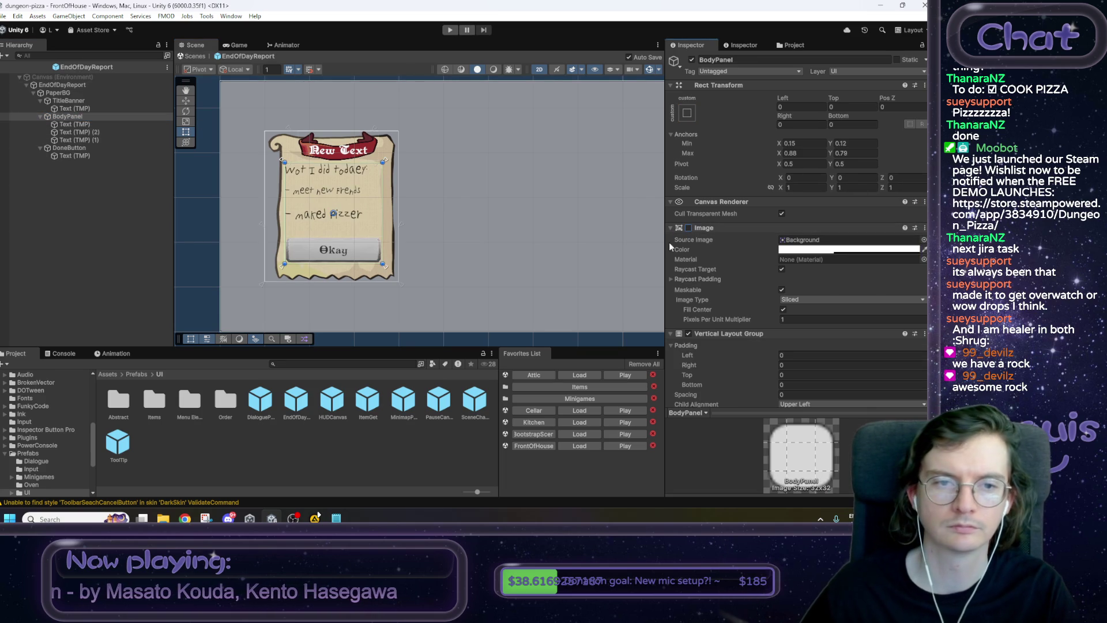
mouse_move(424, 237)
mouse_down()
mouse_move(436, 228)
mouse_move(445, 241)
mouse_up()
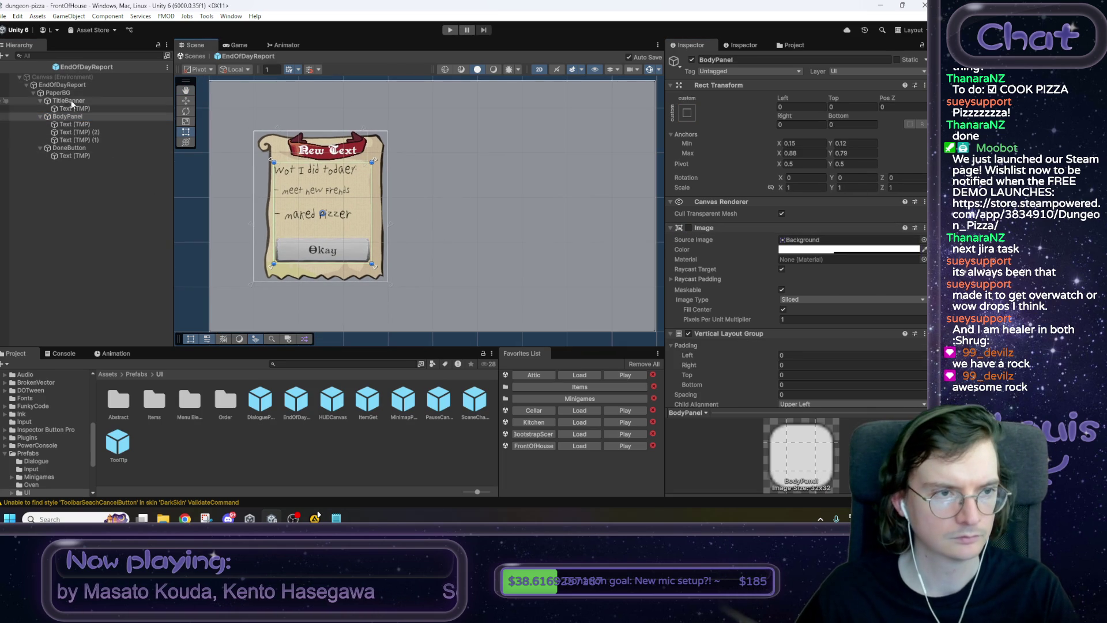
click(66, 85)
click(688, 228)
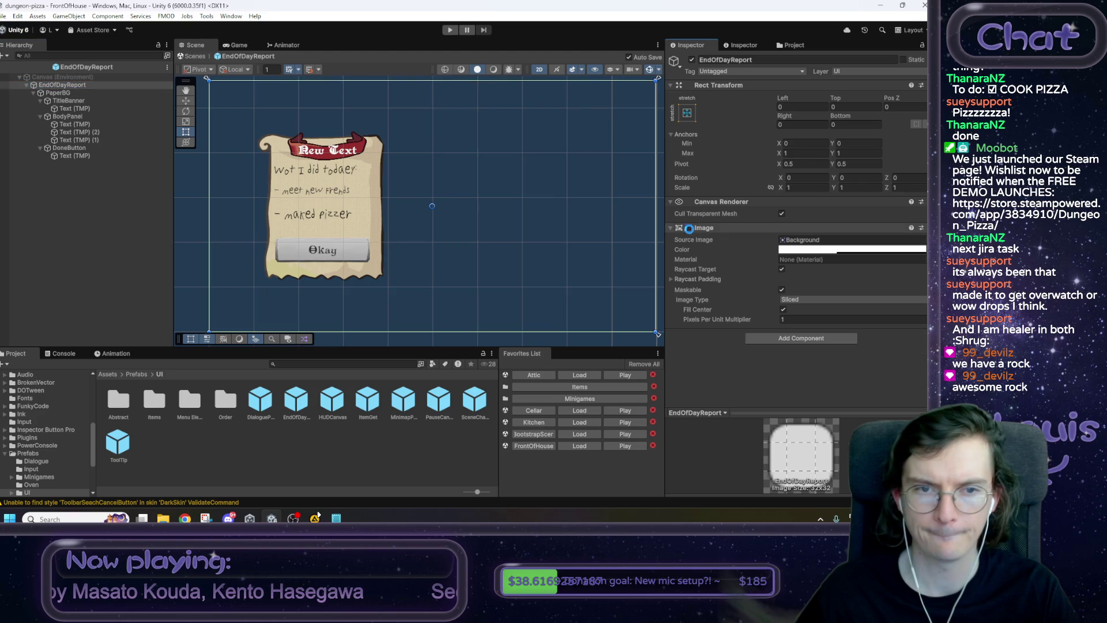
mouse_move(447, 196)
mouse_down()
mouse_move(460, 185)
mouse_move(425, 190)
mouse_up()
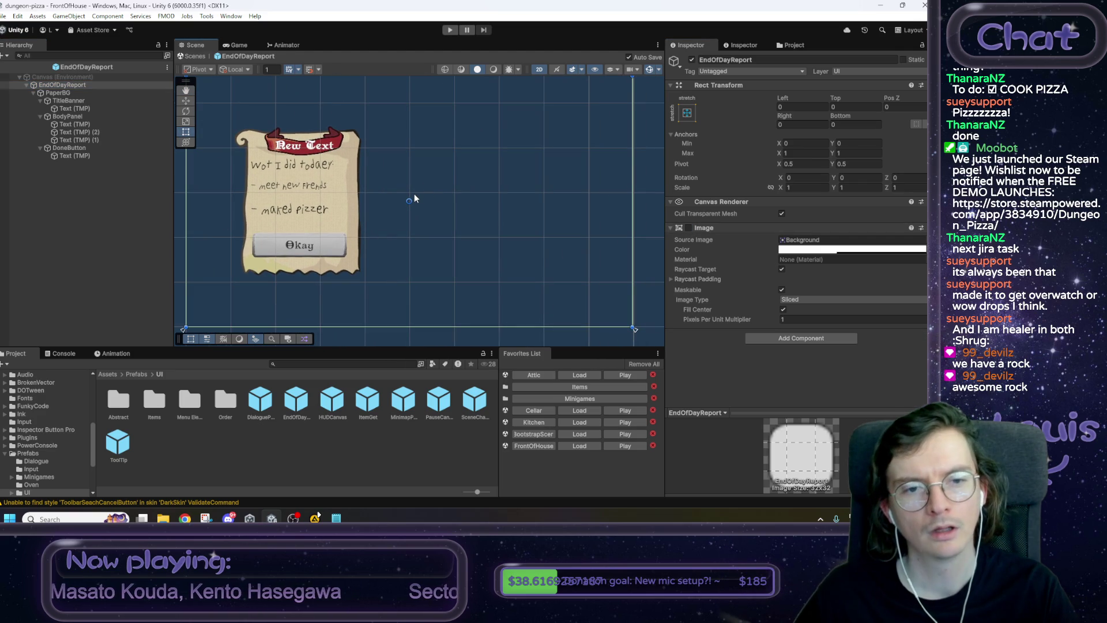
mouse_move(414, 193)
mouse_down()
mouse_move(396, 198)
mouse_move(403, 209)
mouse_up()
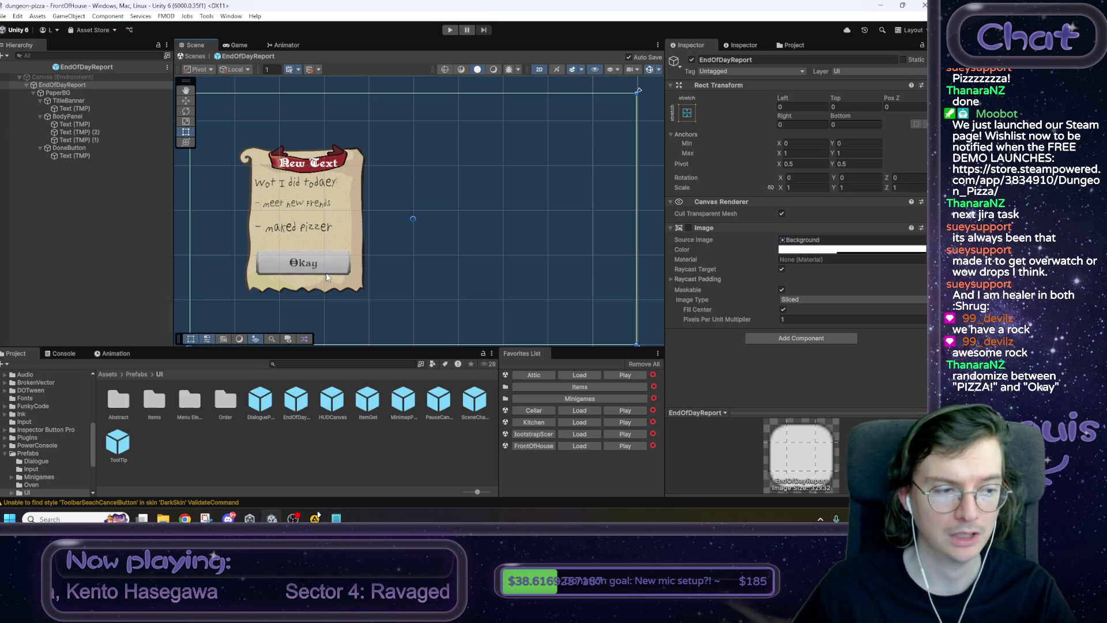
key(f)
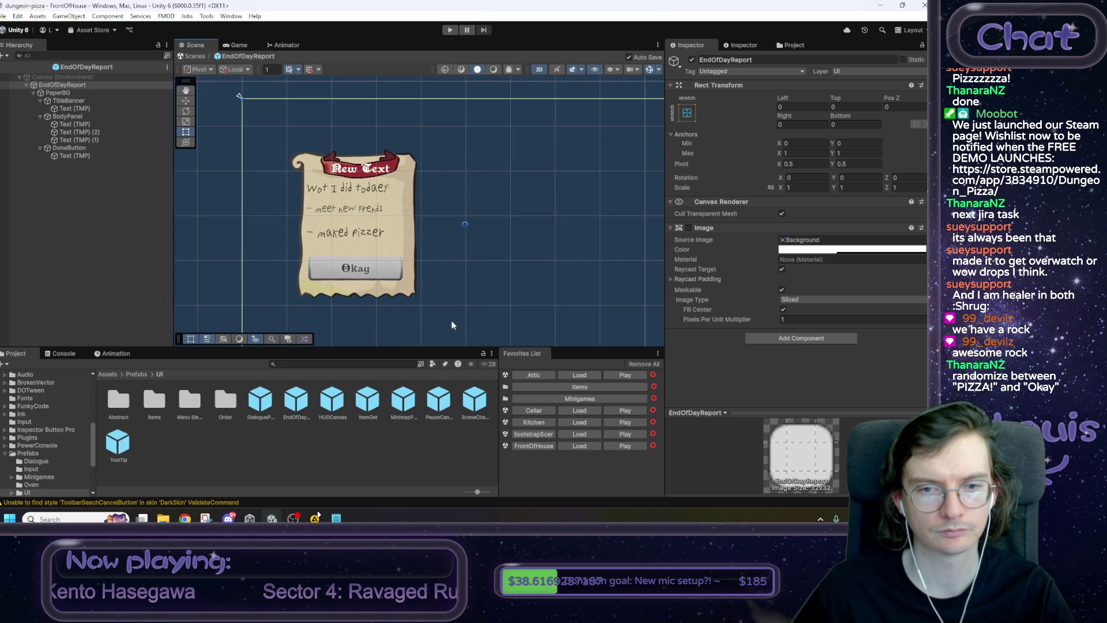
Exit the report prefab, open HUDCanvas, and open HUDManager.cs in Visual Studio.
key(f)
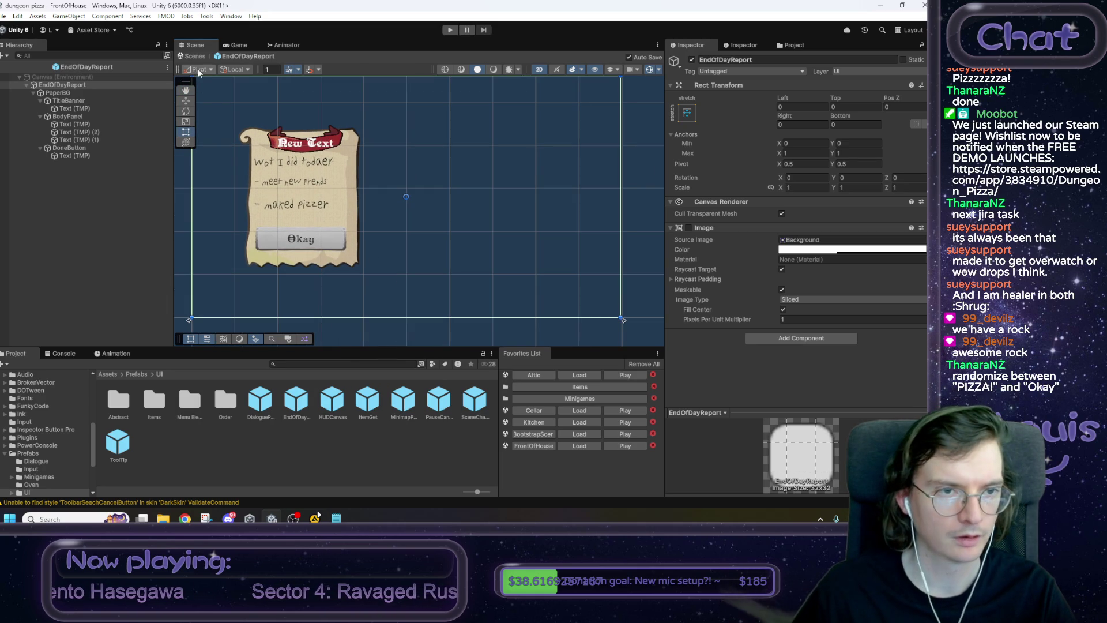
click(196, 56)
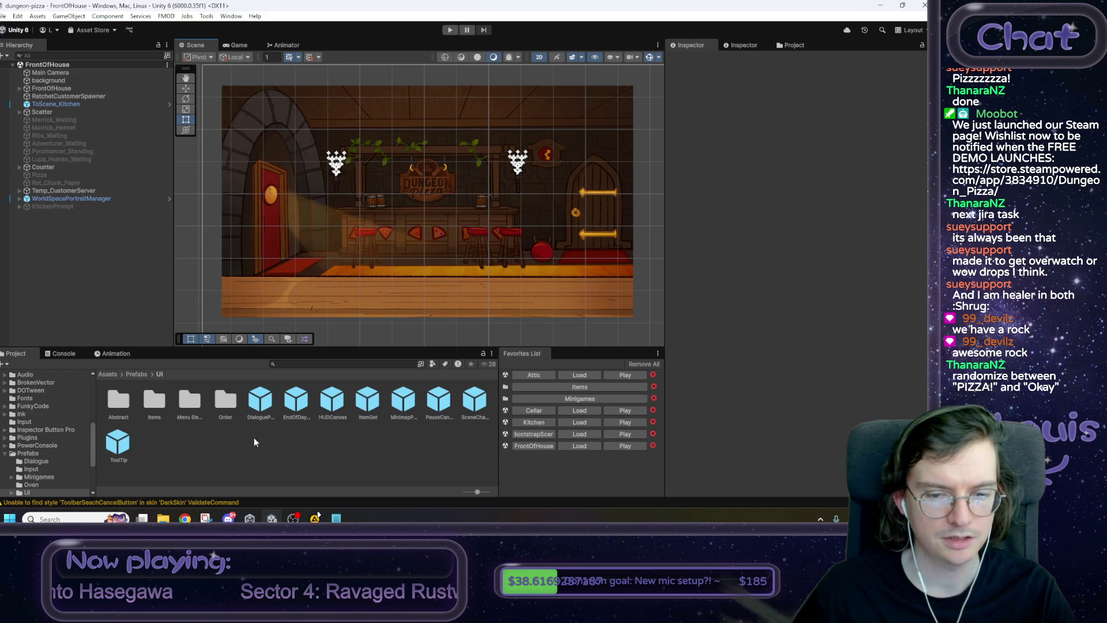
double_click(326, 406)
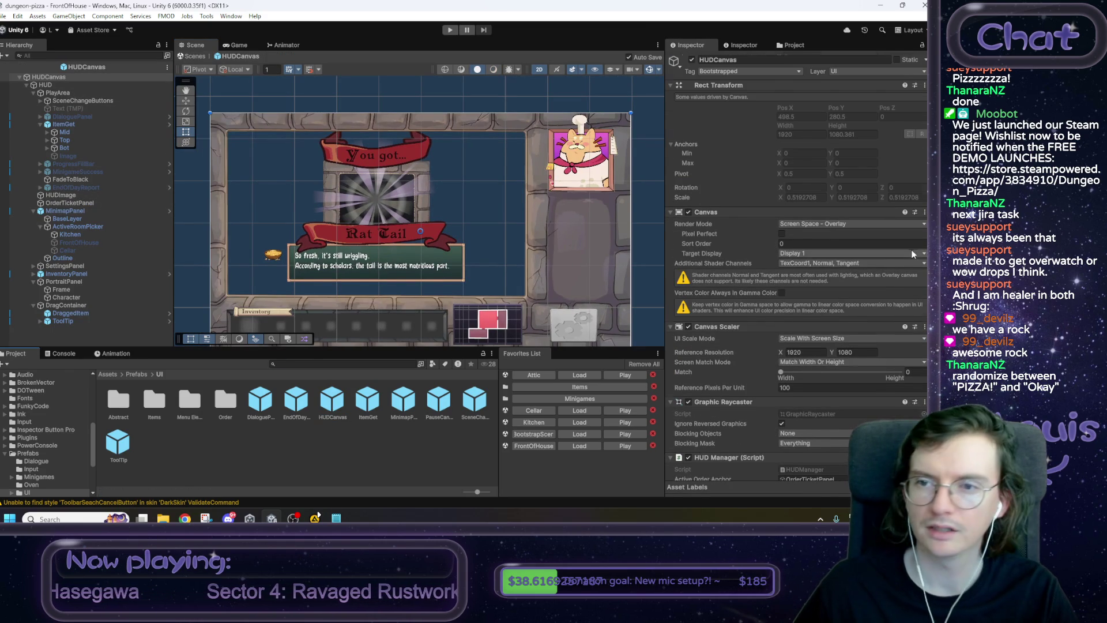
scroll(799, 353, down, 5)
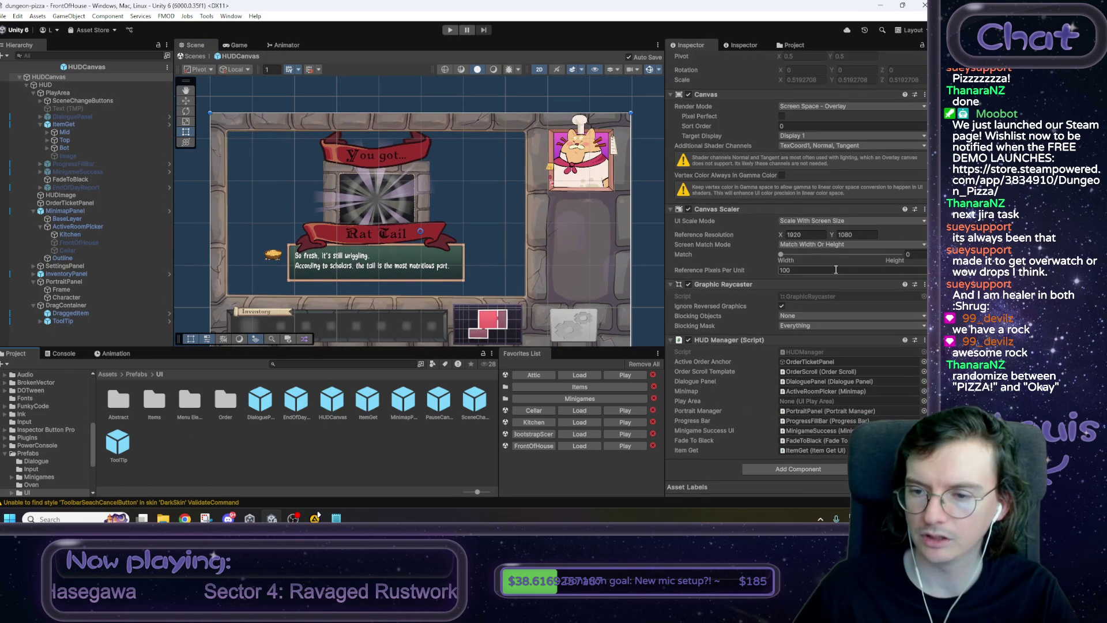
double_click(800, 353)
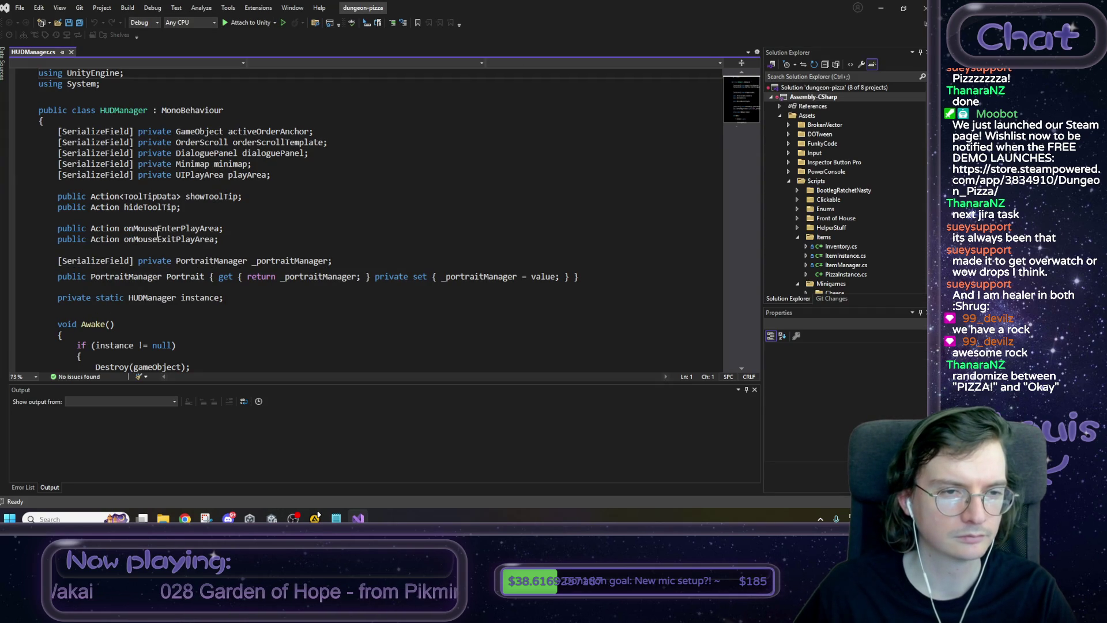
Check off the 'end of day report UI prefab' to-do note and close Visual Studio.
click(336, 518)
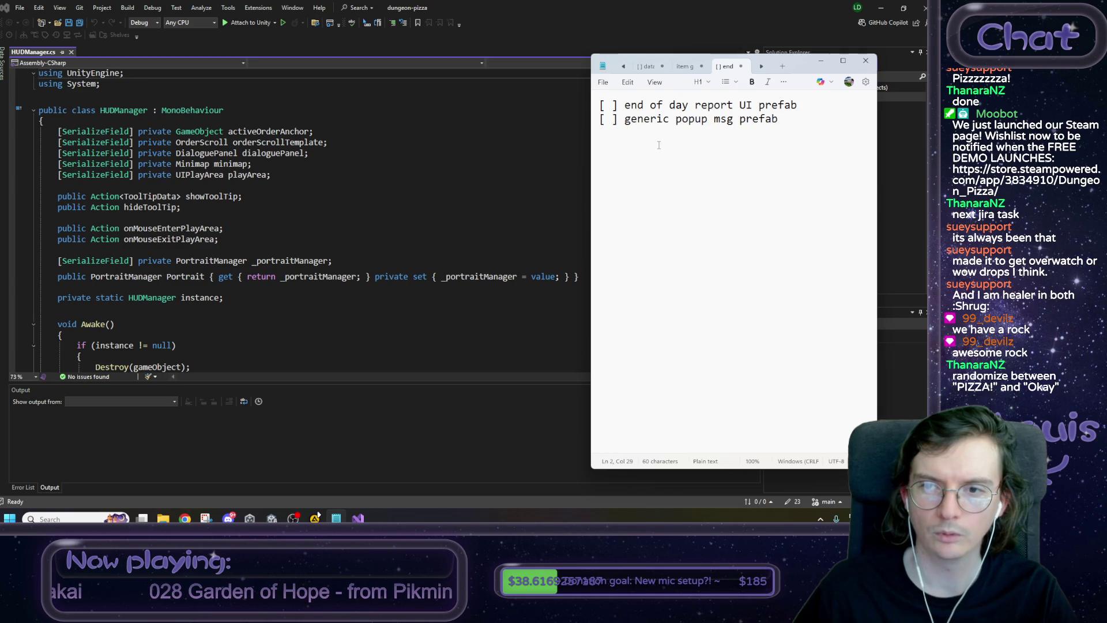
double_click(609, 107)
text(x)
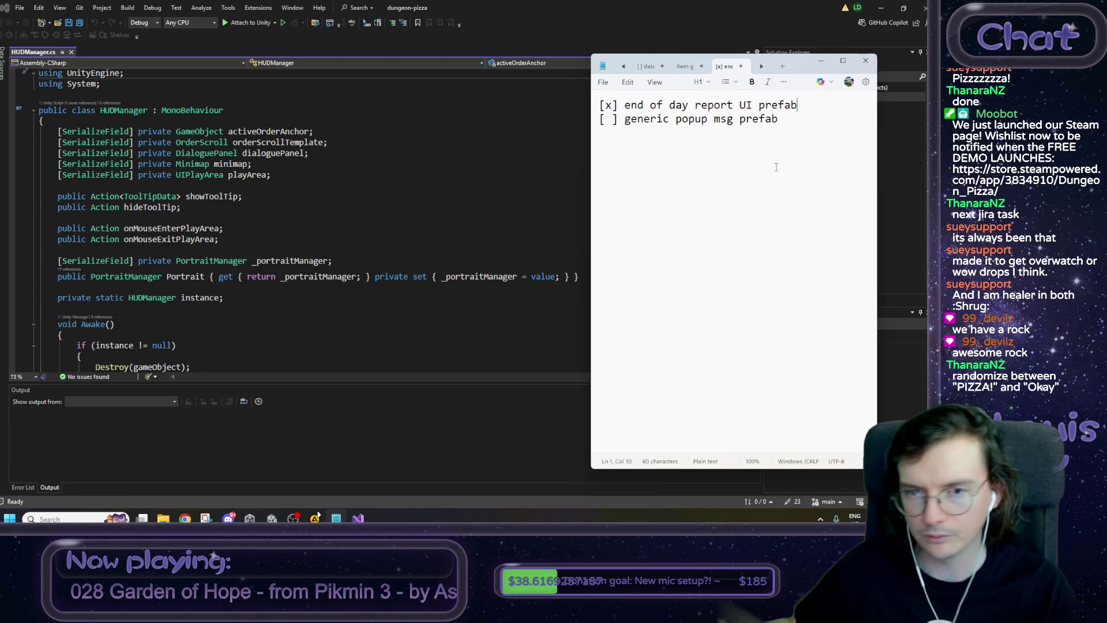
click(924, 5)
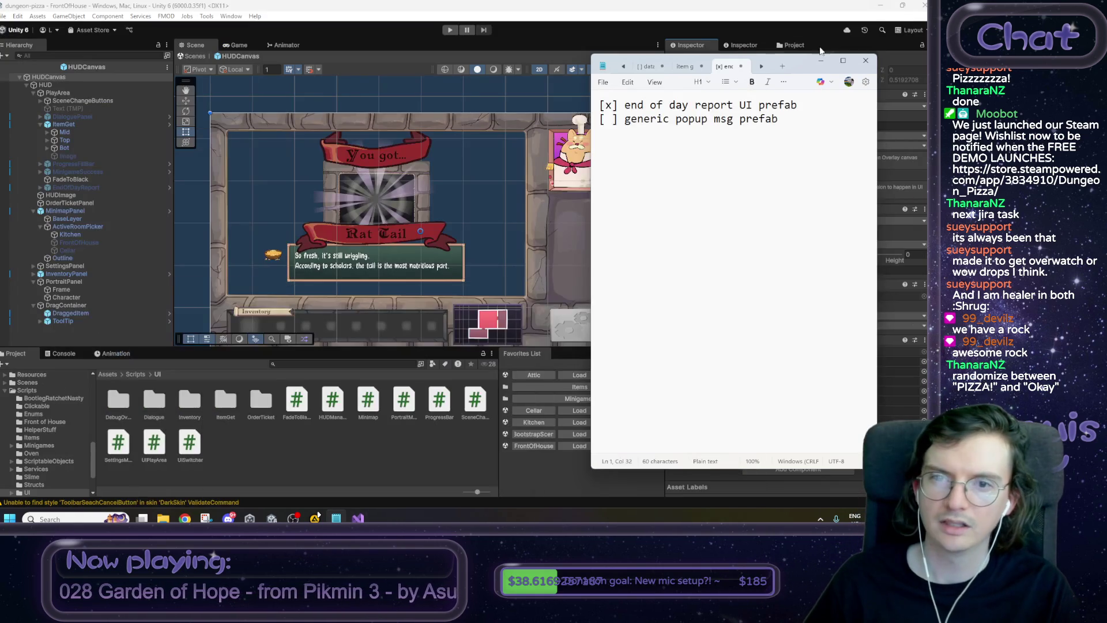
Move the to-do notes window aside and bring Unity's FrontOfHouse scene forward.
drag(793, 60, 842, 62)
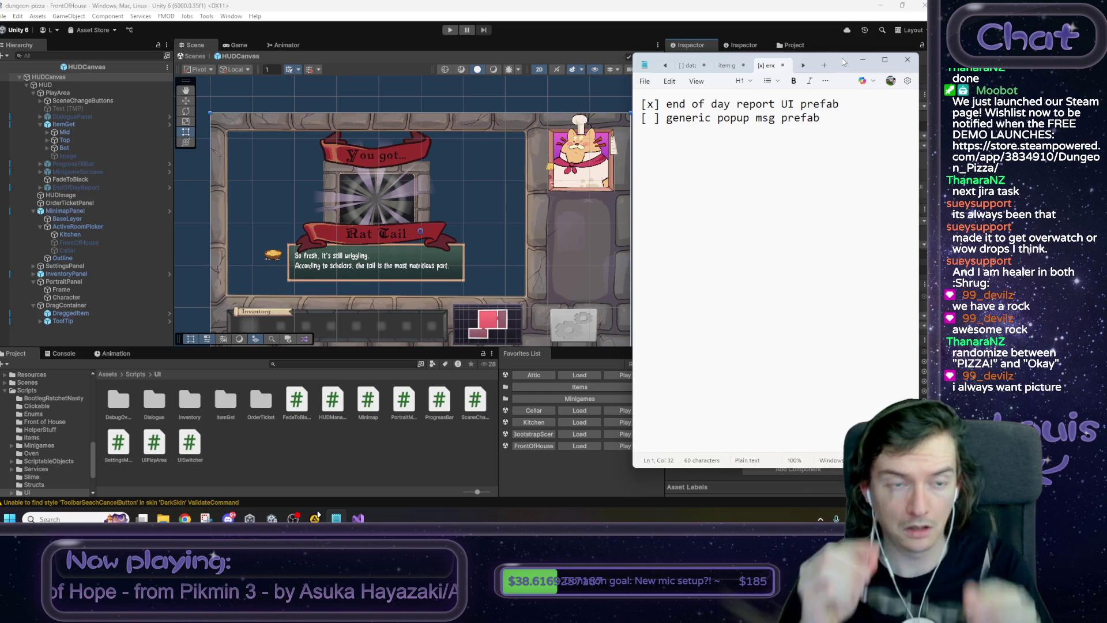
click(196, 56)
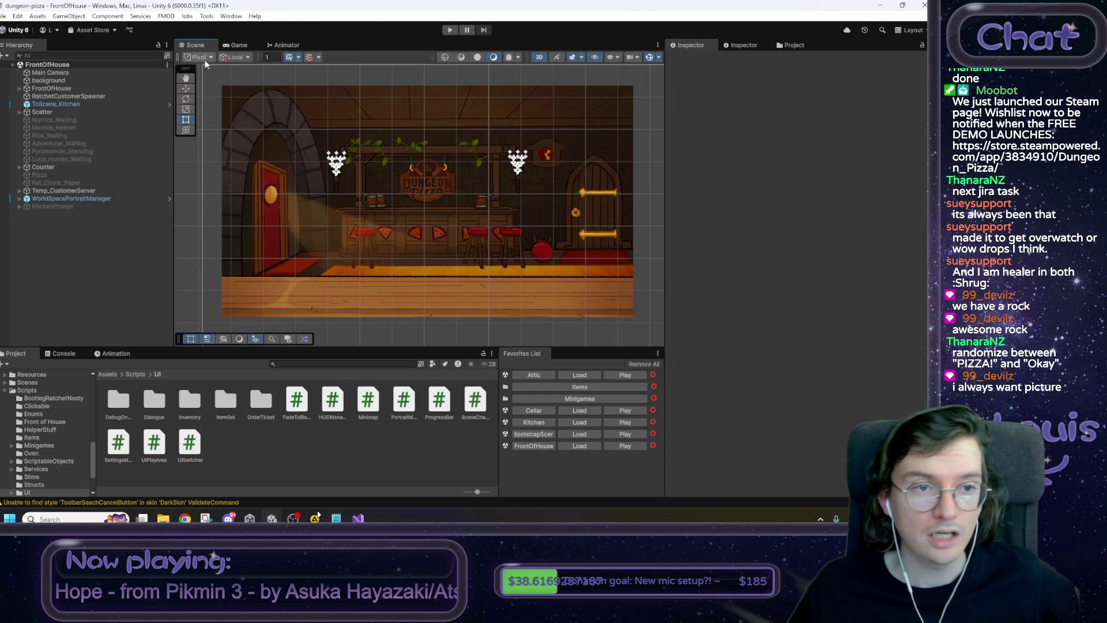
Play the game through the customer's Rat Tail order, then go to the Kitchen and the Attic.
click(448, 33)
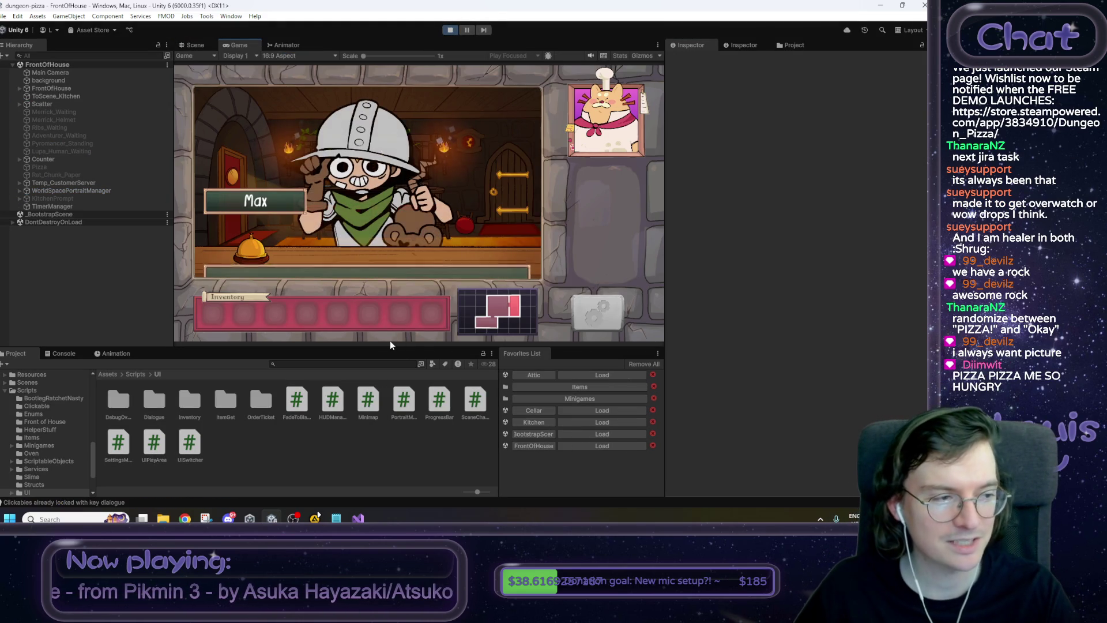
click(407, 223)
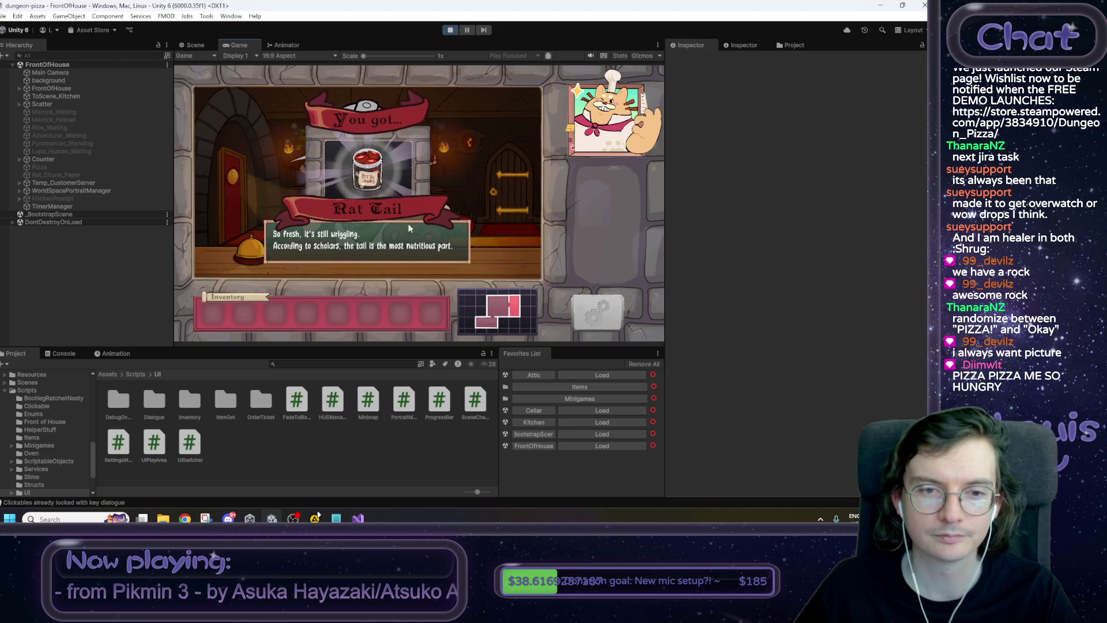
click(340, 222)
click(340, 219)
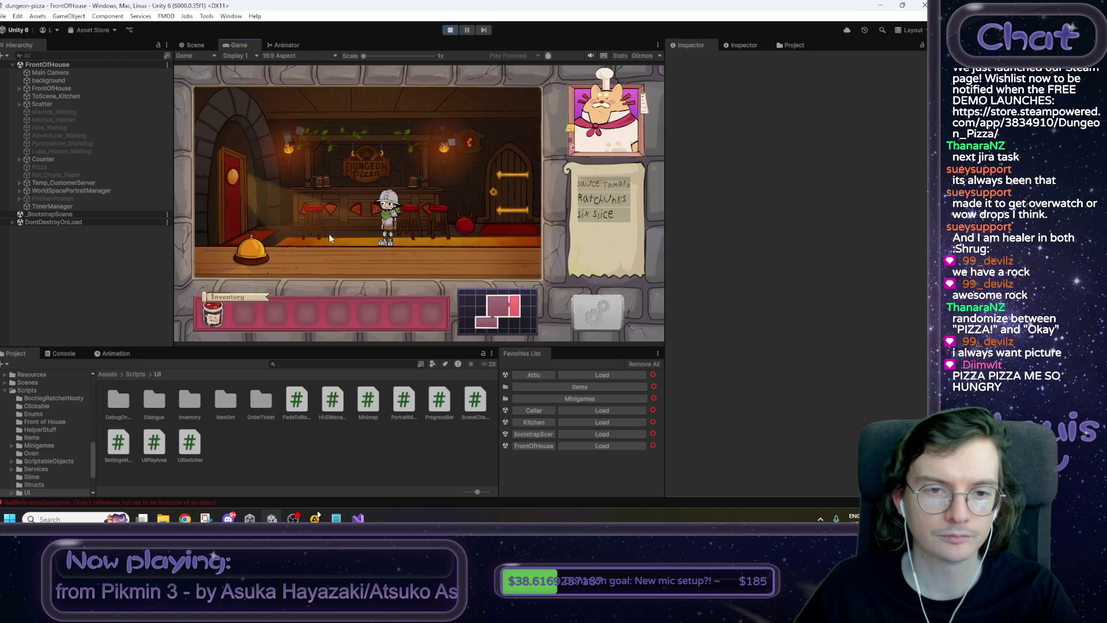
click(243, 212)
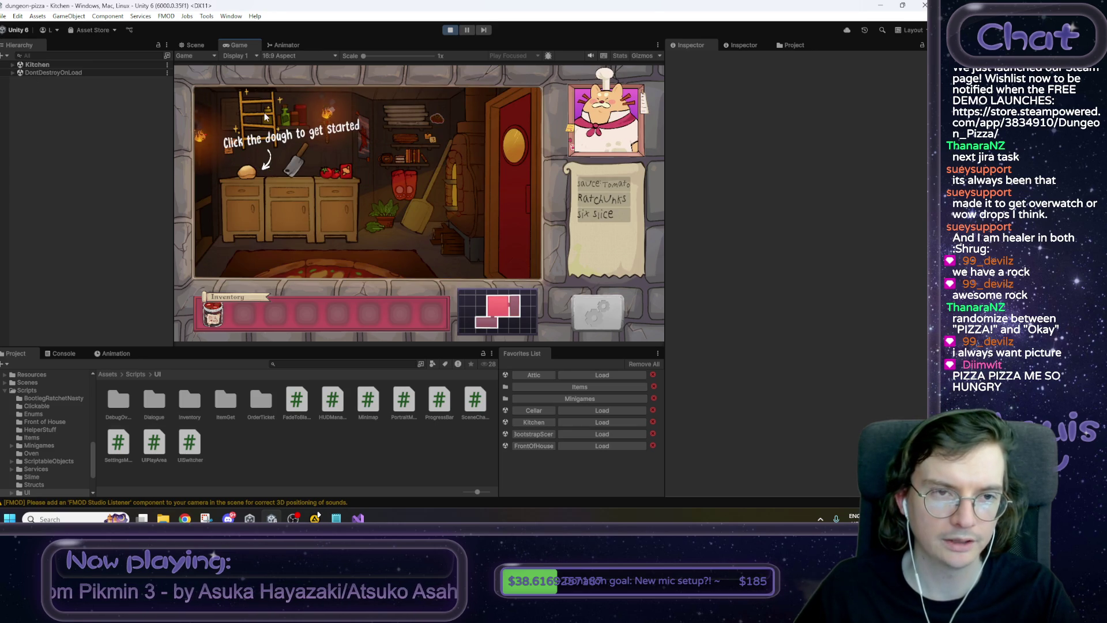
click(264, 112)
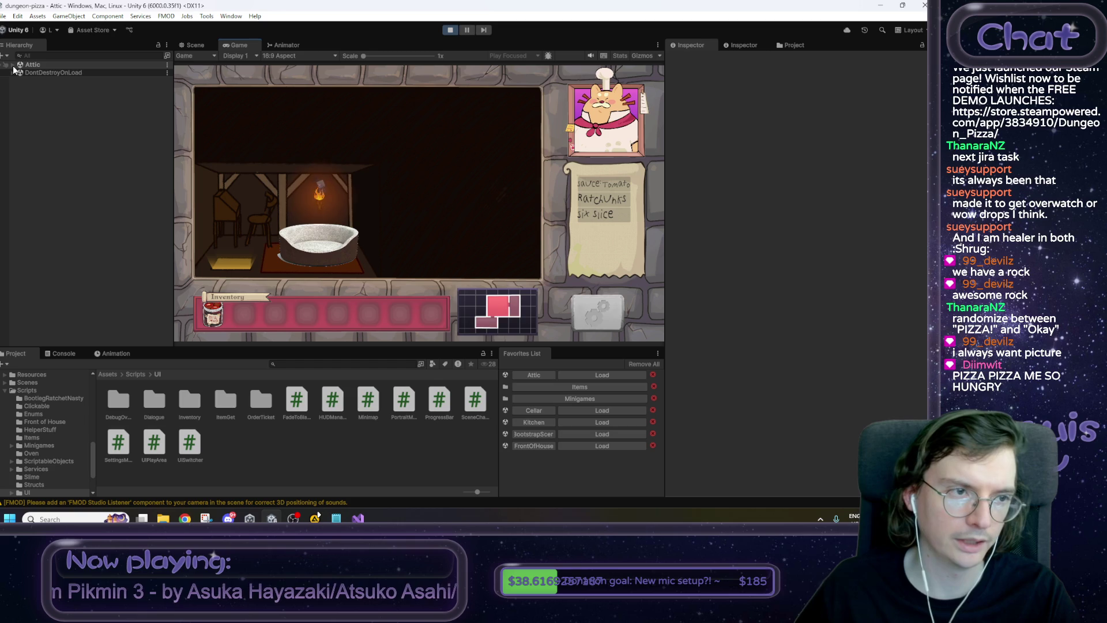
Select EndOfDayReport under DontDestroyOnLoad > HUDCanvas > HUD > PlayArea in the Hierarchy.
click(13, 72)
click(63, 127)
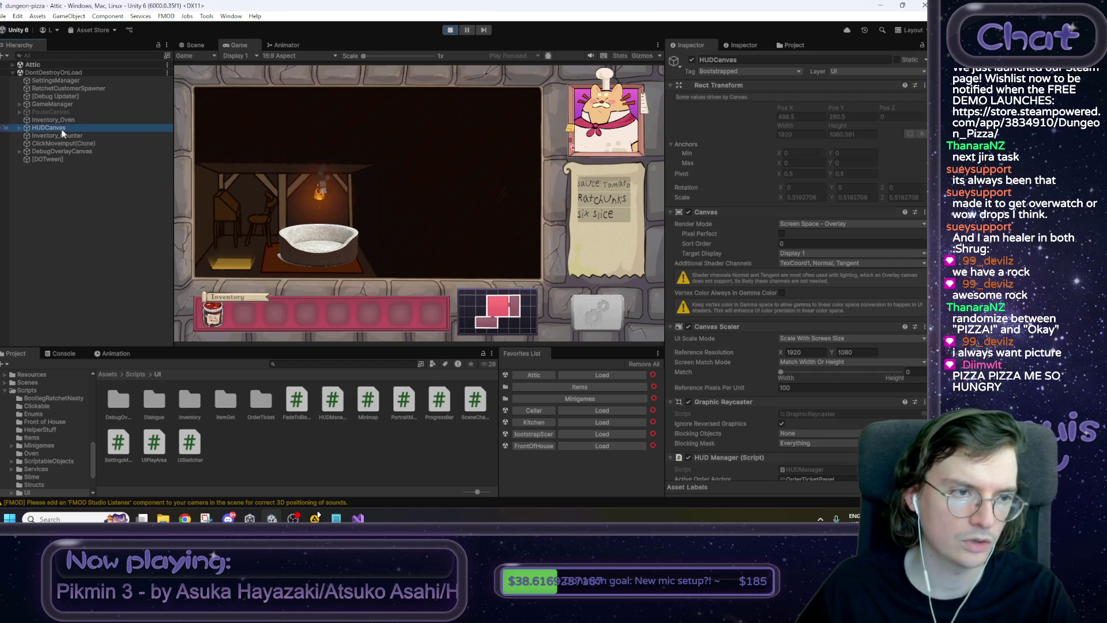
key(Right)
key(Right)
key(Right)
key(Down)
key(Right)
key(Right)
key(Down)
key(Down)
key(Down)
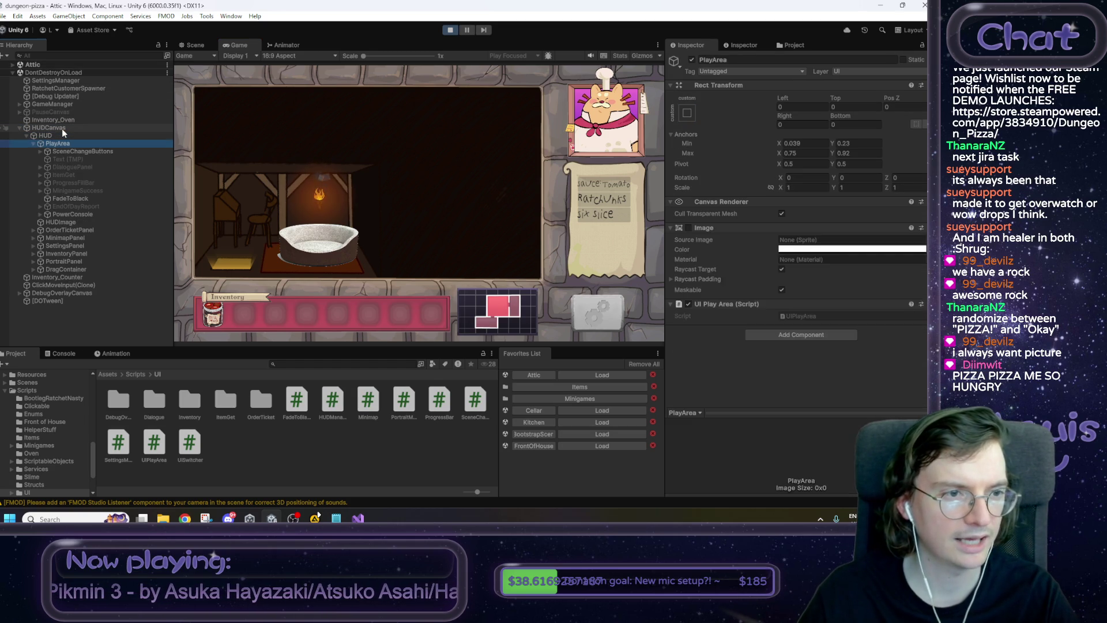
key(Up)
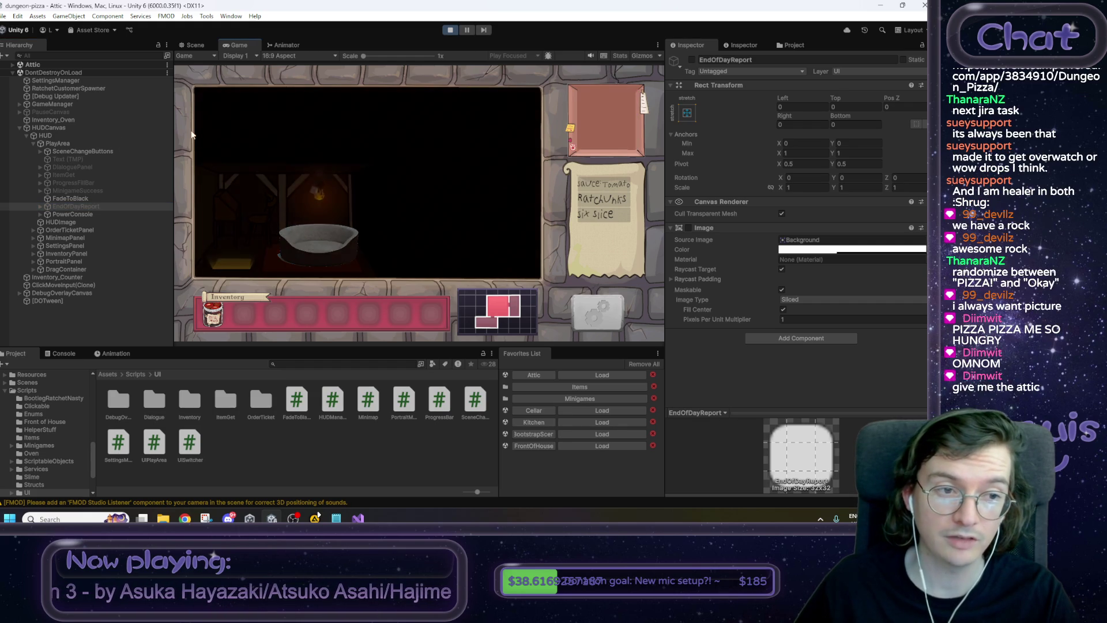
Activate EndOfDayReport so the report scroll appears, and maximize the Game view.
click(692, 60)
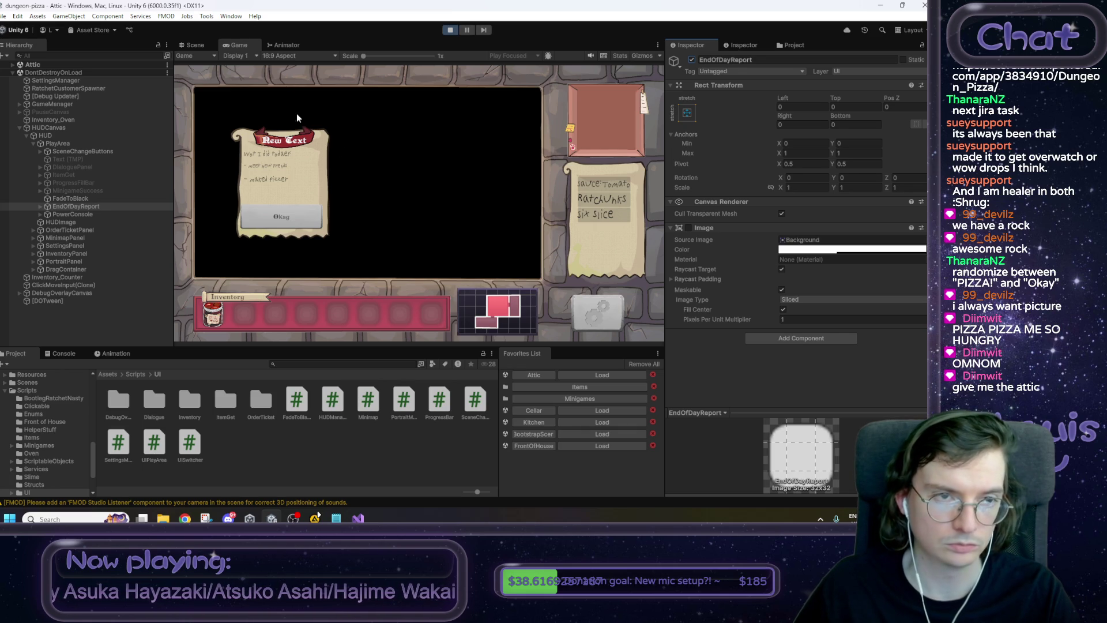
right_click(239, 45)
click(270, 76)
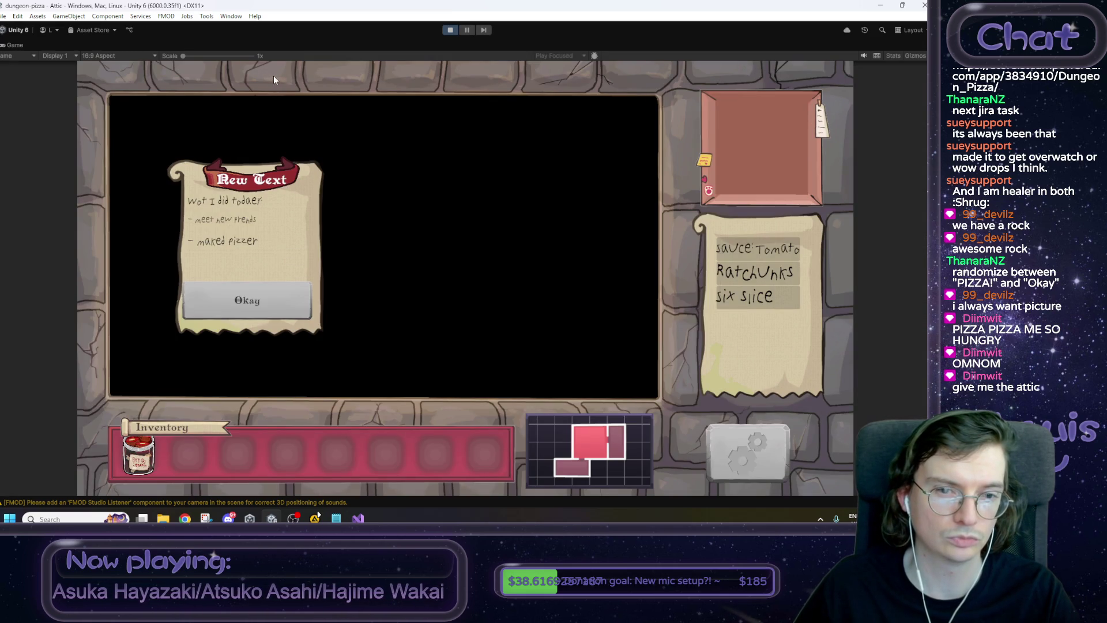
click(206, 518)
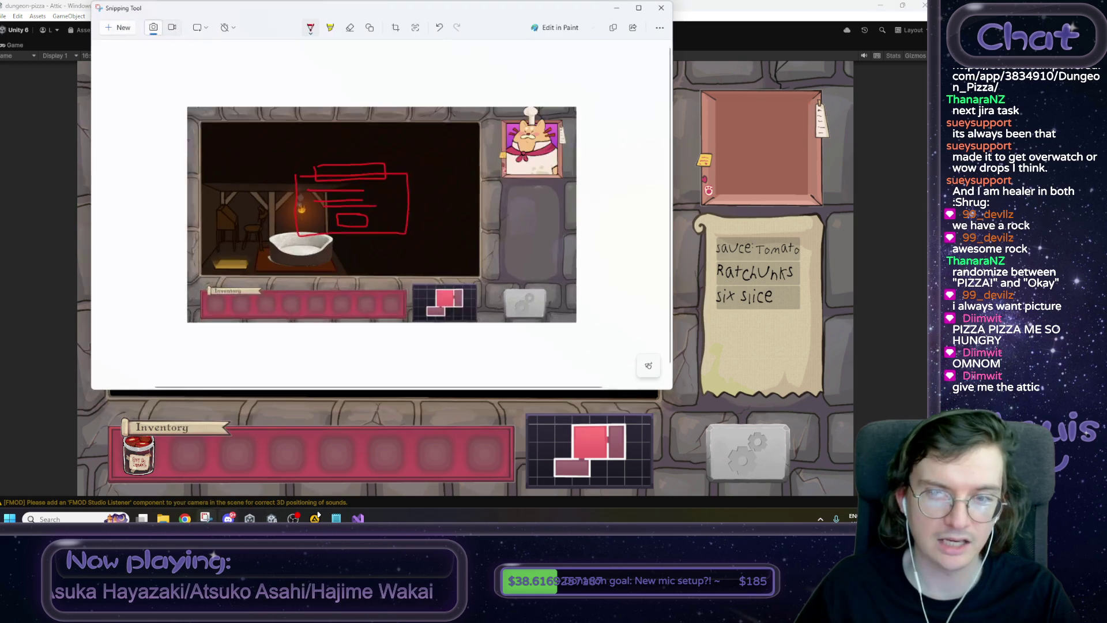
Snip the Game view showing the end-of-day report, copy it, and close Snipping Tool.
click(124, 29)
mouse_move(78, 61)
mouse_down()
mouse_move(128, 119)
mouse_move(749, 482)
mouse_move(852, 495)
mouse_up()
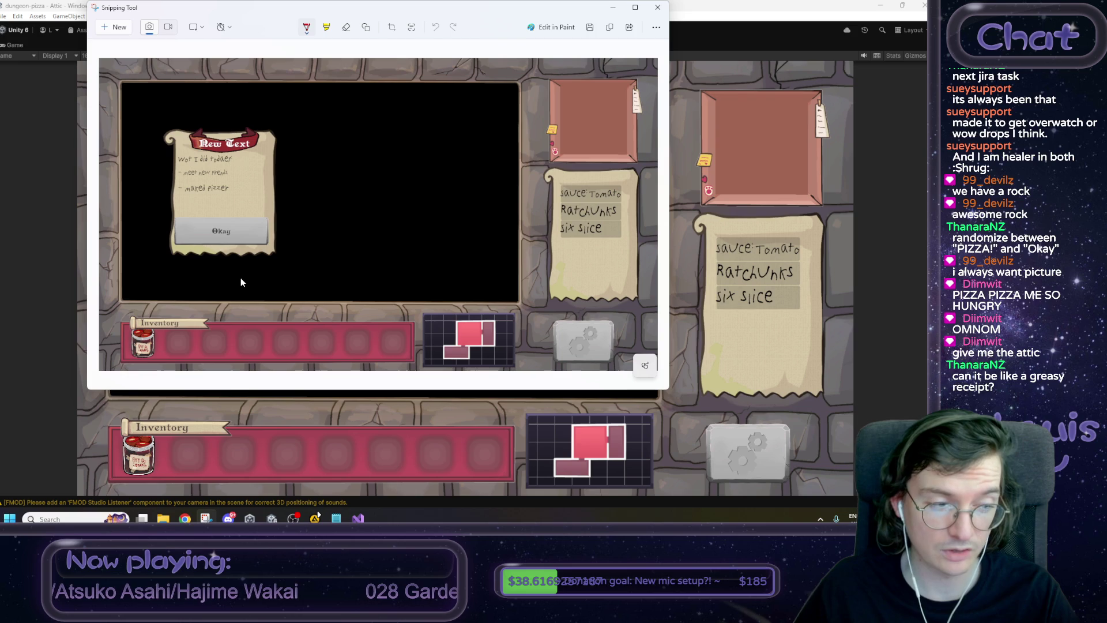
click(607, 28)
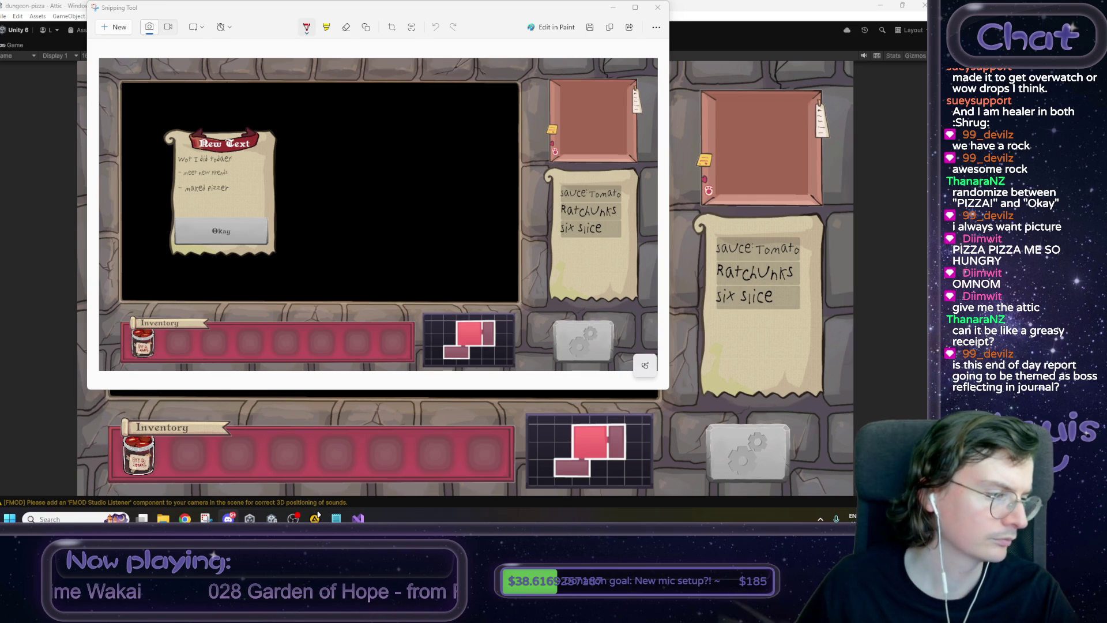
click(658, 7)
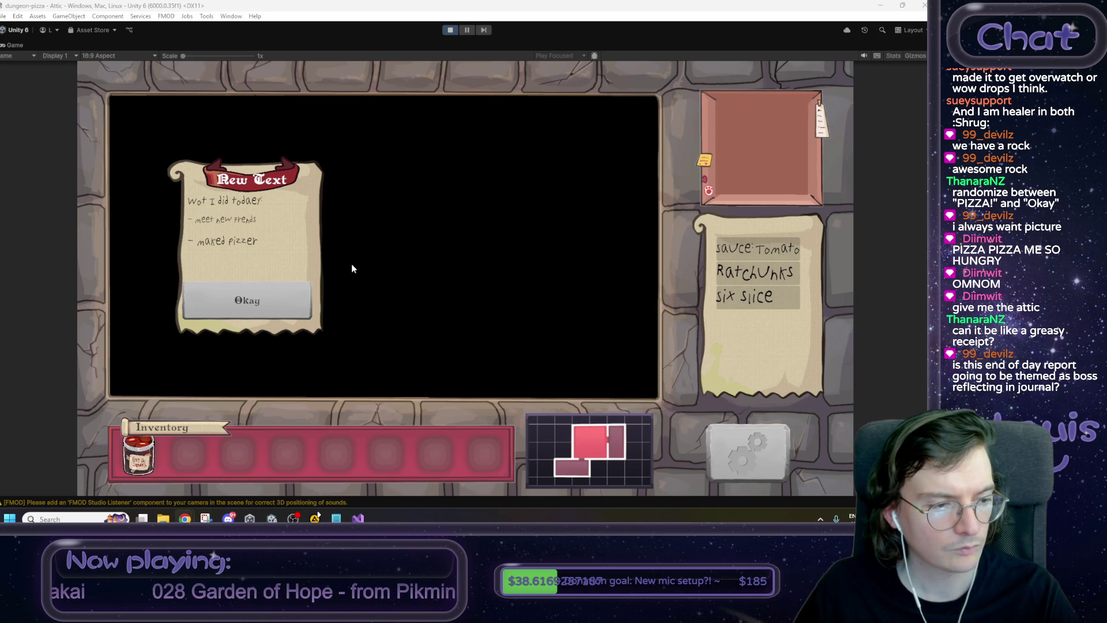
Stop play mode and load the Attic scene from the Favorites List in flat 2D view.
click(452, 31)
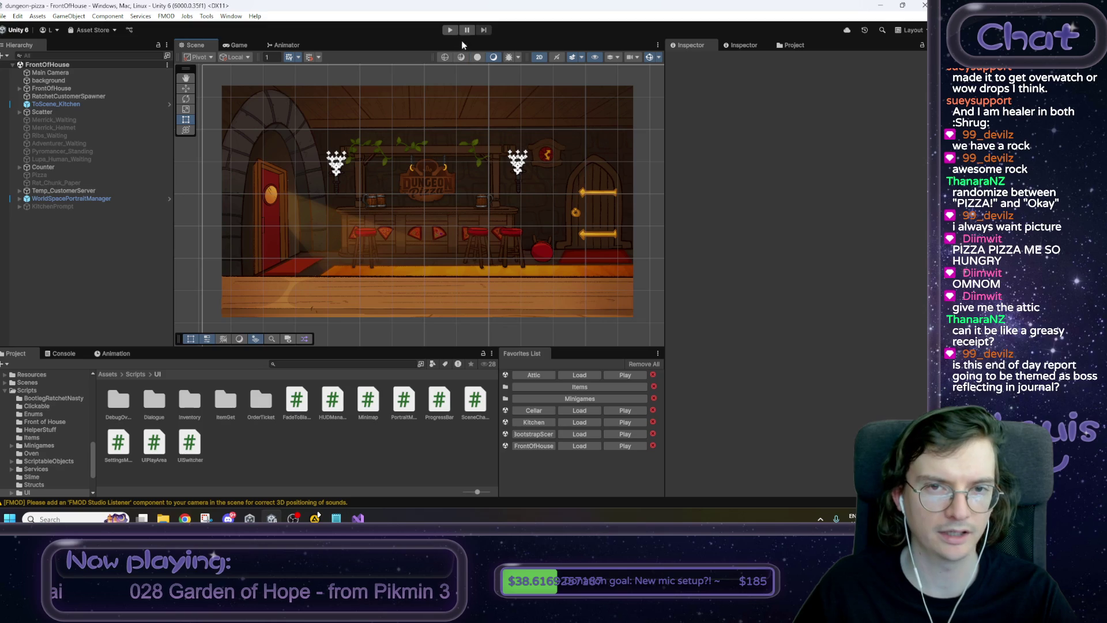
click(573, 375)
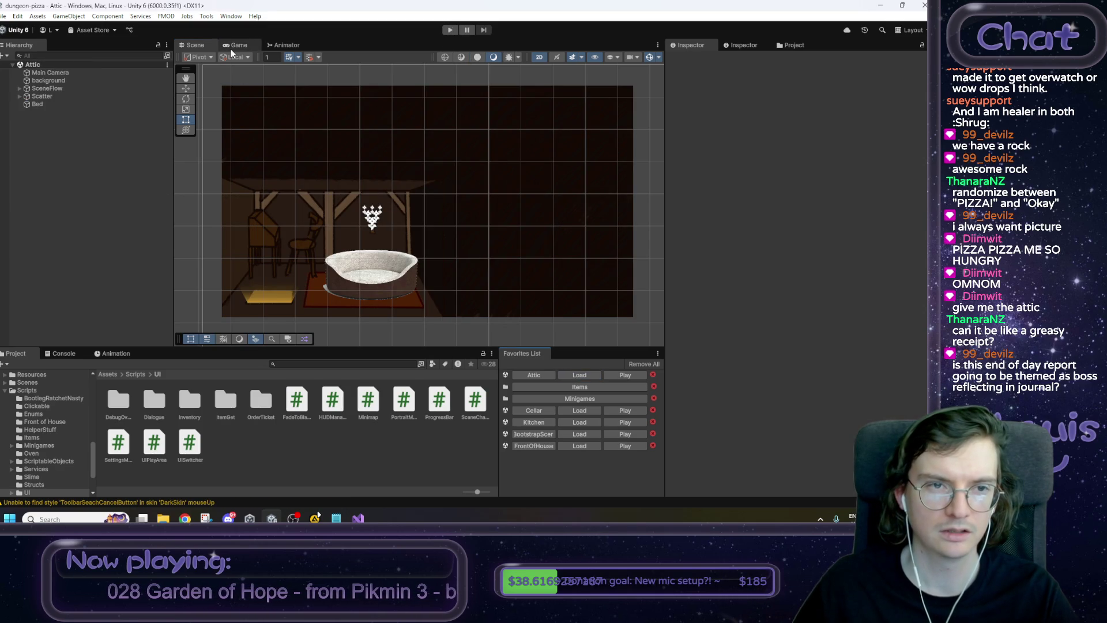
scroll(300, 270, up, 5)
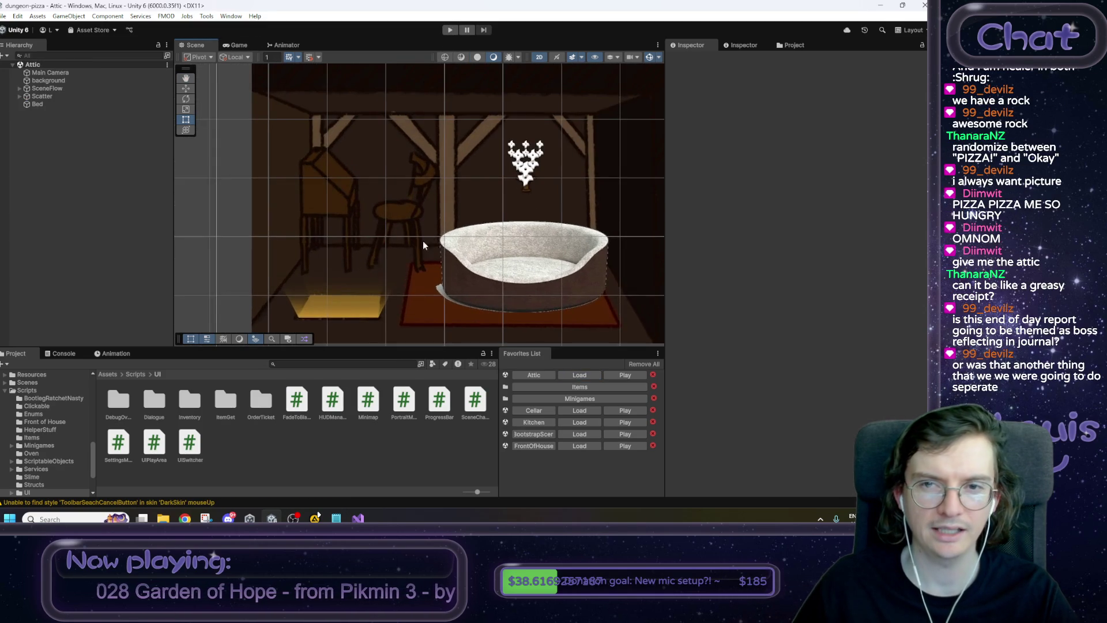
click(649, 56)
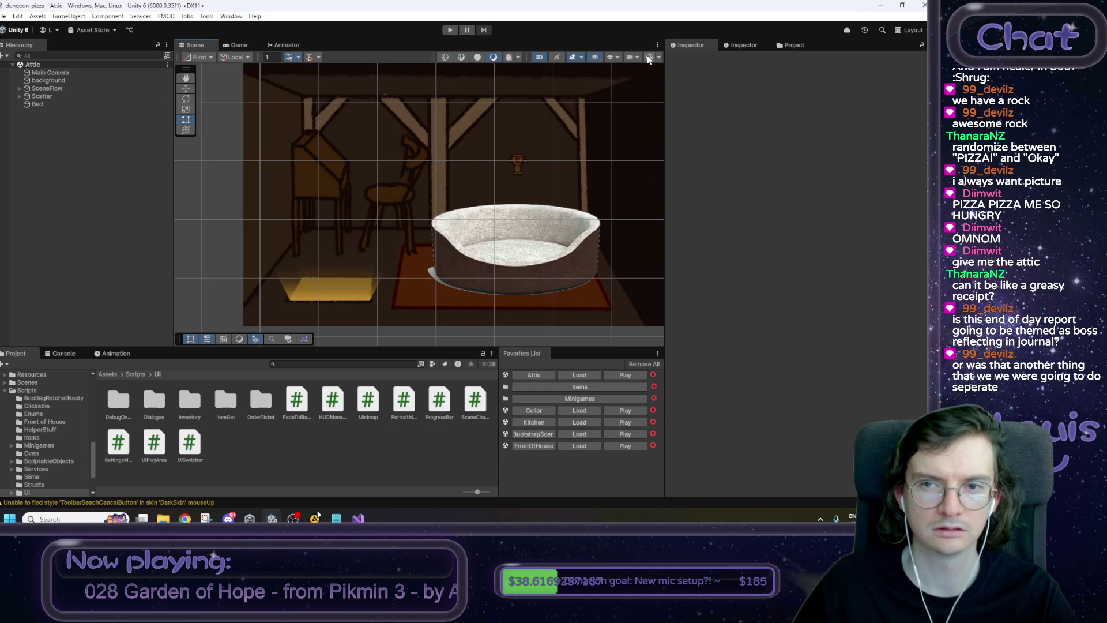
click(647, 56)
click(537, 56)
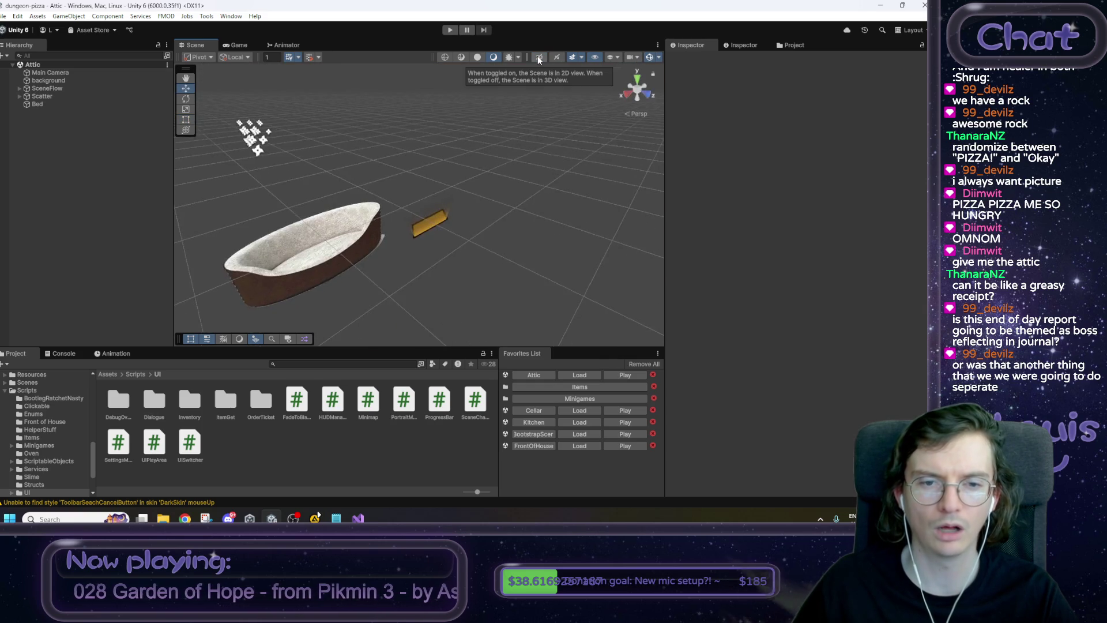
click(537, 57)
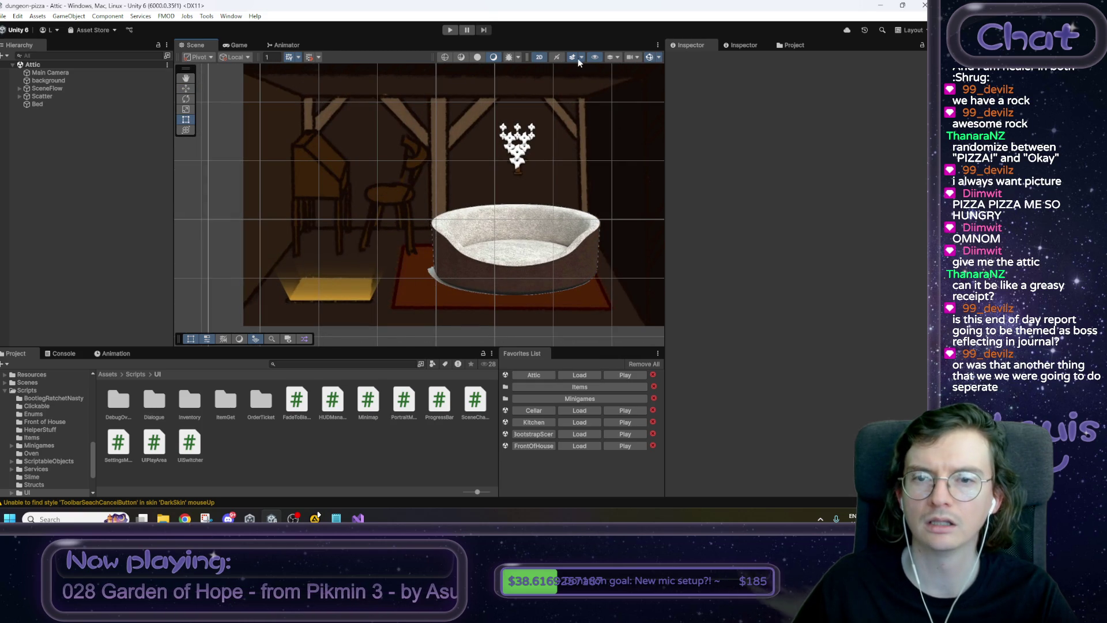
Frame the Attic's bed and maximize the Scene view to fill the editor.
click(594, 58)
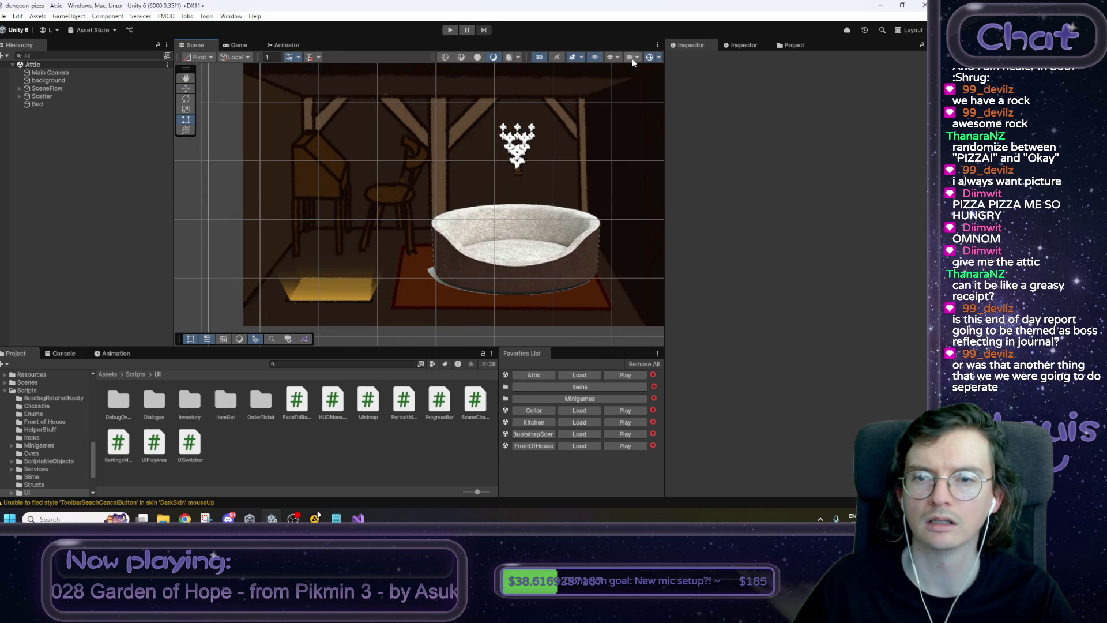
scroll(402, 241, up, 1)
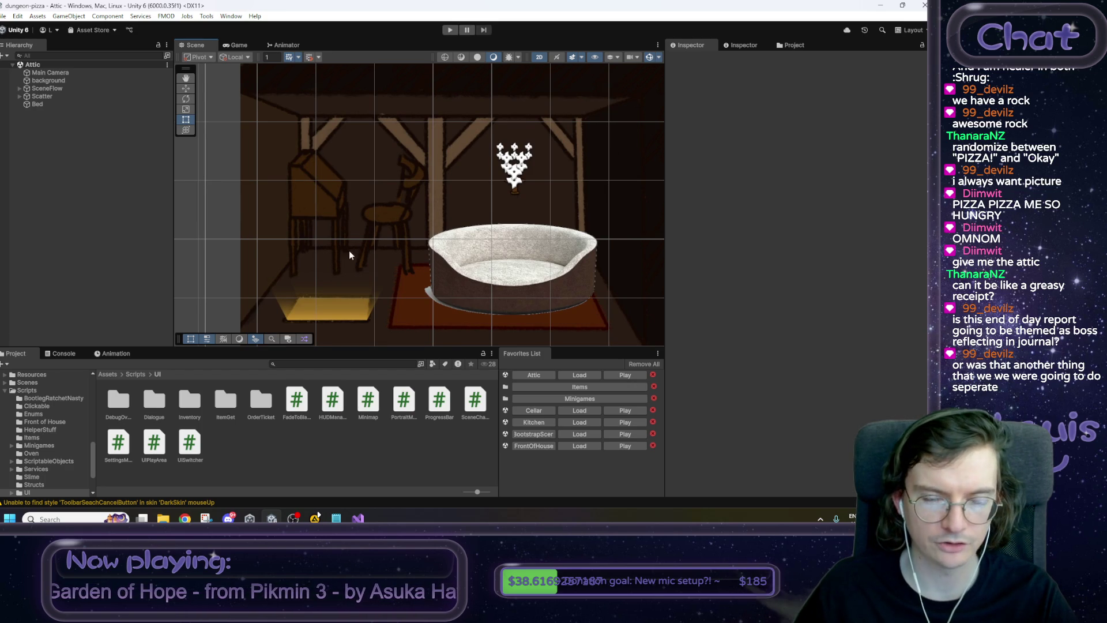
scroll(373, 289, right, 2)
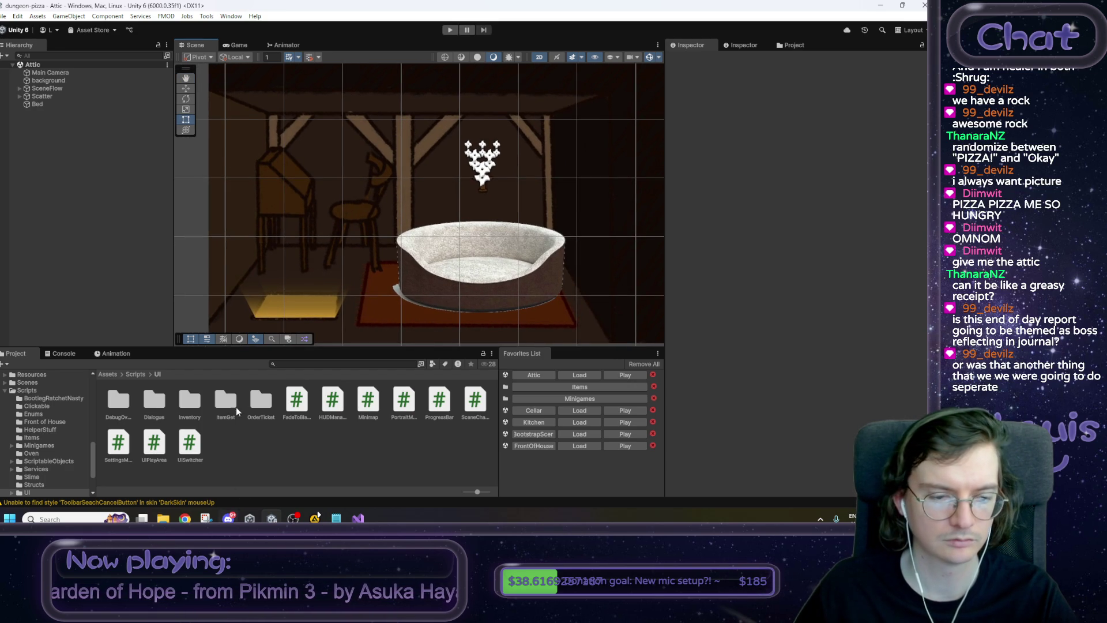
right_click(198, 45)
click(229, 59)
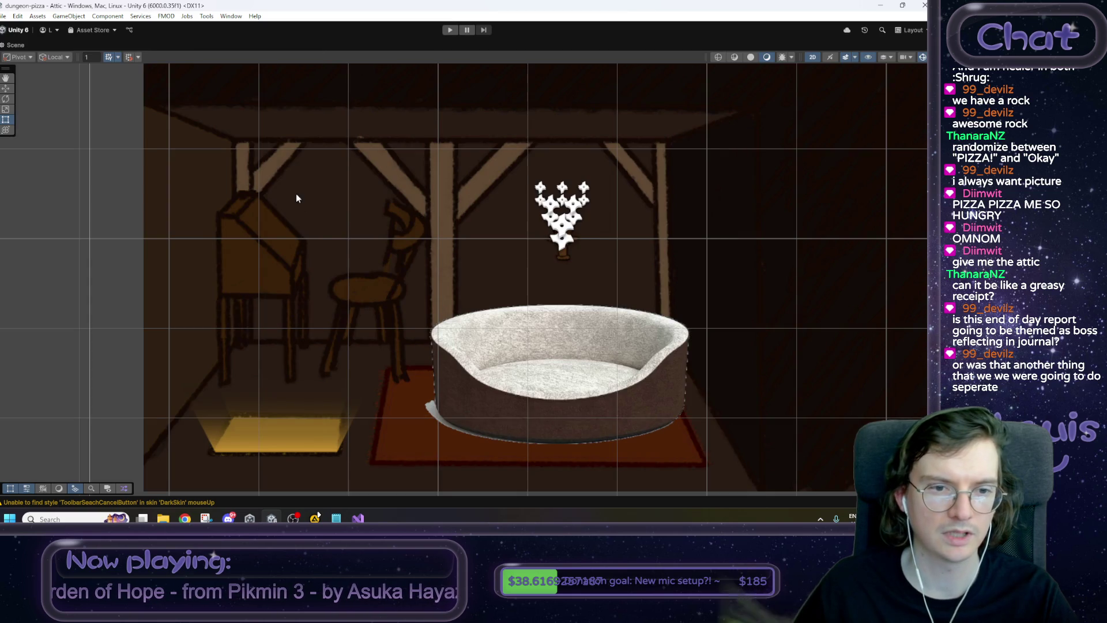
scroll(297, 192, left, 2)
click(315, 518)
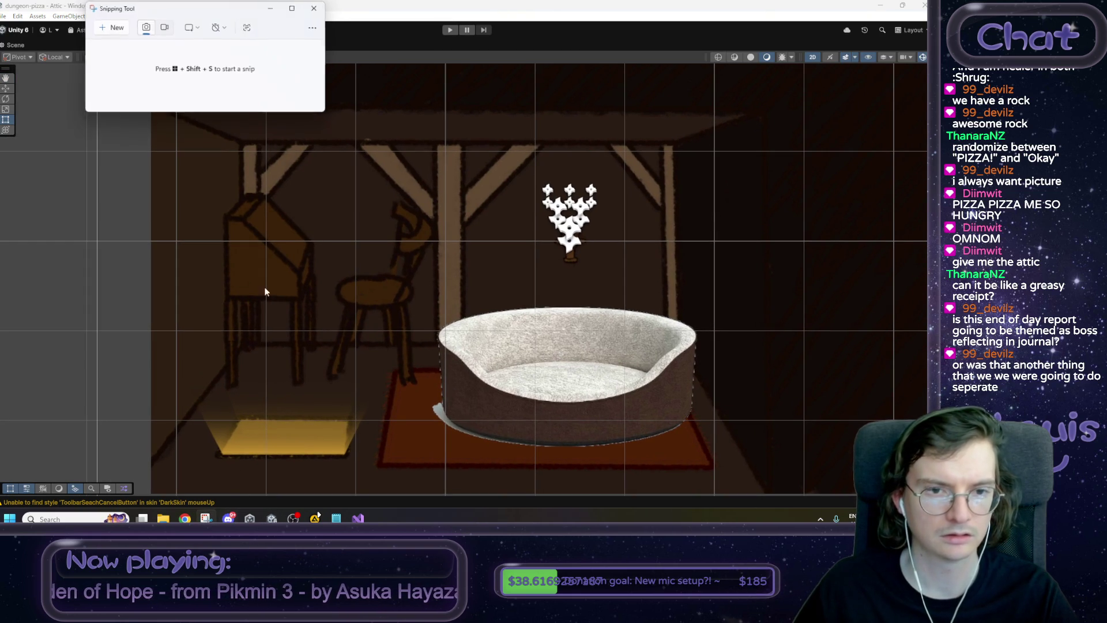
Snip the Attic scene and sketch a red creature outline over the chair on the left.
key(super+shift+s)
drag(135, 72, 748, 439)
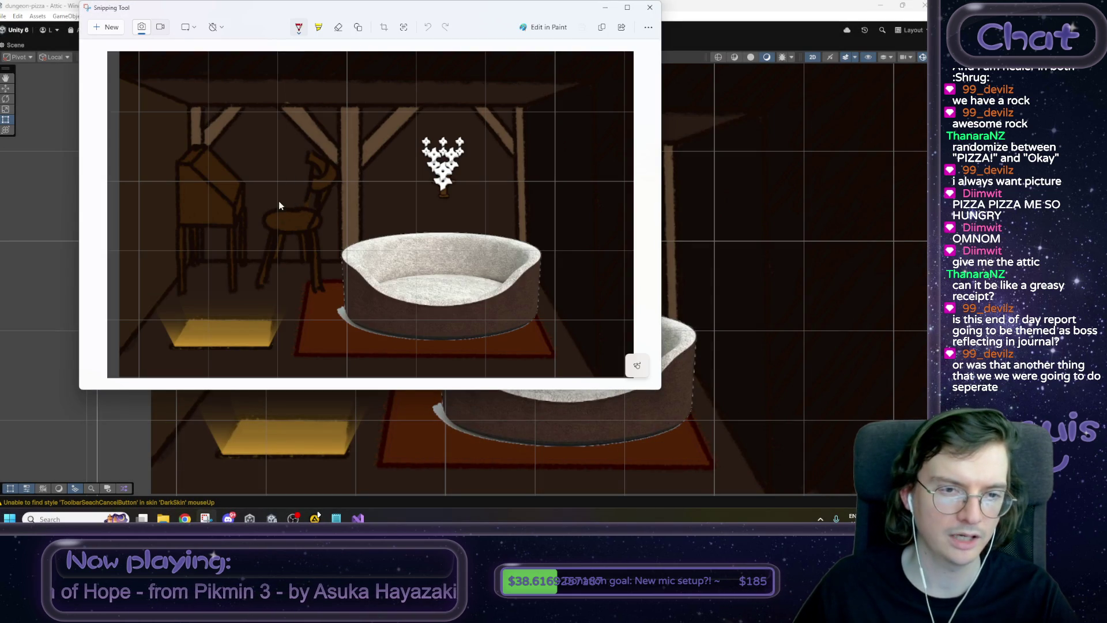
mouse_move(281, 229)
mouse_down()
mouse_move(240, 226)
mouse_move(255, 205)
mouse_move(279, 223)
mouse_move(329, 199)
mouse_move(331, 137)
mouse_up()
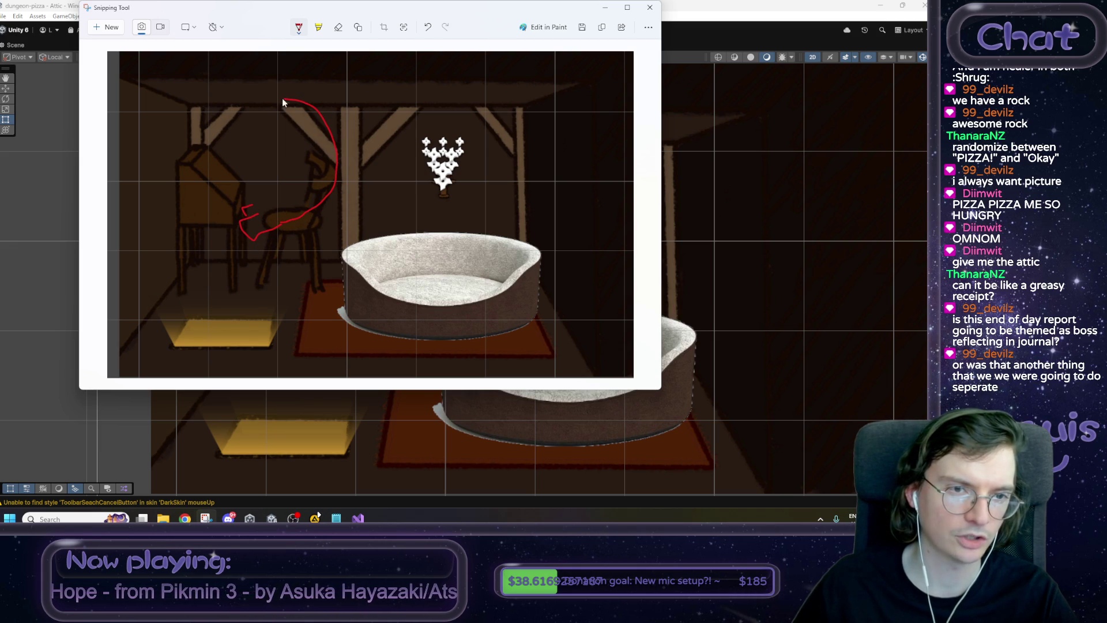
mouse_move(215, 99)
mouse_down()
mouse_move(241, 91)
mouse_move(226, 116)
mouse_move(251, 154)
mouse_up()
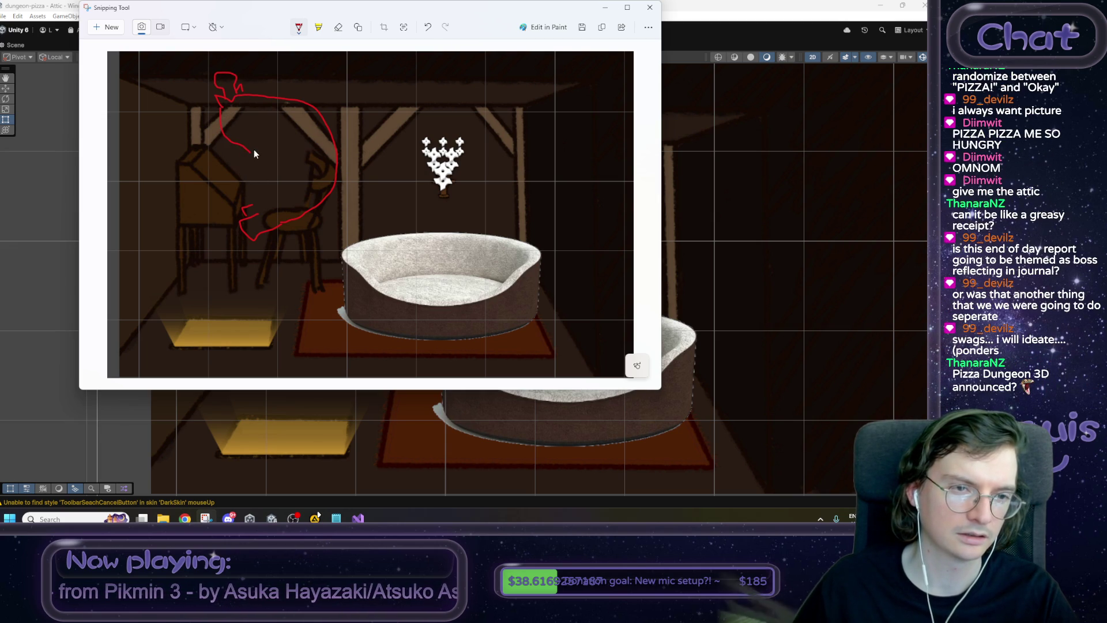
click(251, 153)
drag(251, 183, 265, 142)
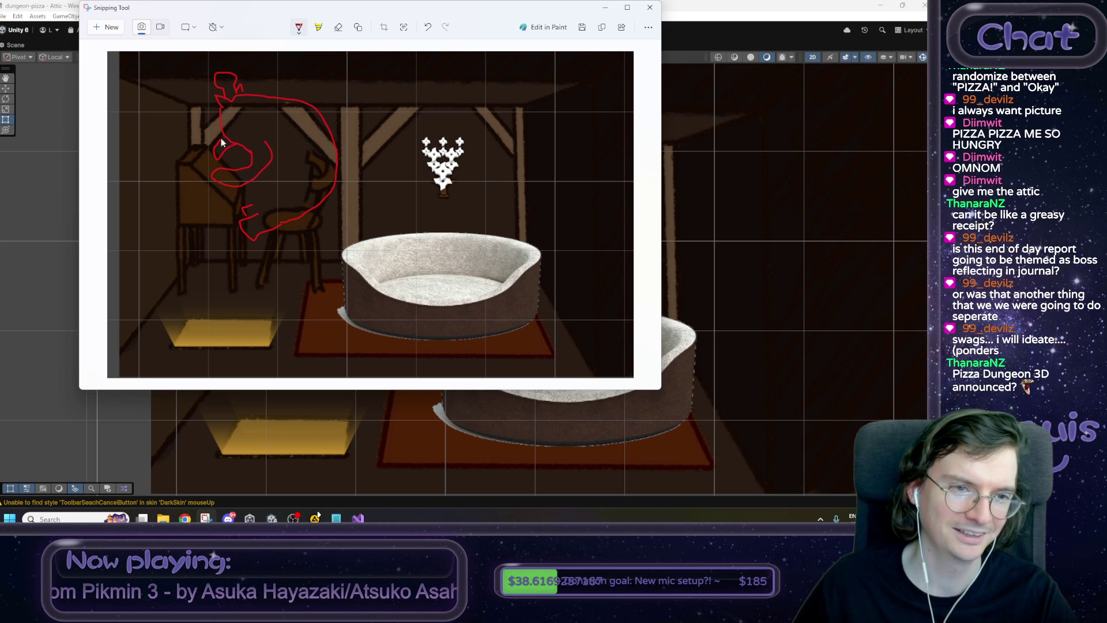
drag(226, 130, 230, 125)
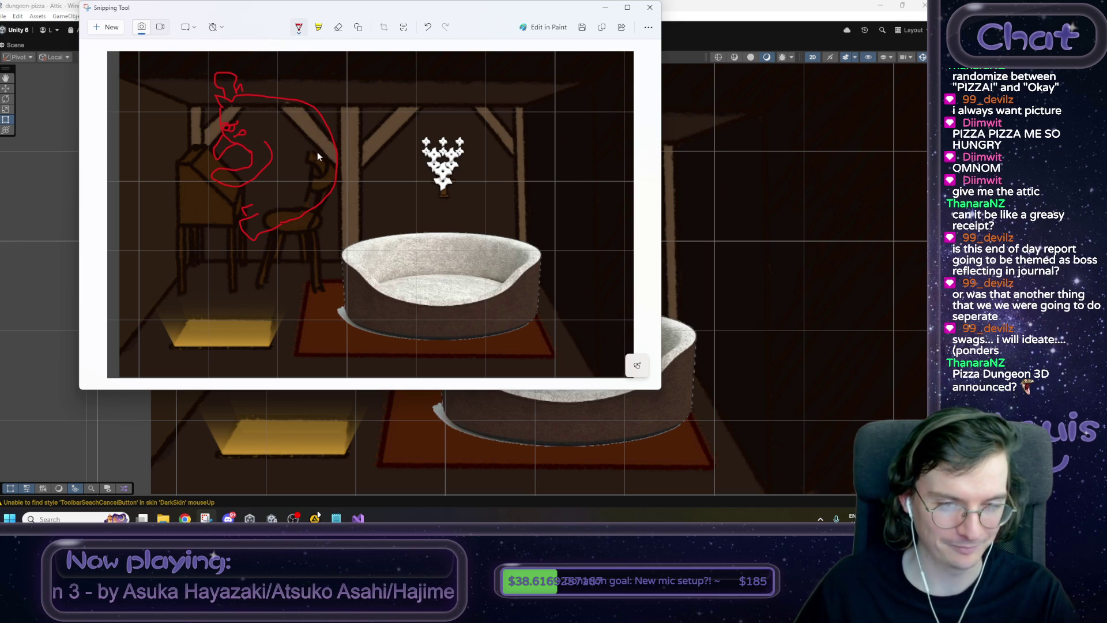
drag(349, 92, 377, 120)
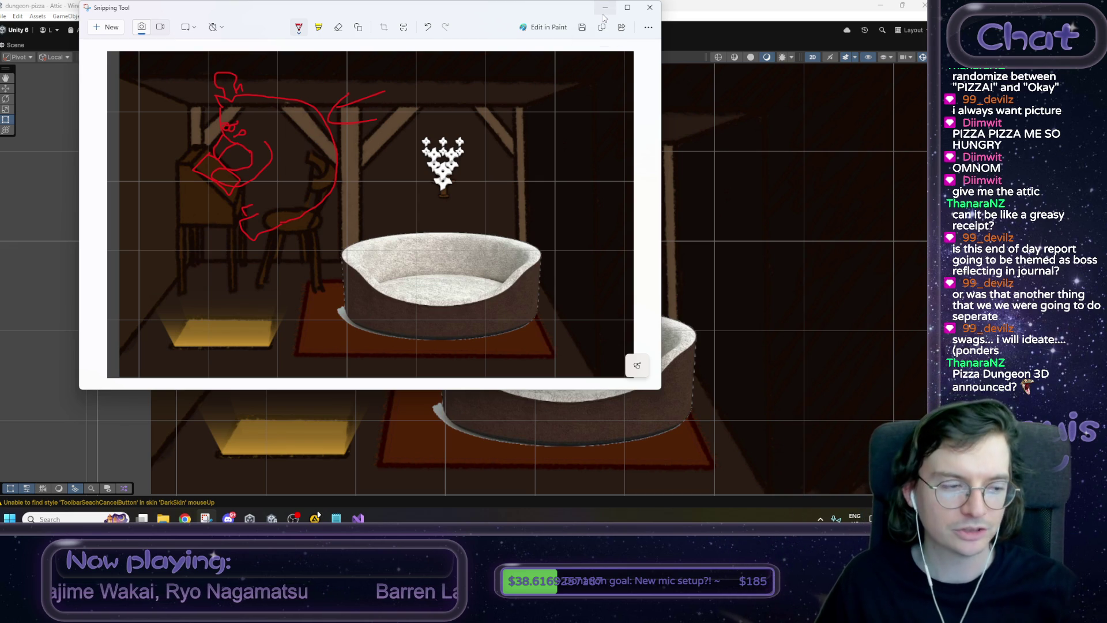
click(604, 10)
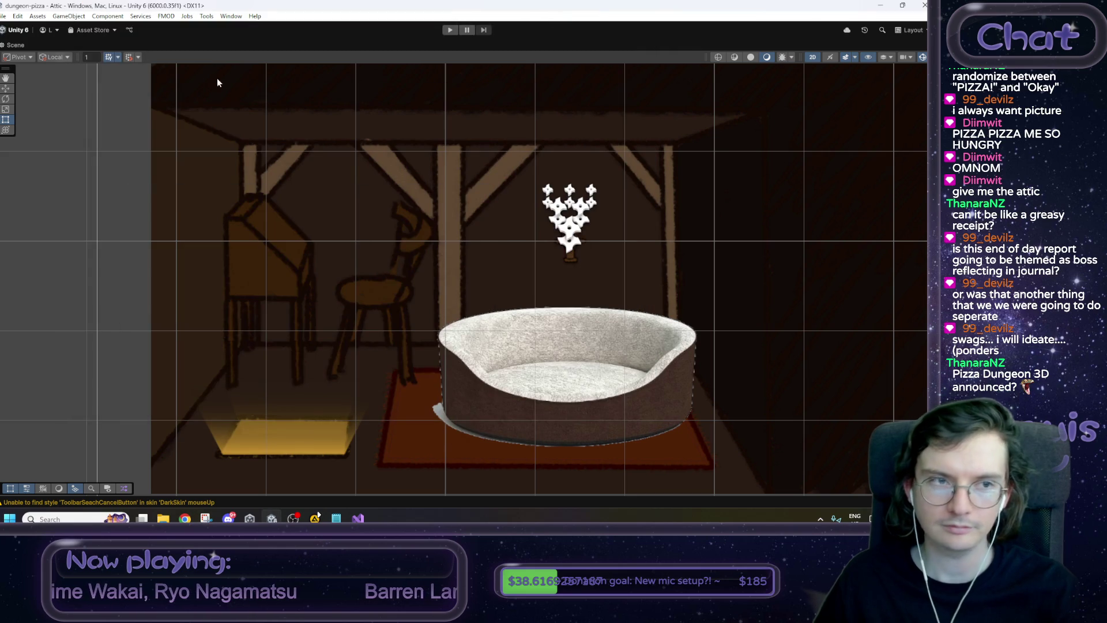
Restore the full editor layout and recentre the Attic in the Scene view.
right_click(20, 45)
click(38, 63)
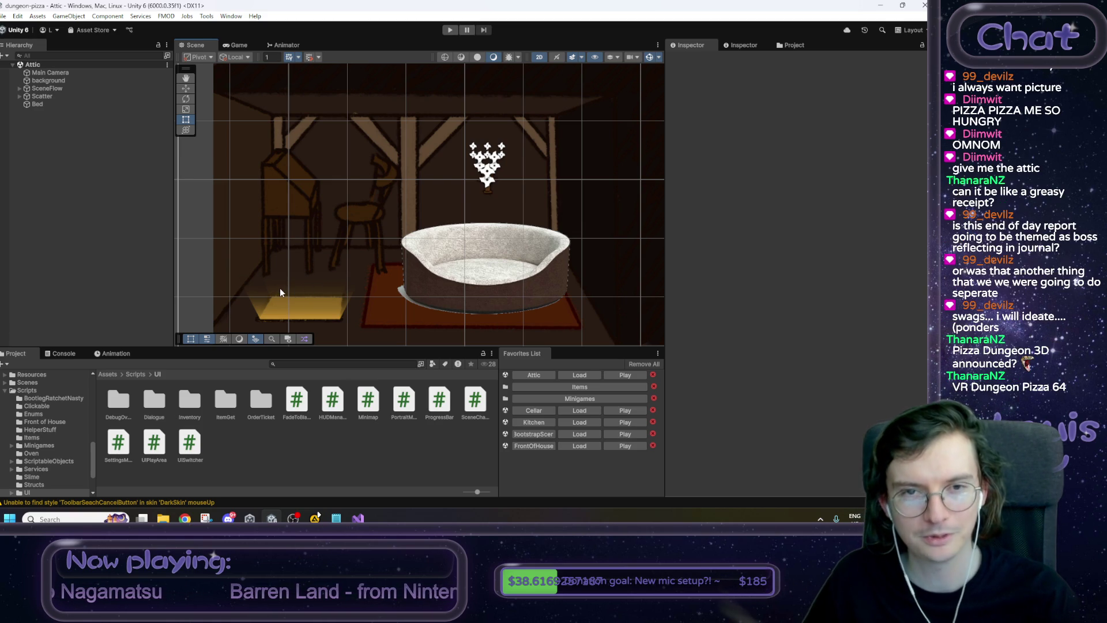
mouse_move(439, 193)
mouse_down()
mouse_move(408, 198)
mouse_move(408, 187)
mouse_up()
scroll(413, 192, down, 6)
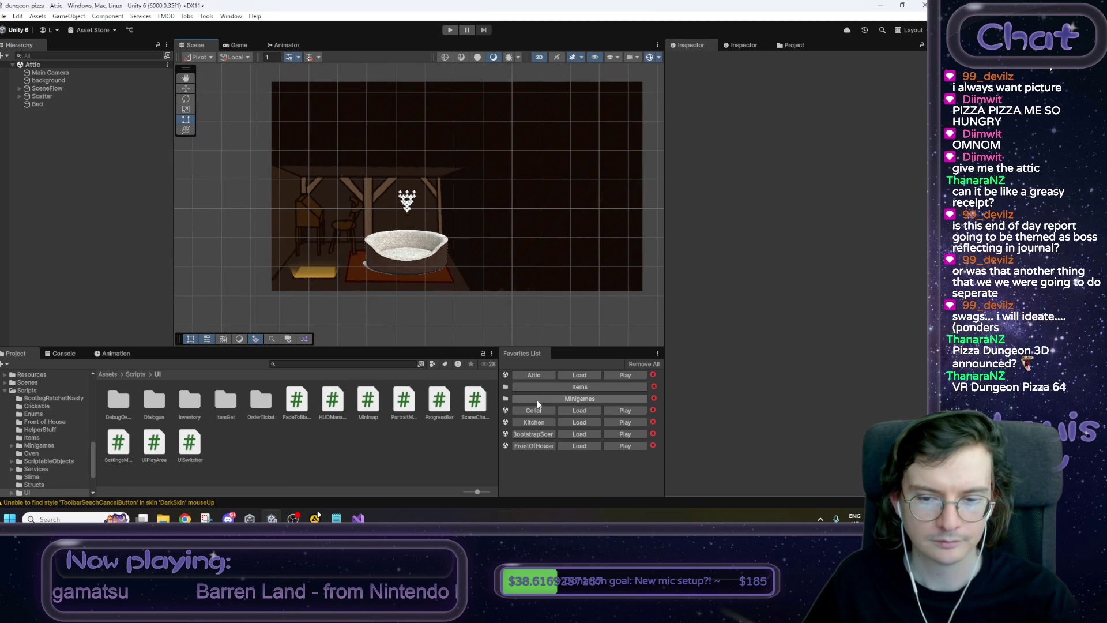
Open the EndOfDayReport prefab from Assets > Prefabs > UI.
click(126, 372)
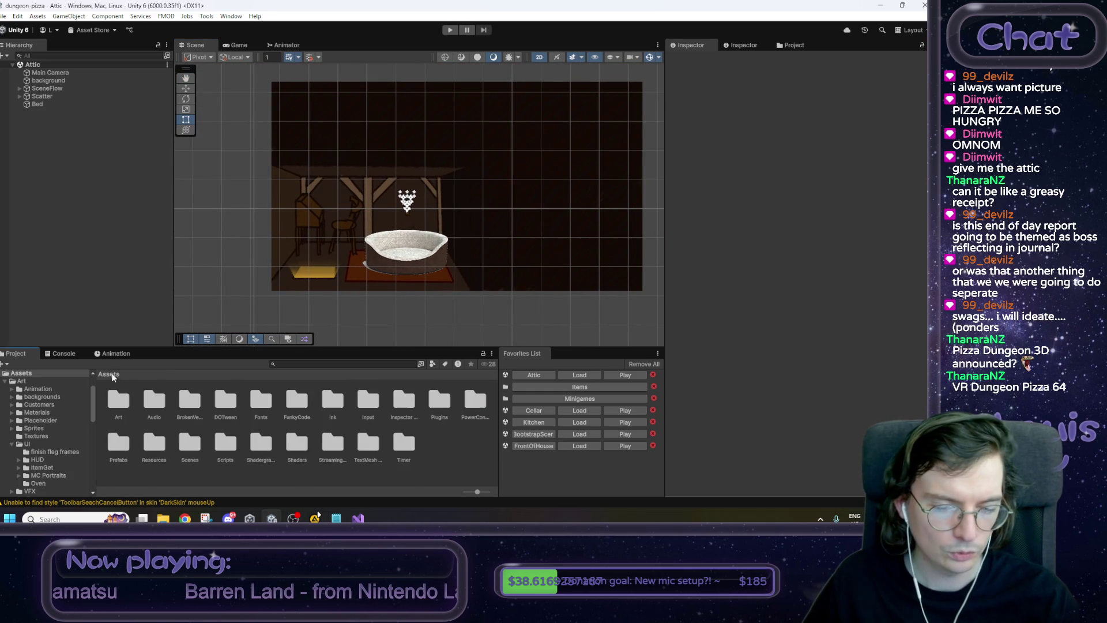
double_click(123, 447)
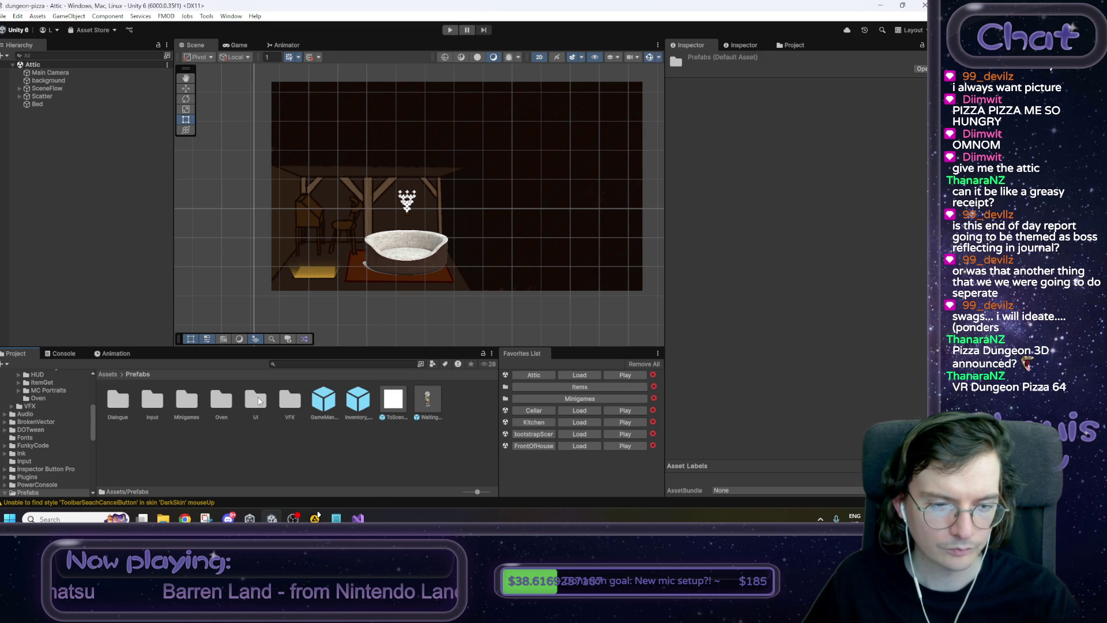
double_click(258, 400)
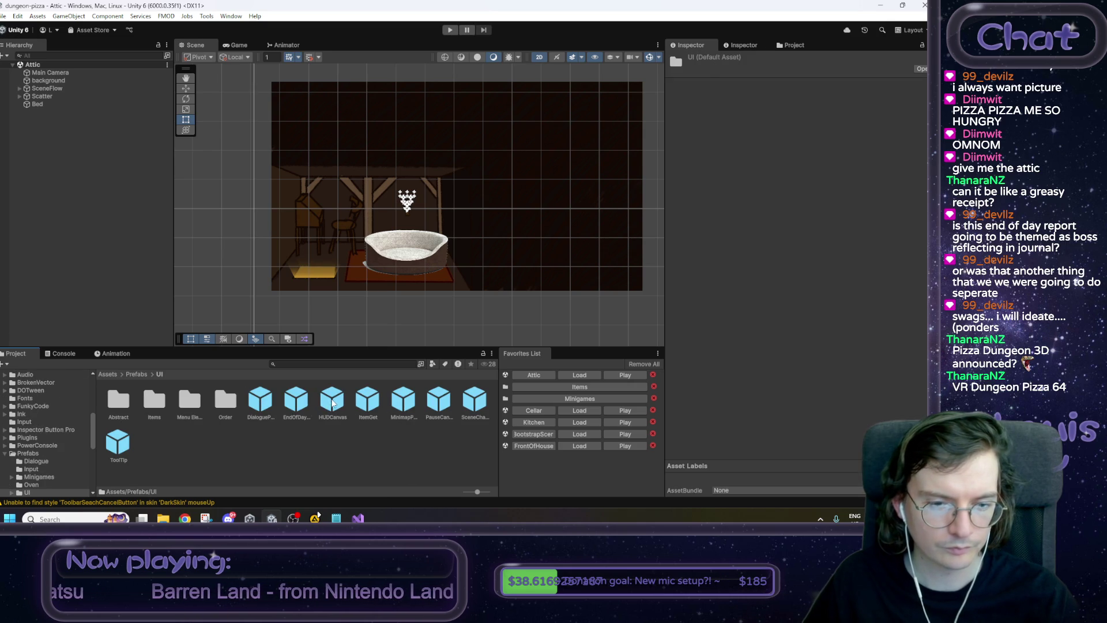
double_click(295, 403)
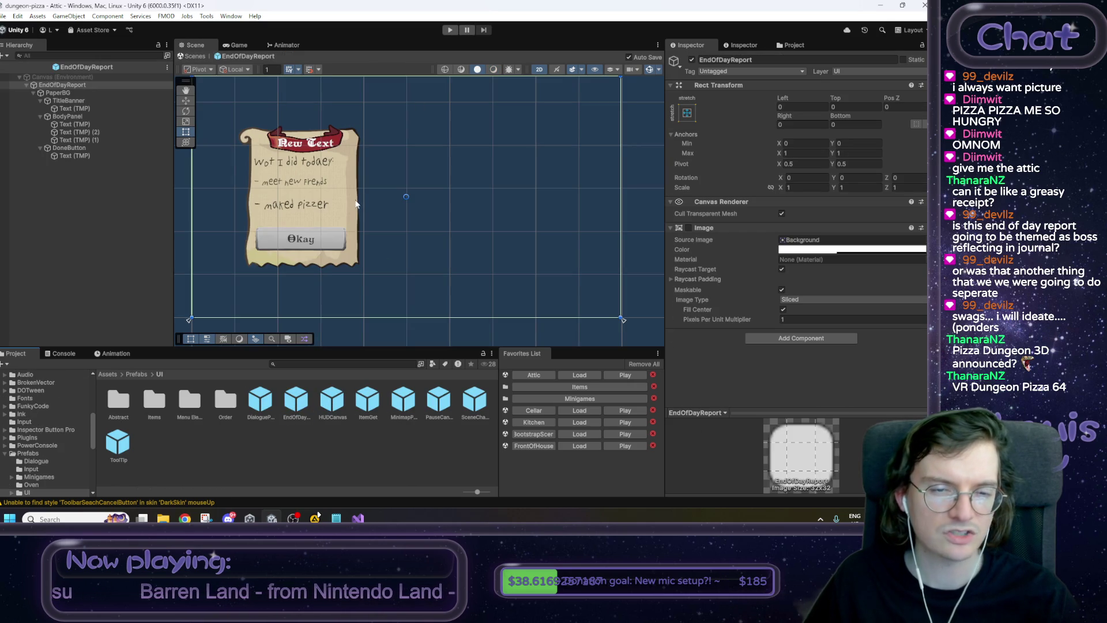
Select PaperBG and confirm its Anchors Max Y of 0.8.
click(65, 93)
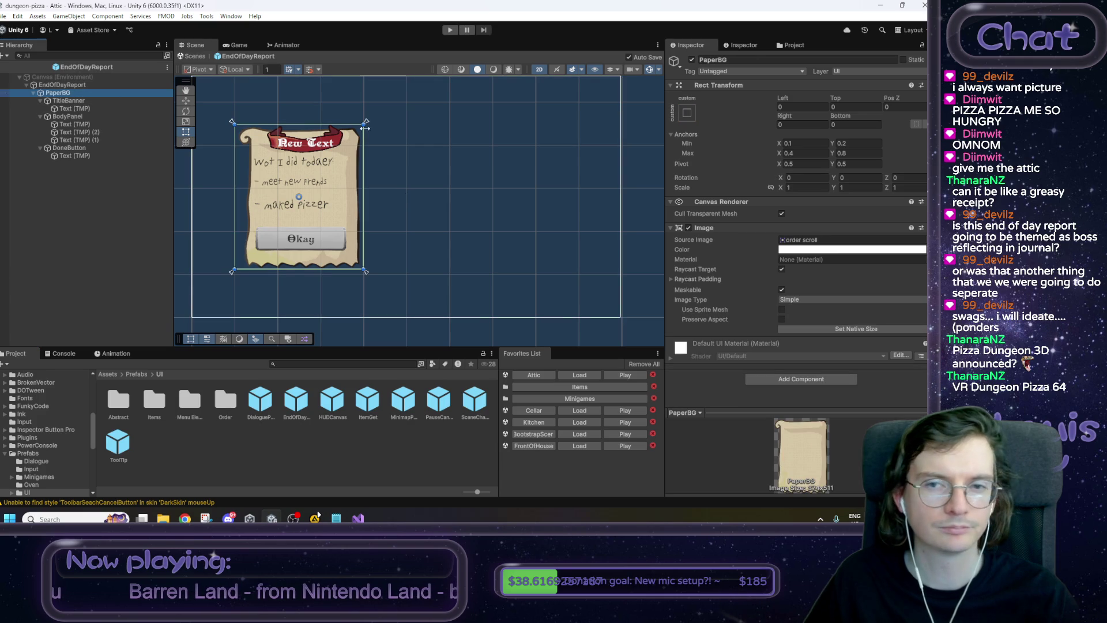
scroll(568, 160, down, 3)
click(845, 153)
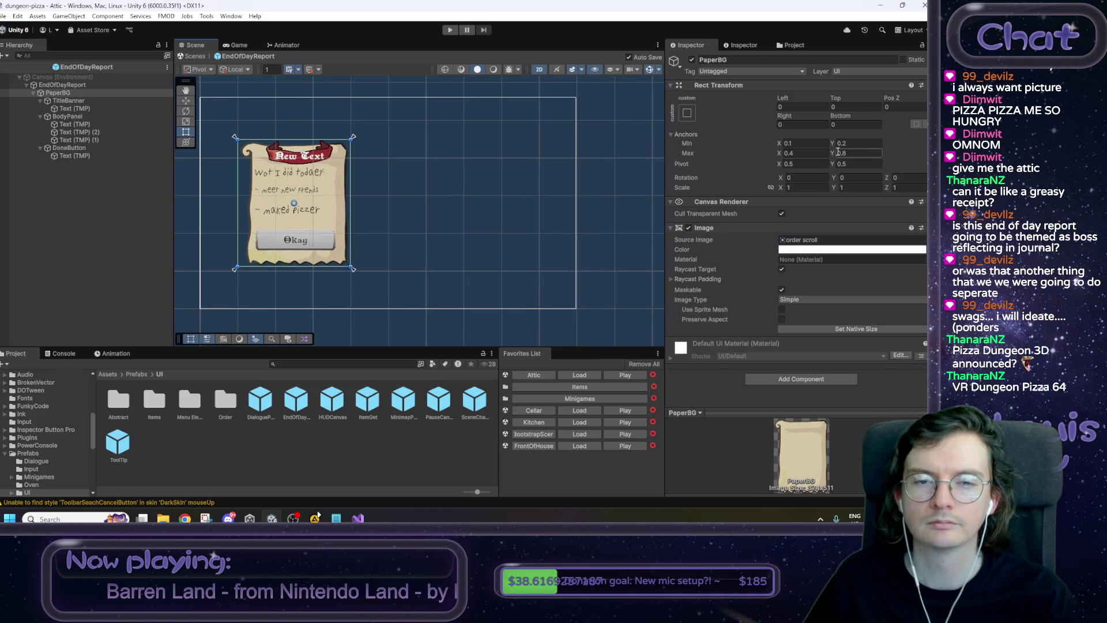
key(Return)
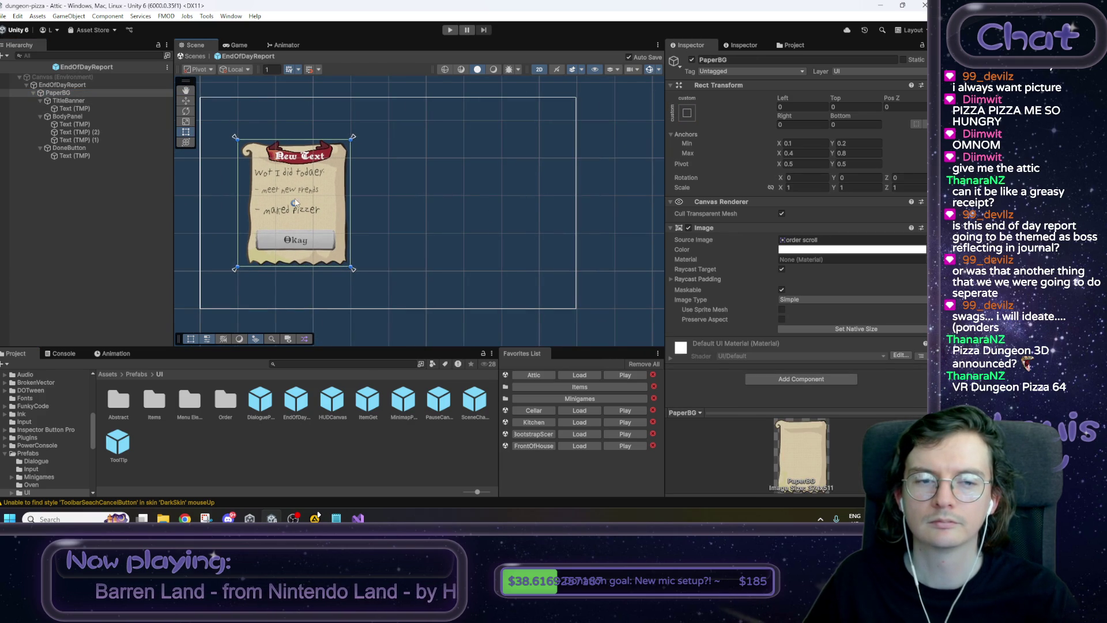
Try moving the whole report dialog right, undo the move, and reselect PaperBG.
mouse_move(224, 123)
mouse_down()
mouse_move(334, 282)
mouse_move(382, 279)
mouse_up()
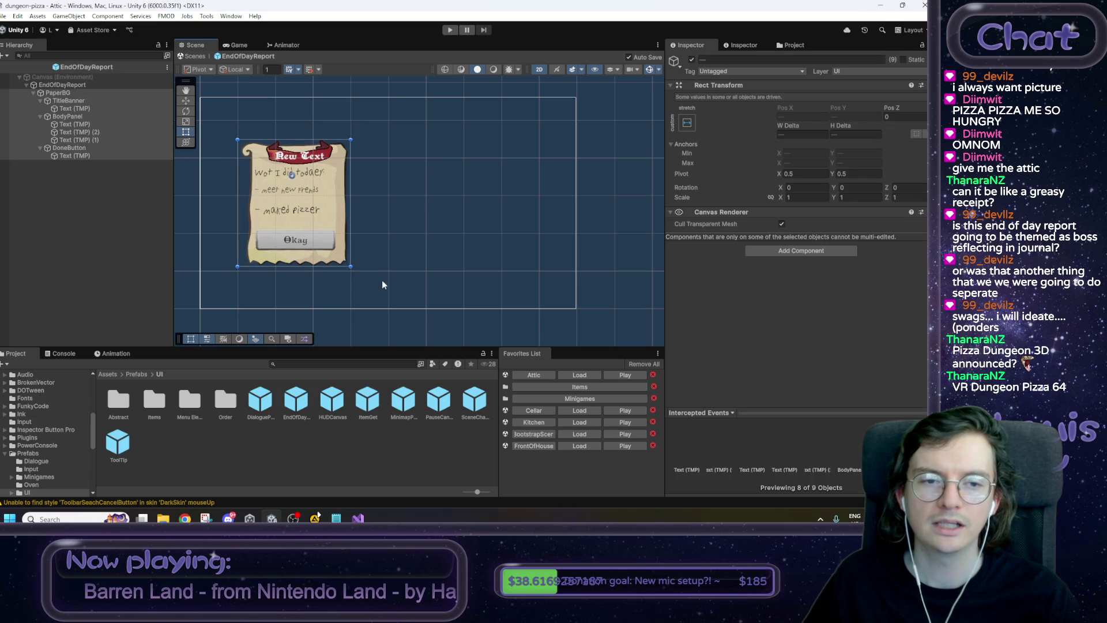
drag(307, 217, 419, 217)
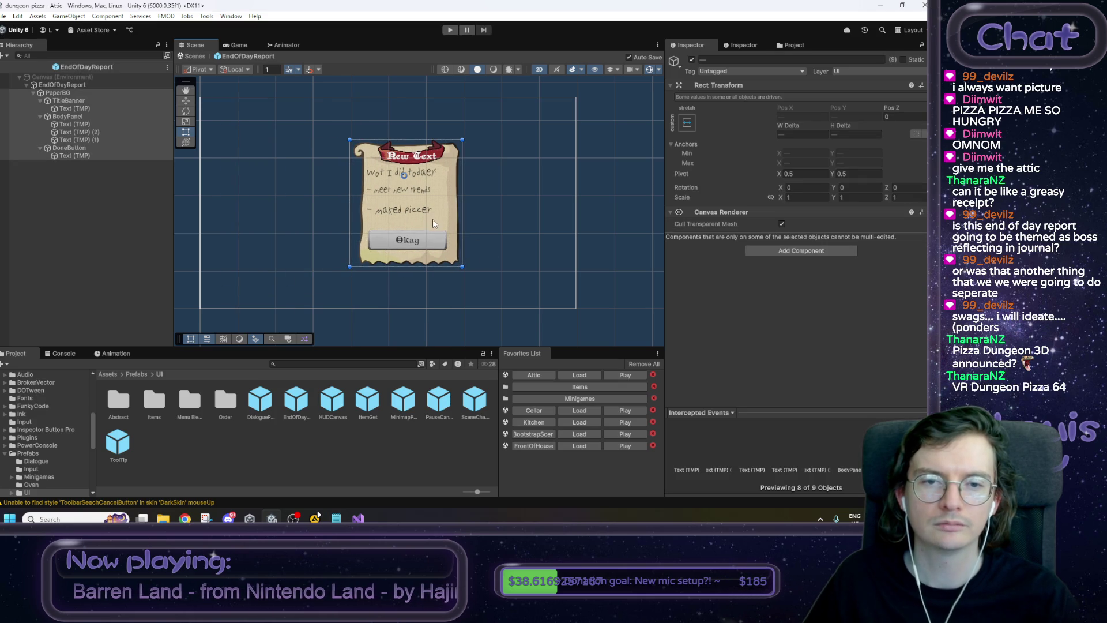
click(295, 143)
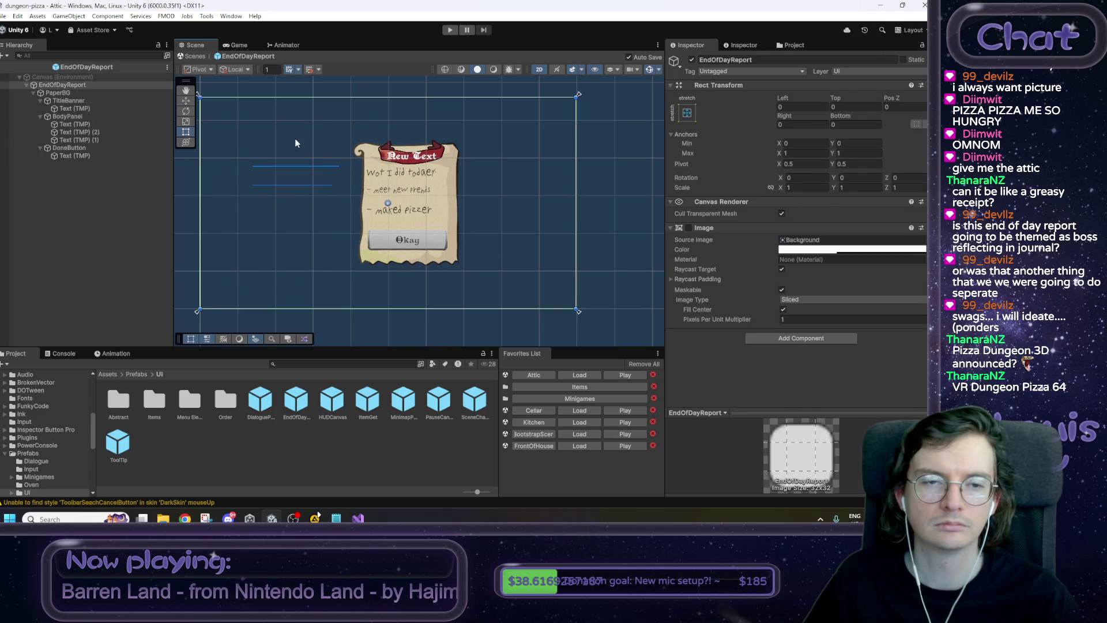
key(ctrl+z)
key(ctrl+z)
click(116, 92)
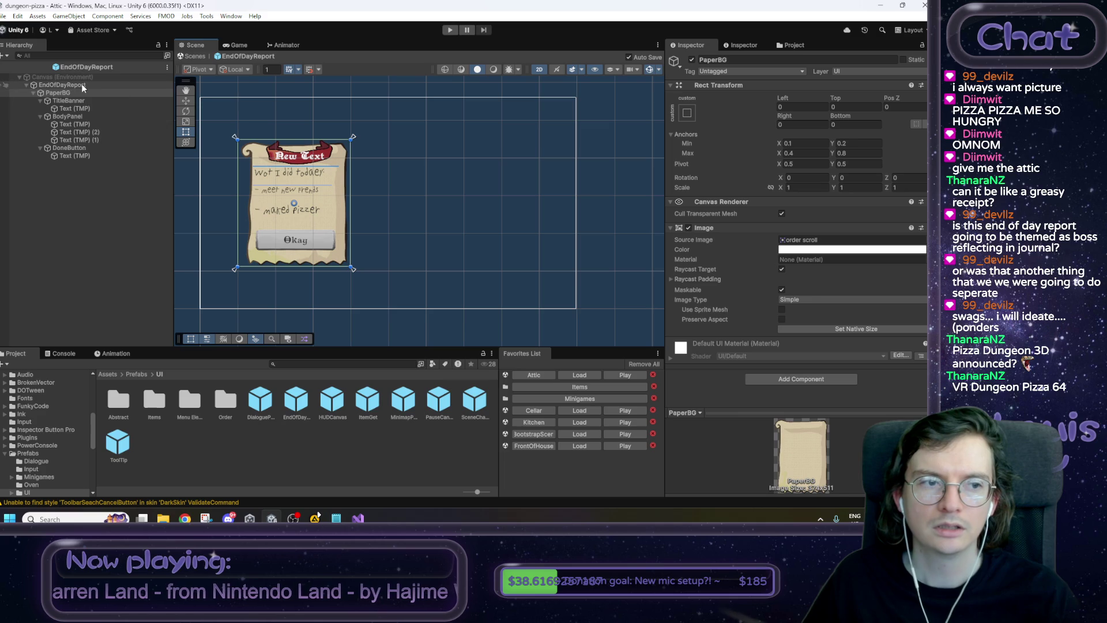
click(84, 85)
click(69, 93)
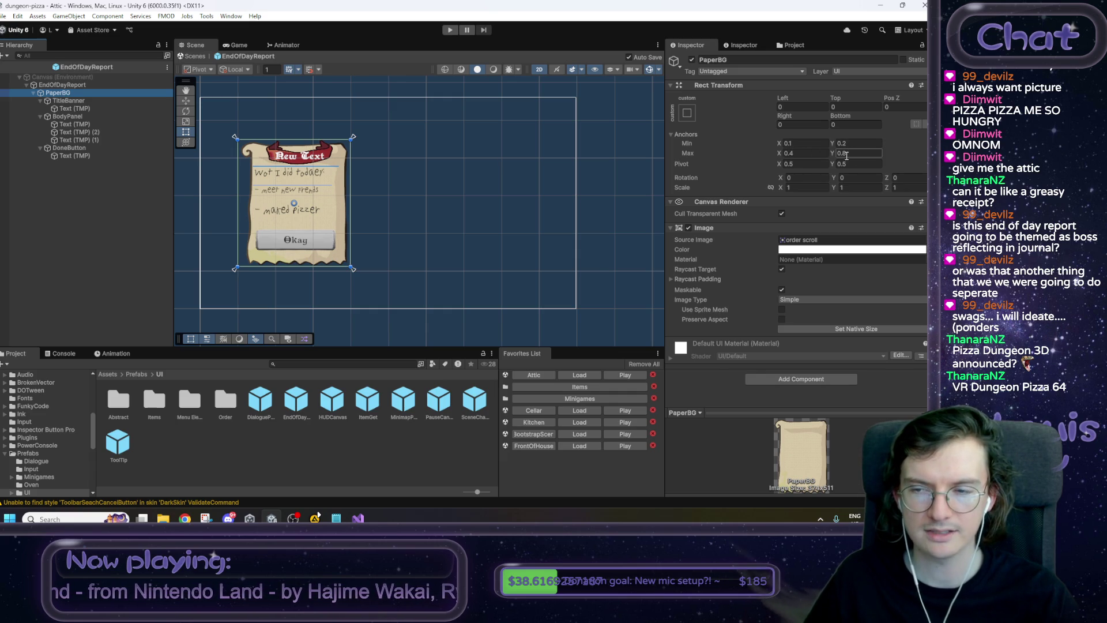
click(800, 154)
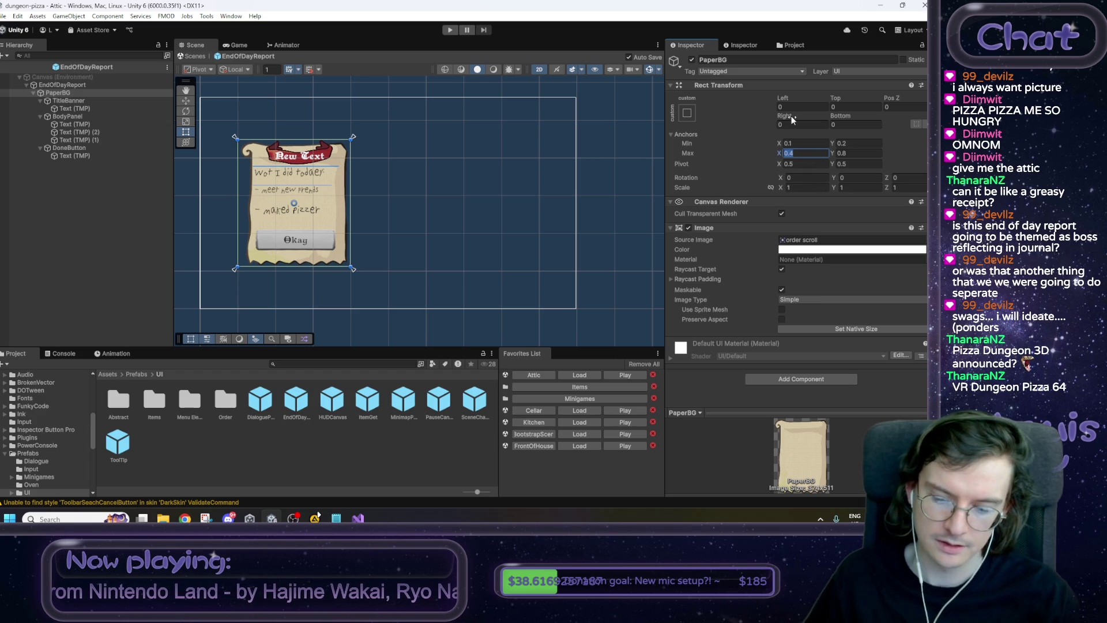
Set PaperBG anchors Min X 0.35 and Max X 0.65 with Left and Right offsets 0.
text(0.65)
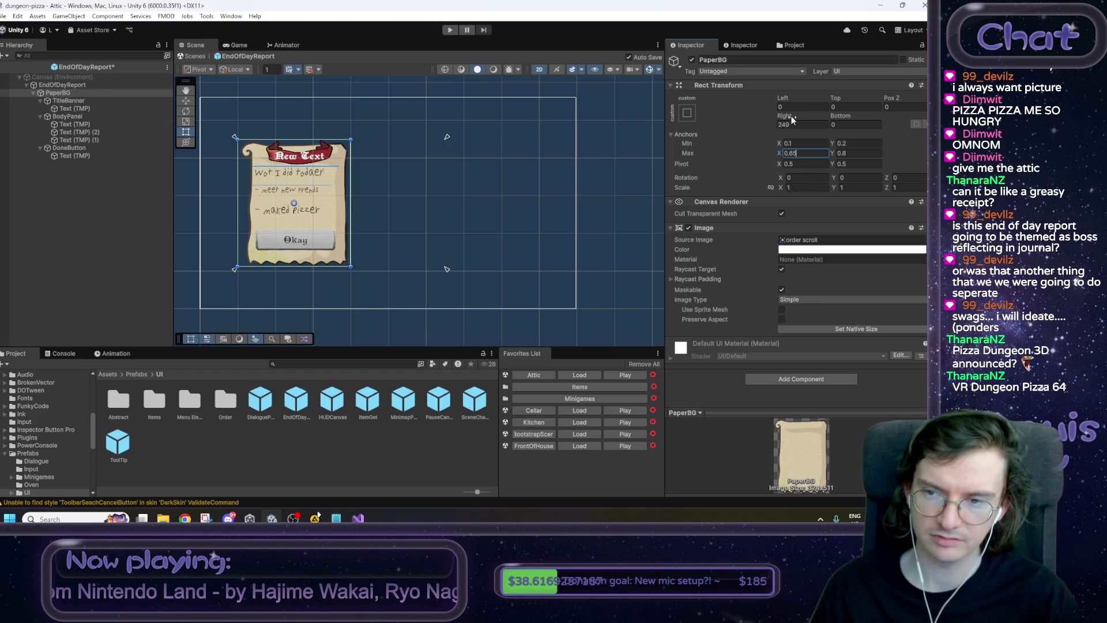
key(shift+Tab)
key(shift+Tab)
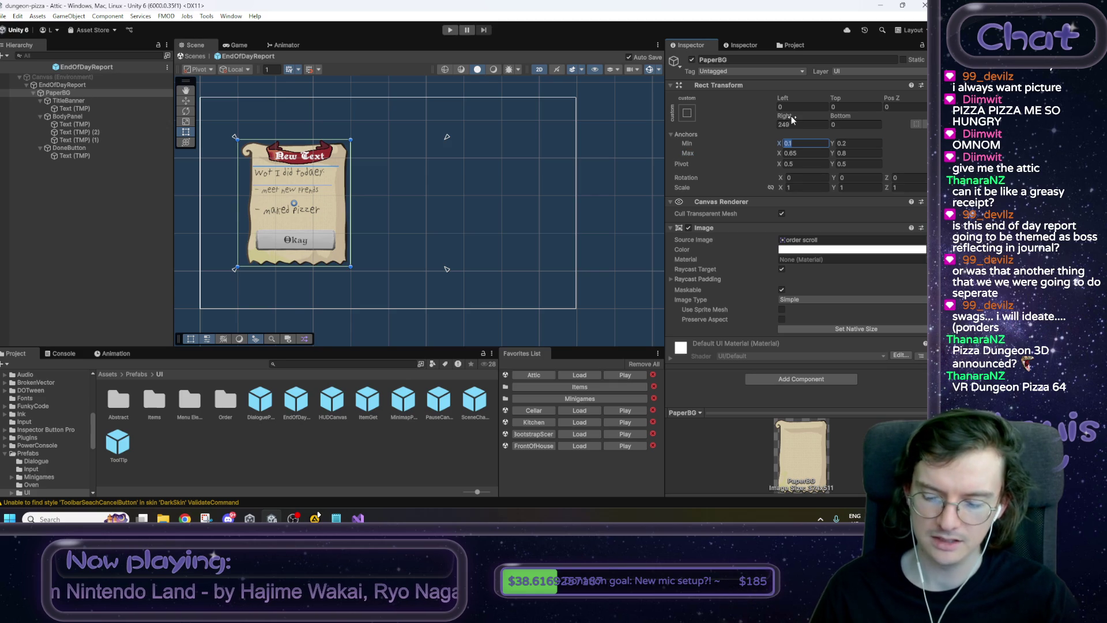
text(0.35)
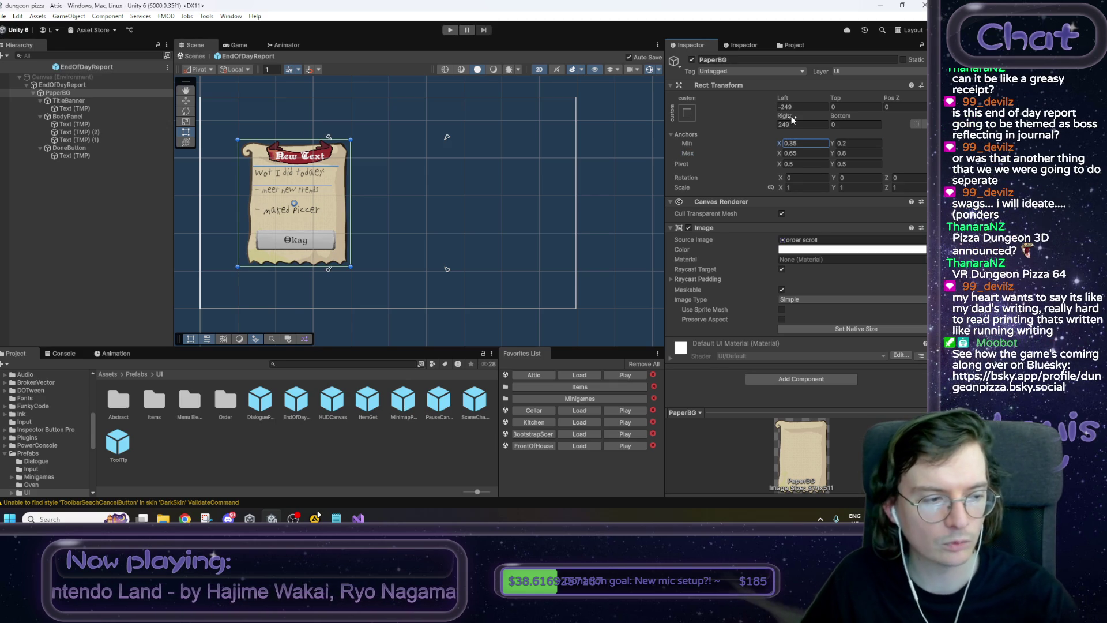
click(795, 107)
text(0)
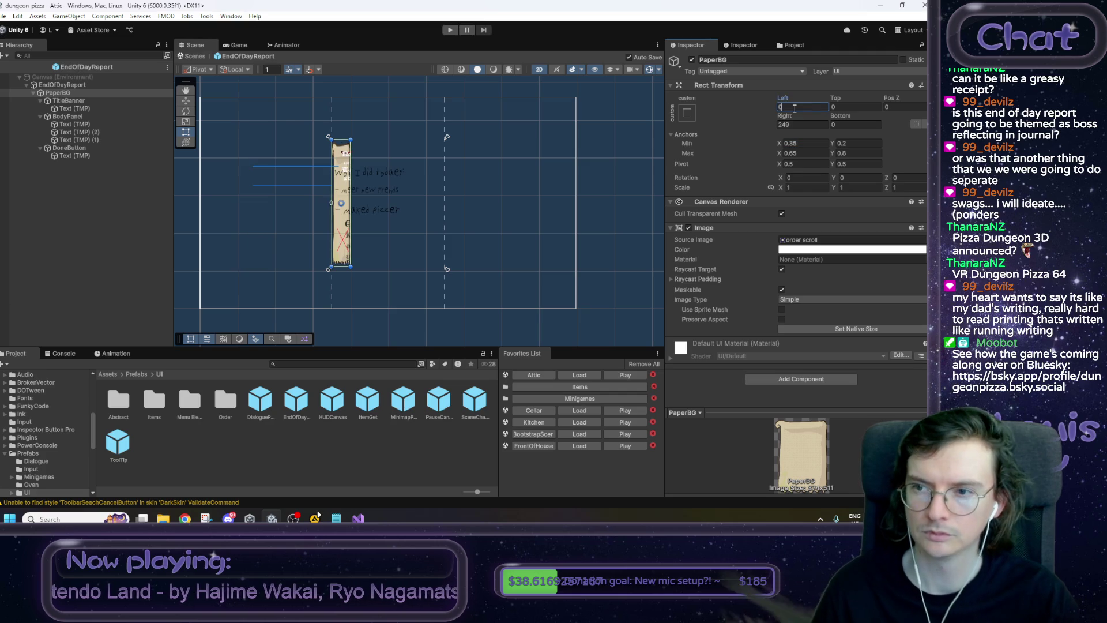
key(Tab)
key(Tab)
key(Tab)
text(0)
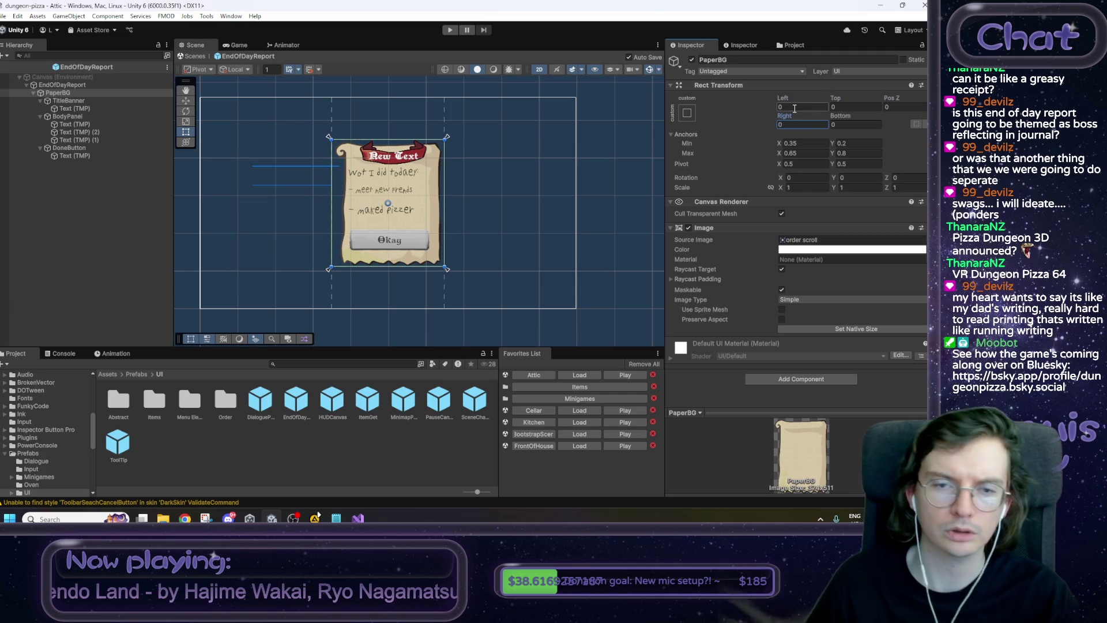
Exit Prefab Mode back to the Attic scene and switch to HUDManager.cs in Visual Studio.
click(276, 133)
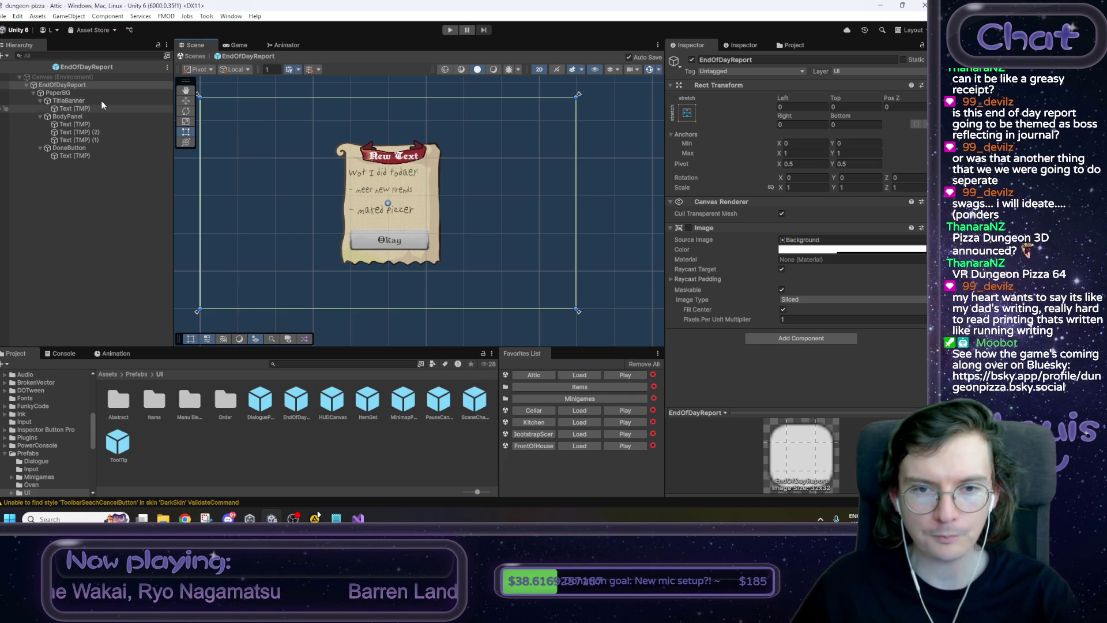
click(195, 55)
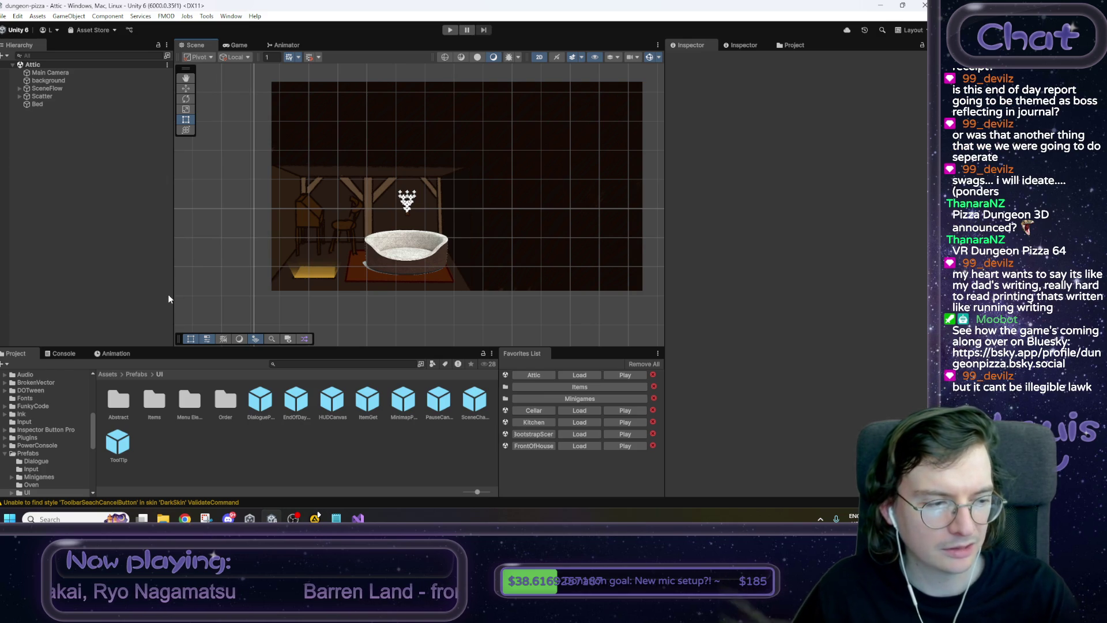
click(358, 518)
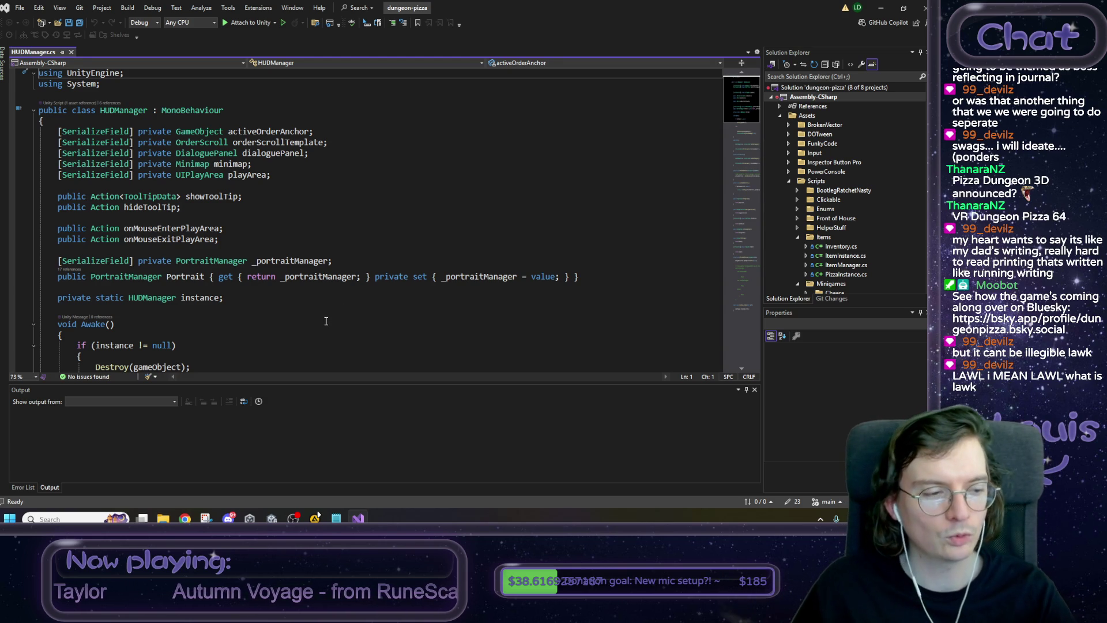
Duplicate the playArea field declaration line in HUDManager.cs.
scroll(230, 273, down, 1)
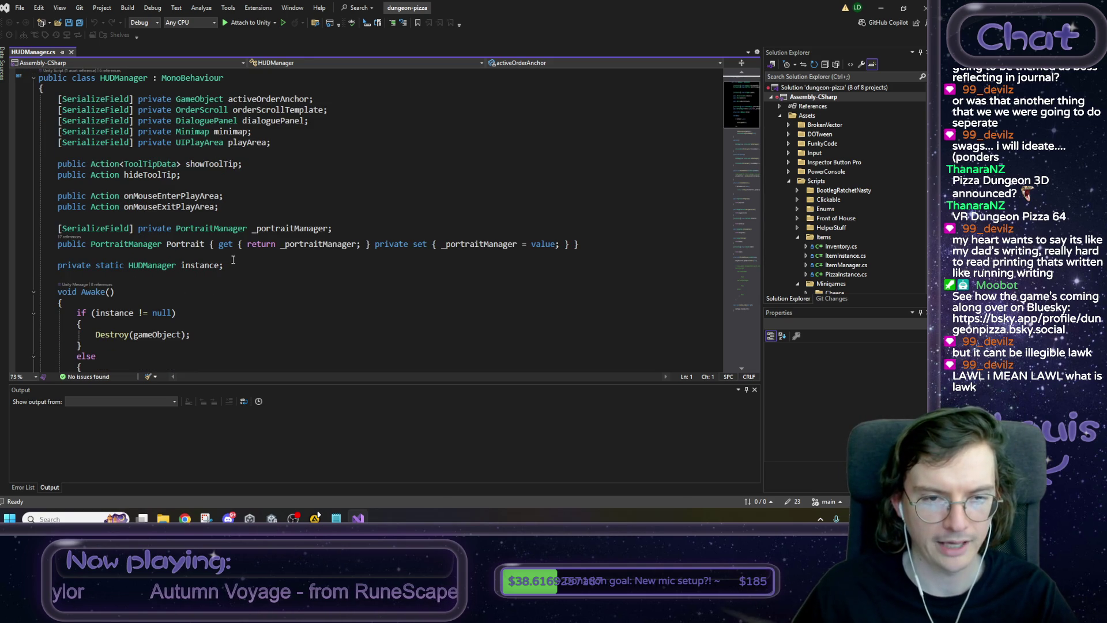
scroll(236, 300, down, 3)
scroll(312, 288, down, 3)
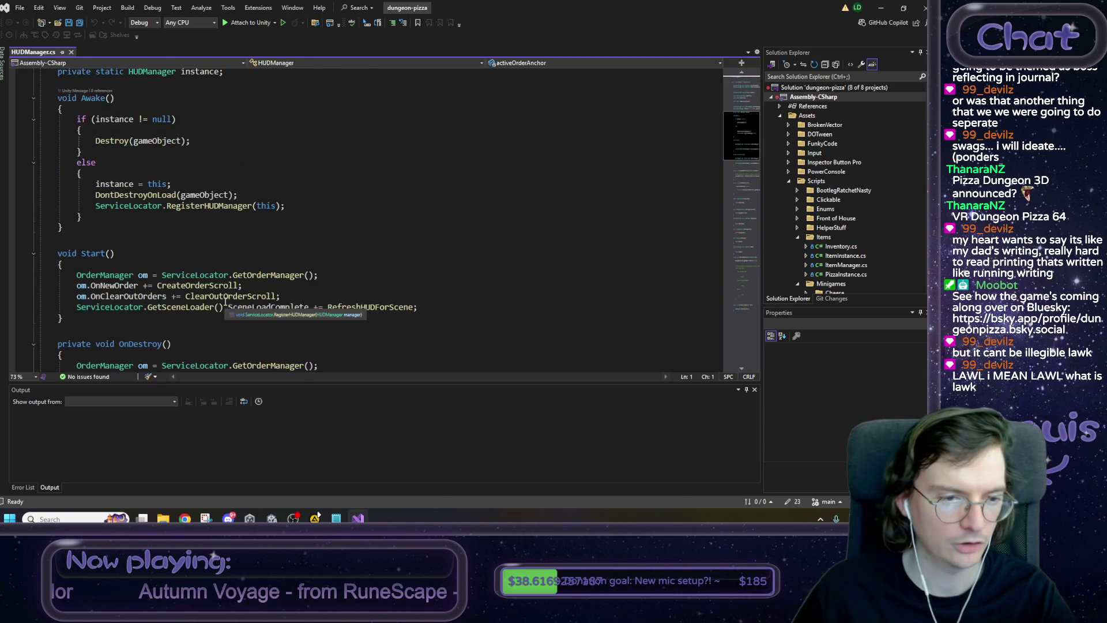
scroll(388, 275, up, 3)
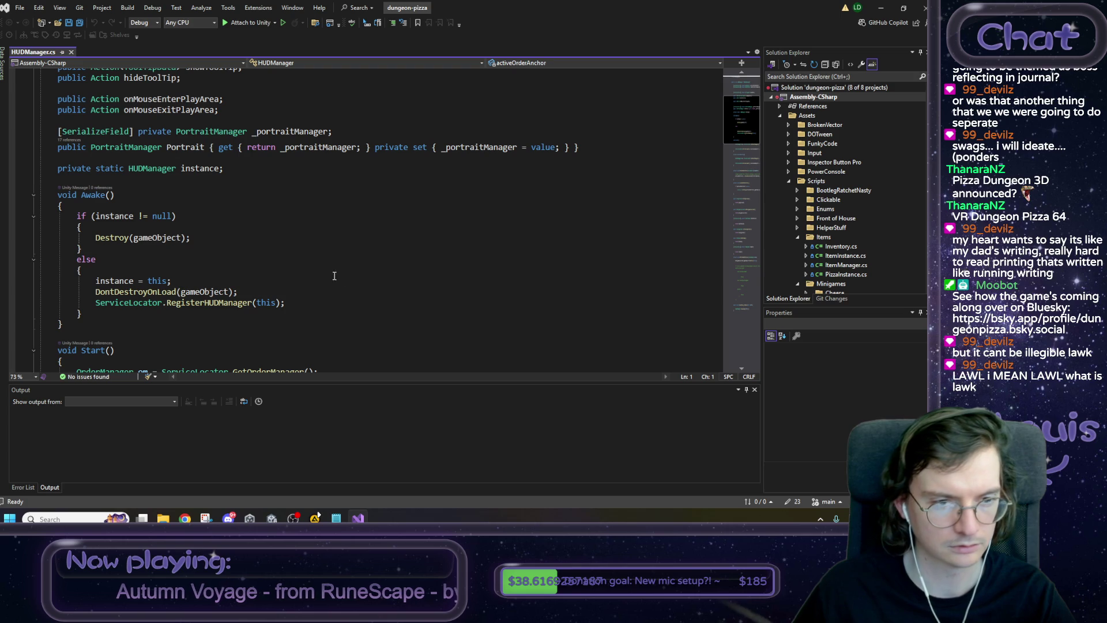
scroll(323, 275, down, 1)
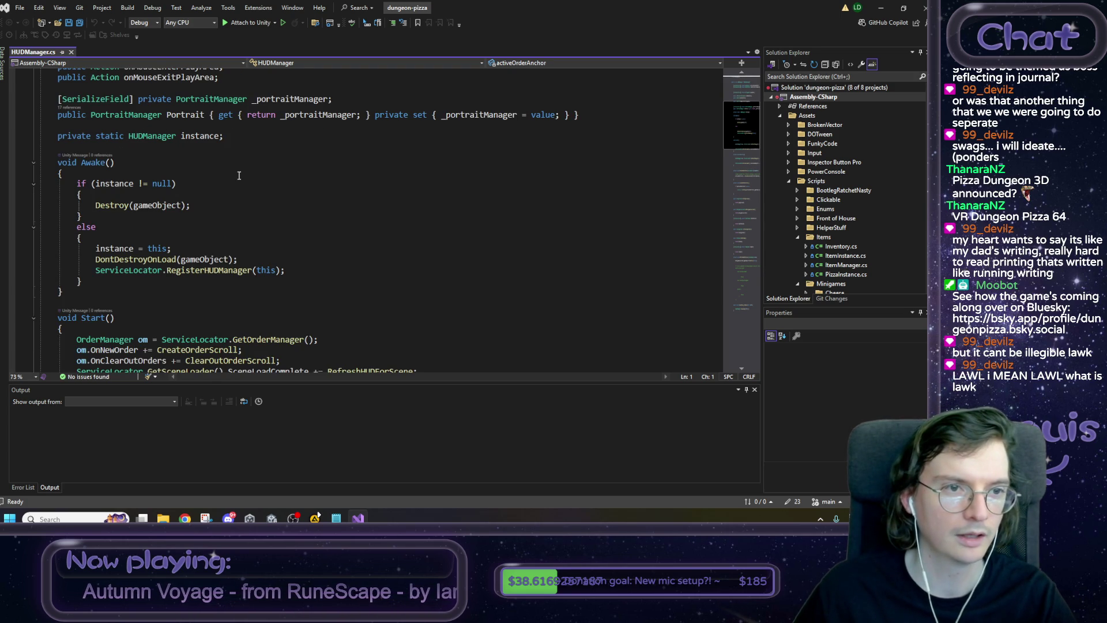
scroll(240, 175, down, 2)
scroll(240, 175, up, 7)
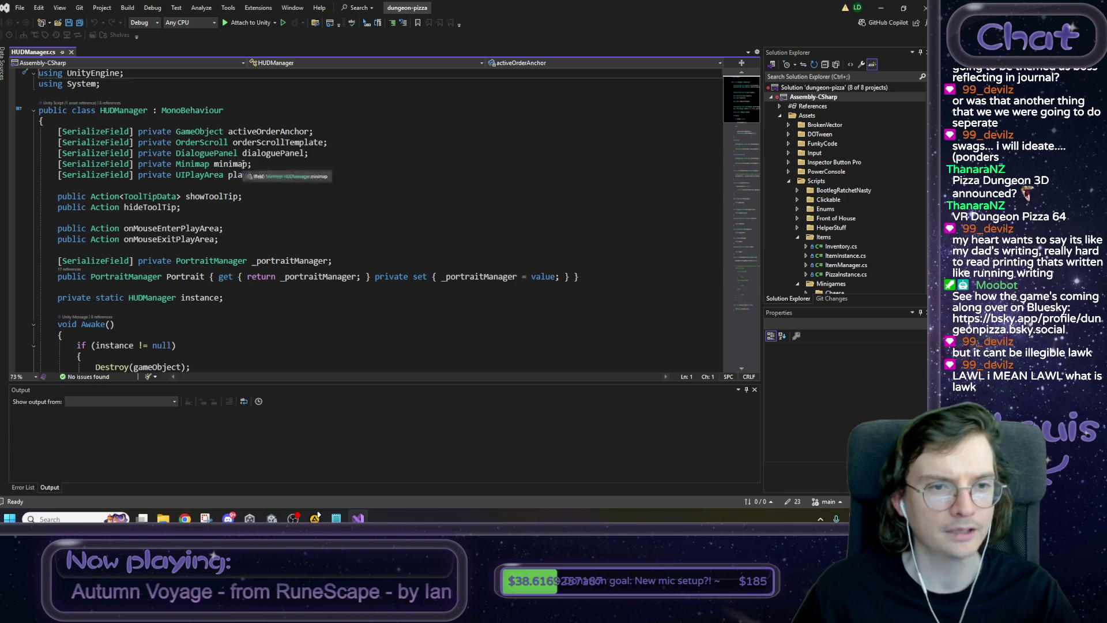
drag(271, 175, 58, 181)
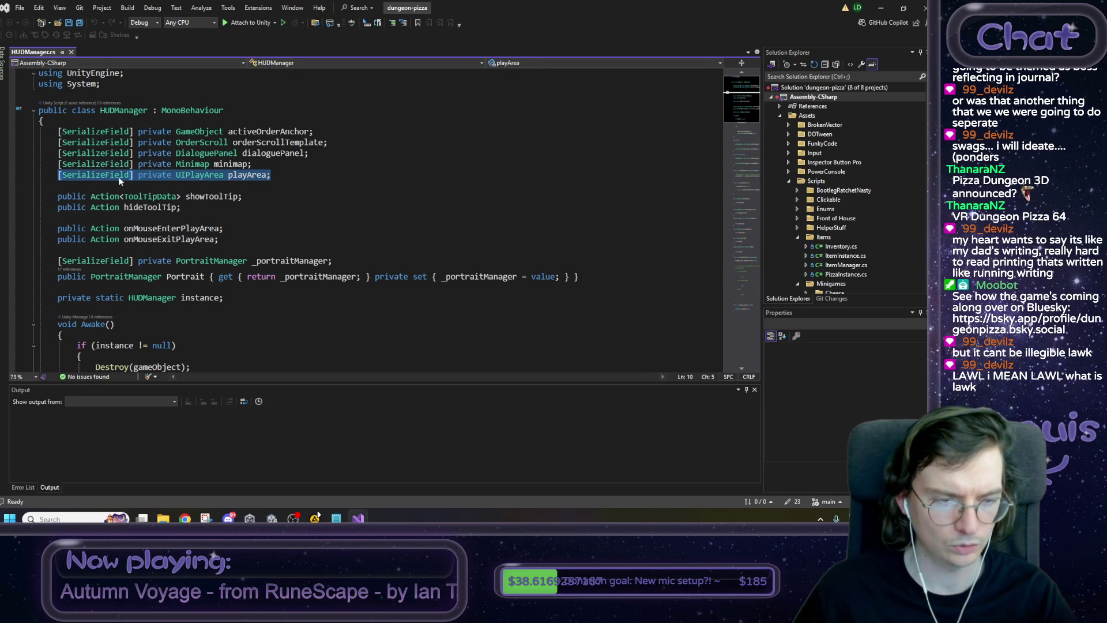
key(ctrl+c)
click(279, 174)
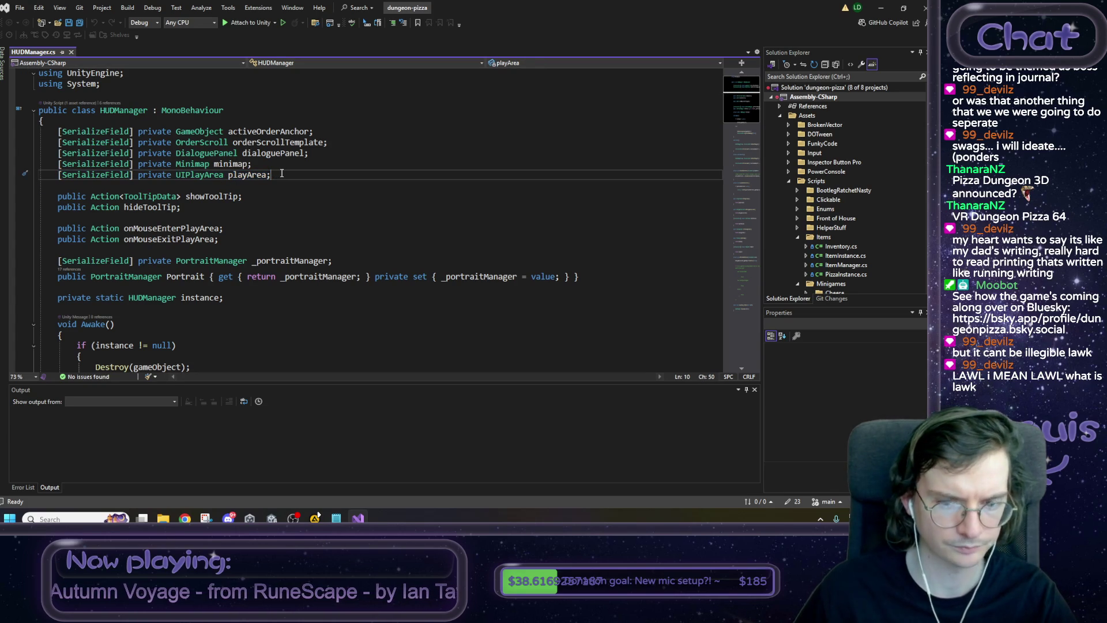
key(Return)
key(ctrl+v)
Change the copy to EndOfDayReport endOfDayReport, comment it out with //, and save.
key(Left)
key(ctrl+shift+Left)
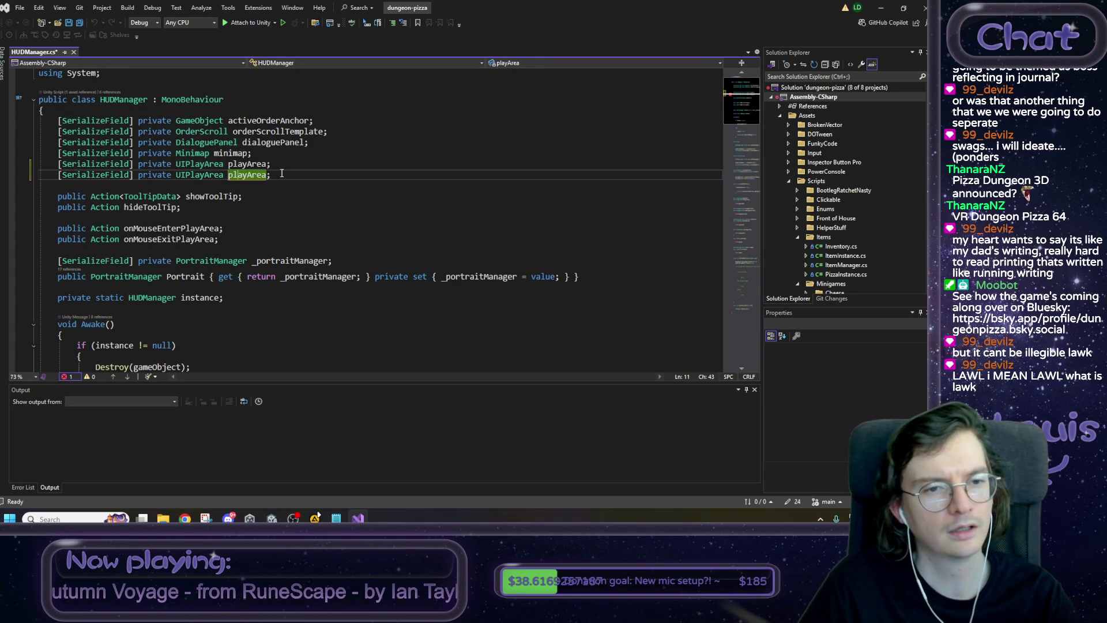
key(ctrl+Left)
key(Right)
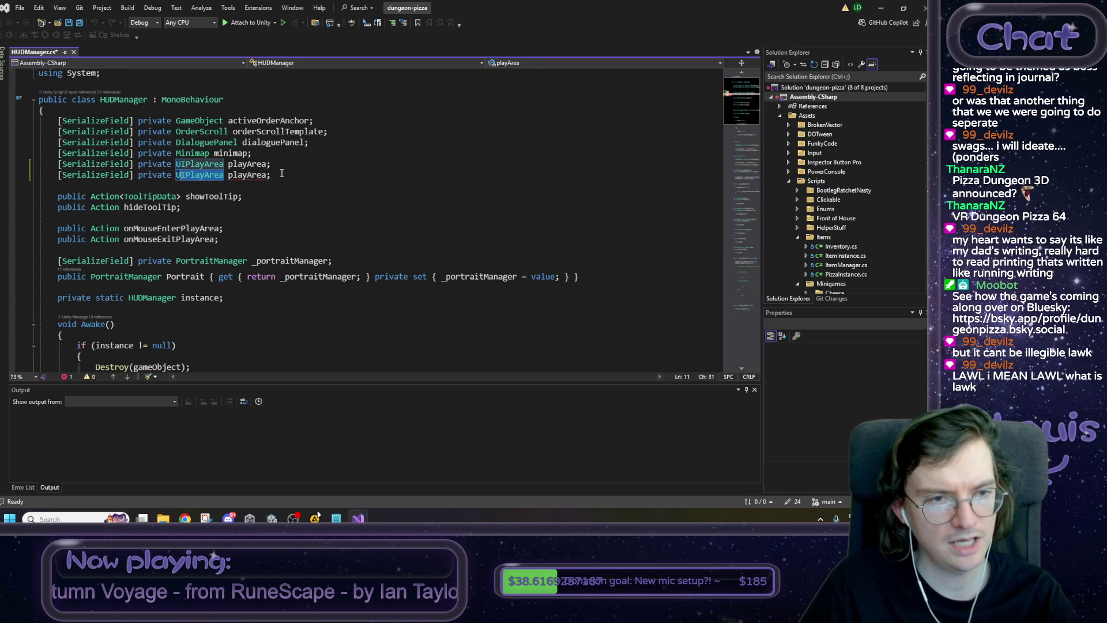
text(End)
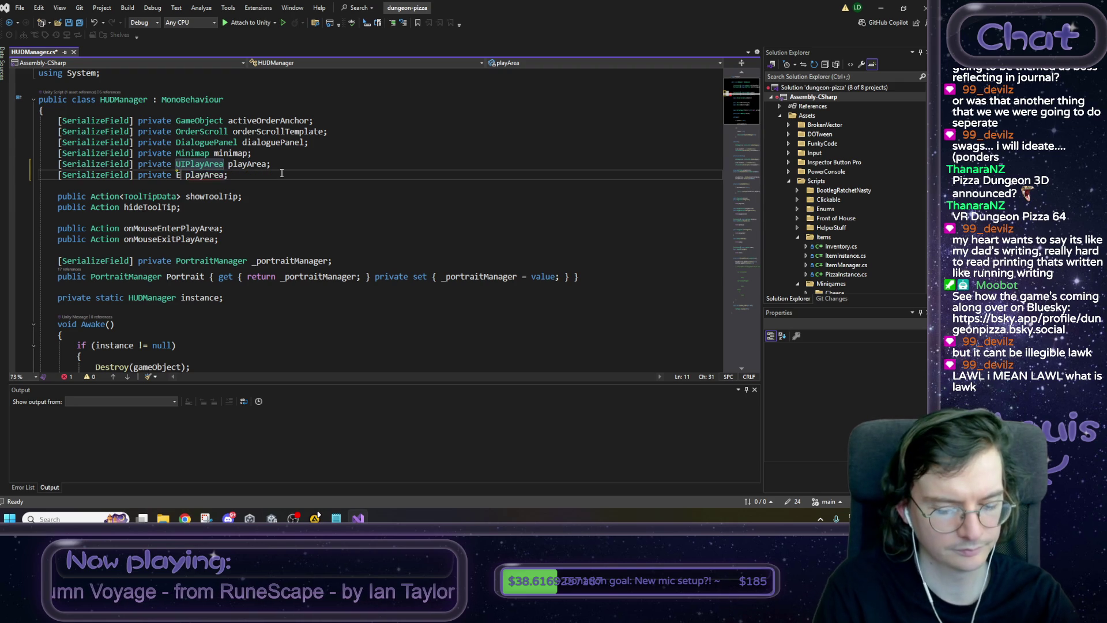
text(OfDayReport)
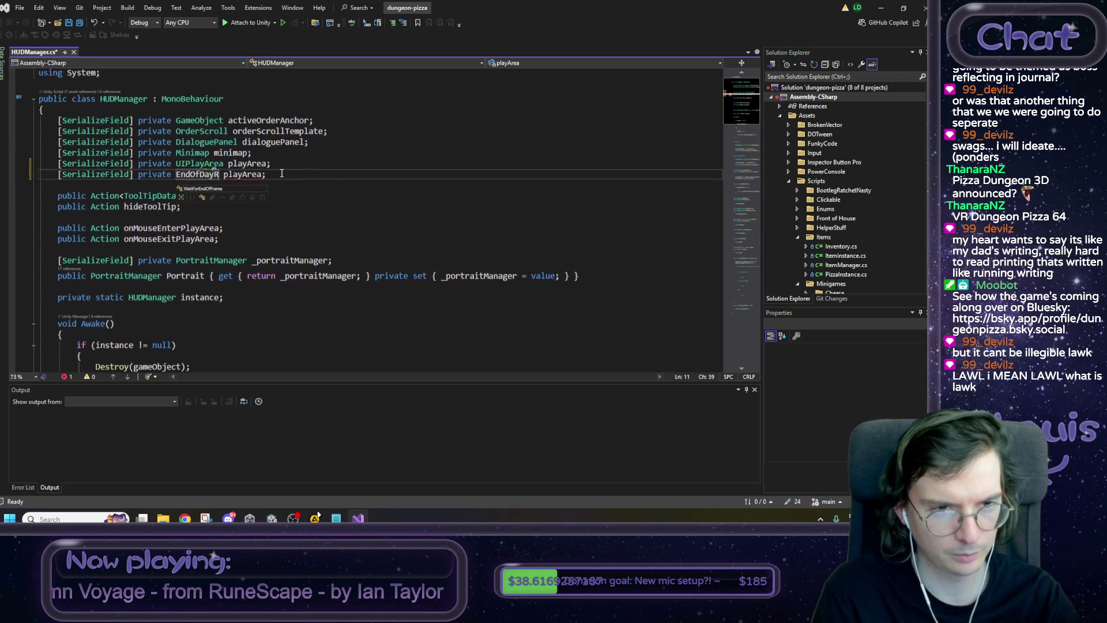
double_click(282, 174)
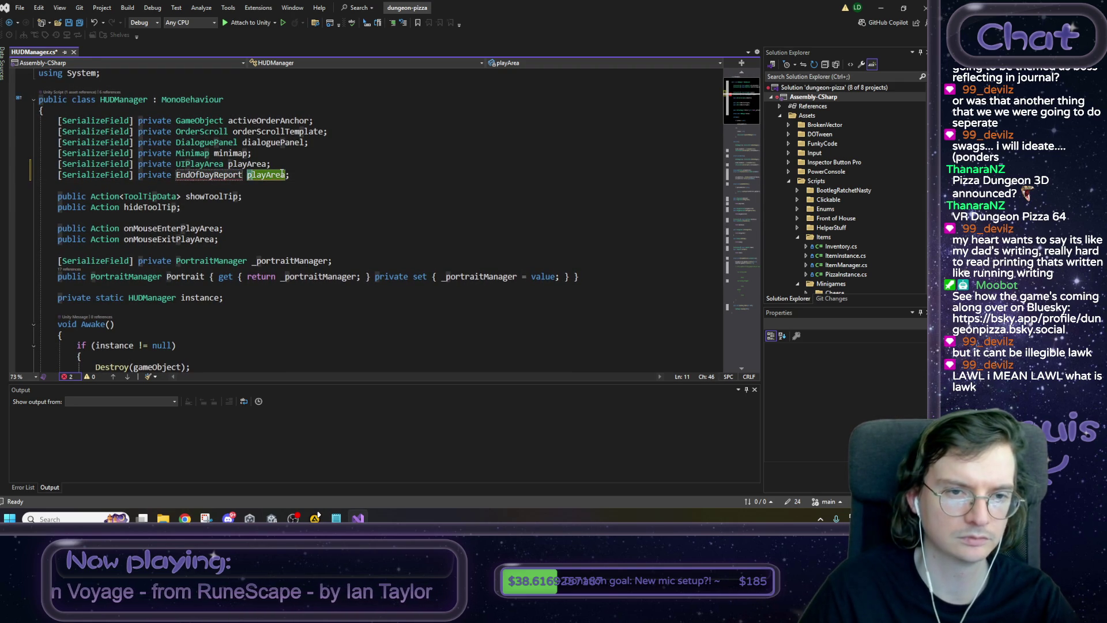
text(endOfDay)
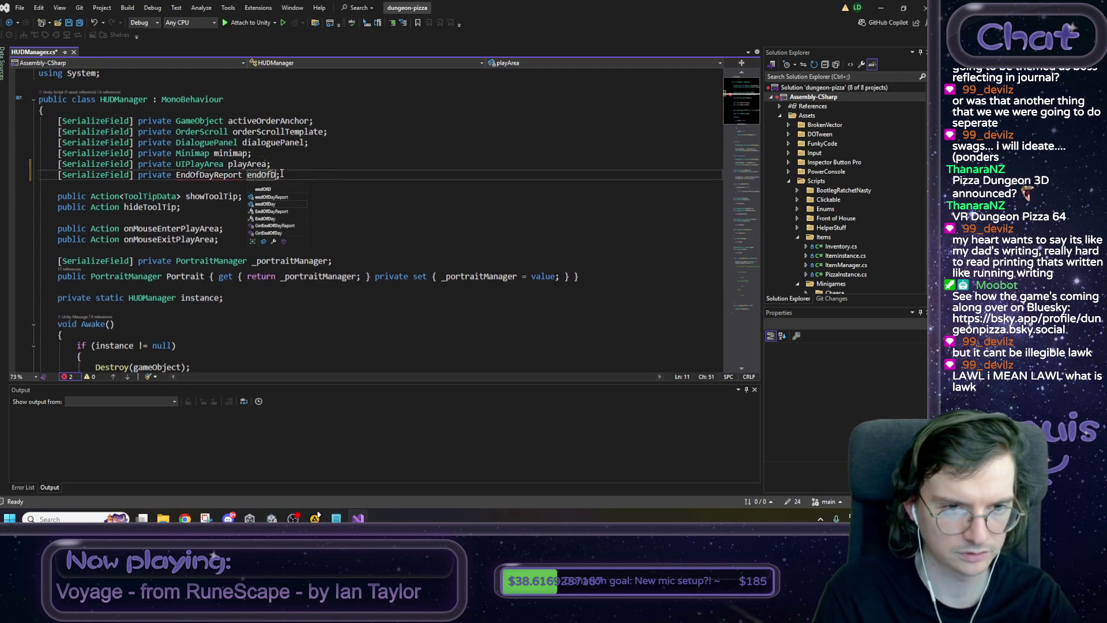
text(Report)
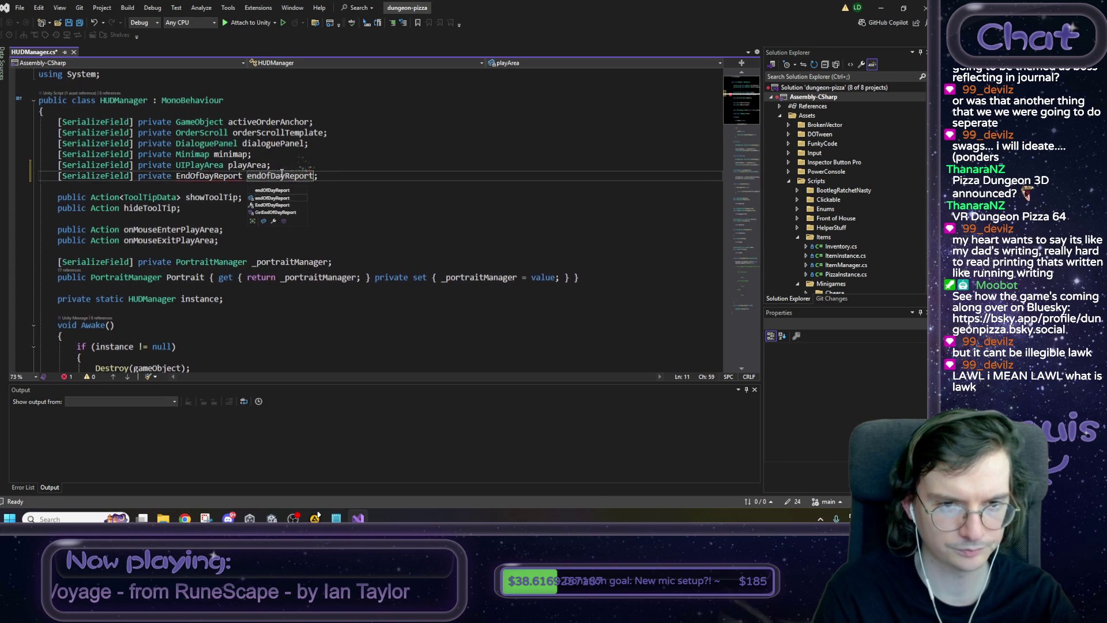
key(ctrl+s)
key(Home)
text(//)
key(ctrl+s)
Back in Unity, open the HUDCanvas prefab for editing.
click(251, 175)
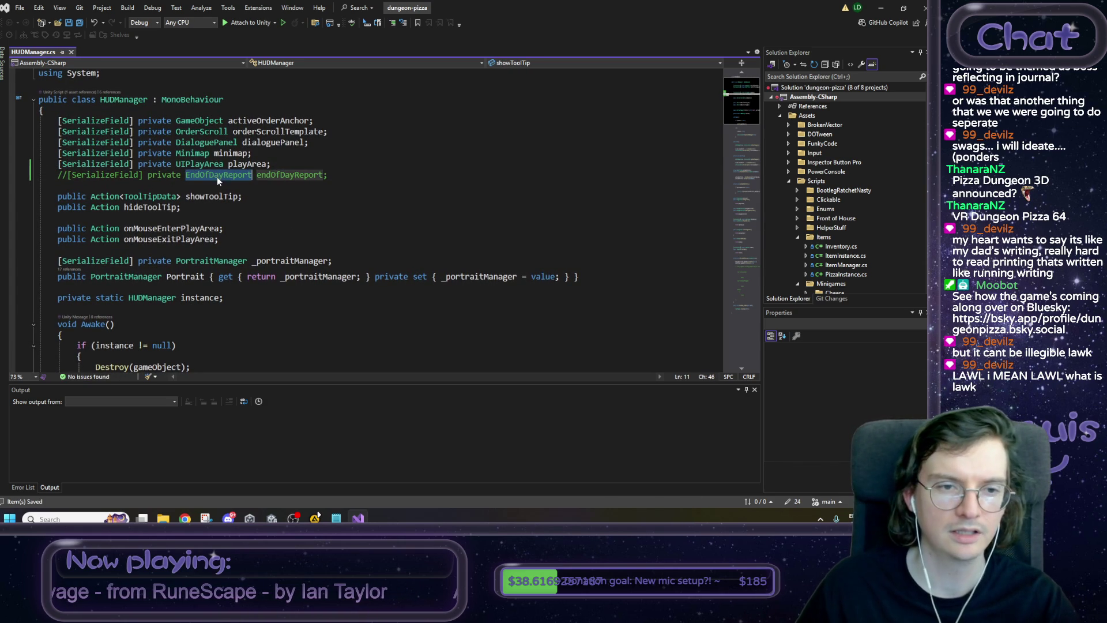
key(alt+Tab)
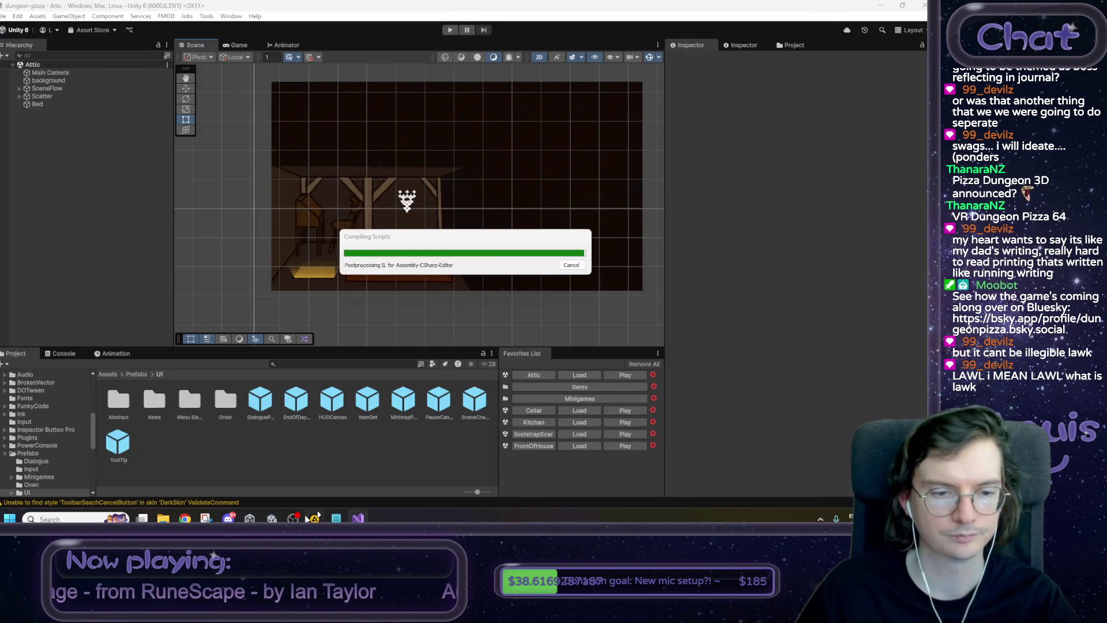
mouse_move(317, 515)
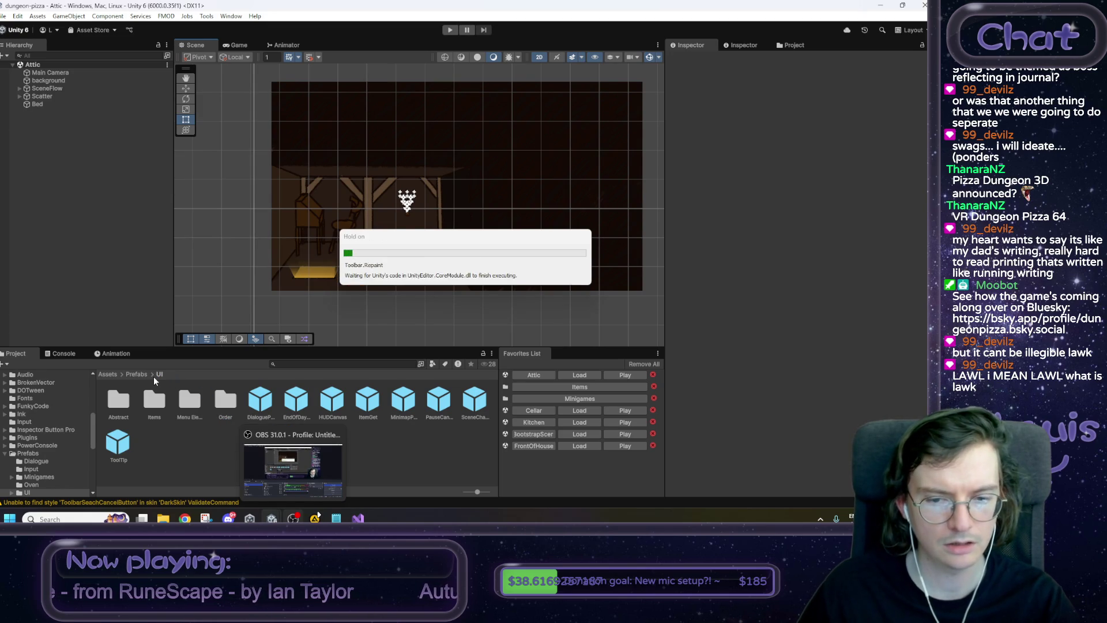
double_click(332, 399)
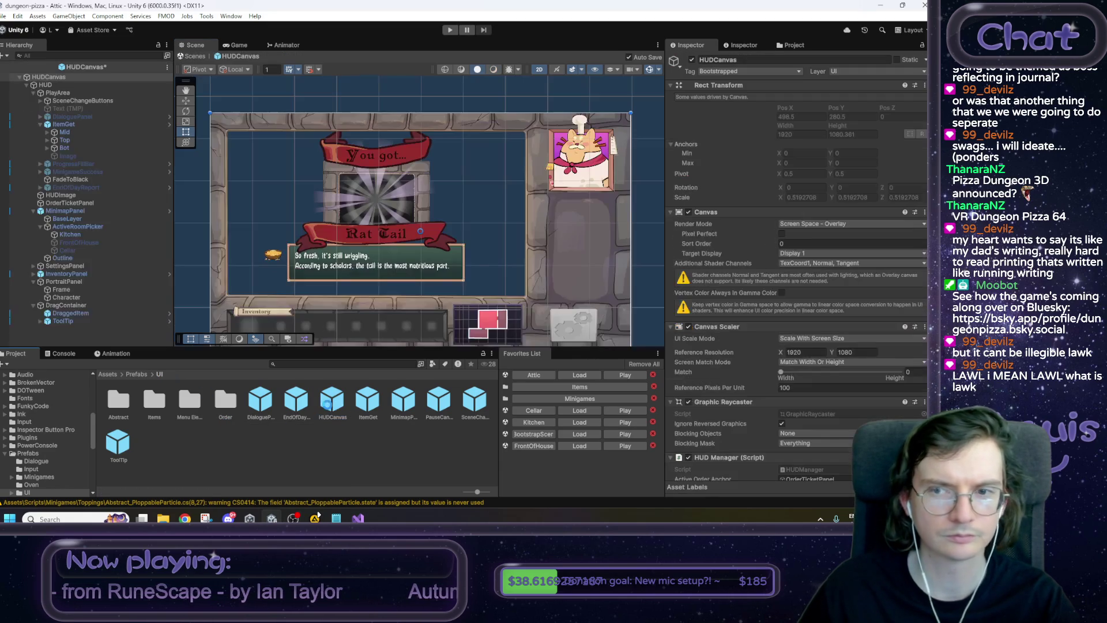
Create a MonoBehaviour script named EndOfDayReport beside HUDManager in Scripts/UI.
scroll(803, 430, down, 3)
click(806, 352)
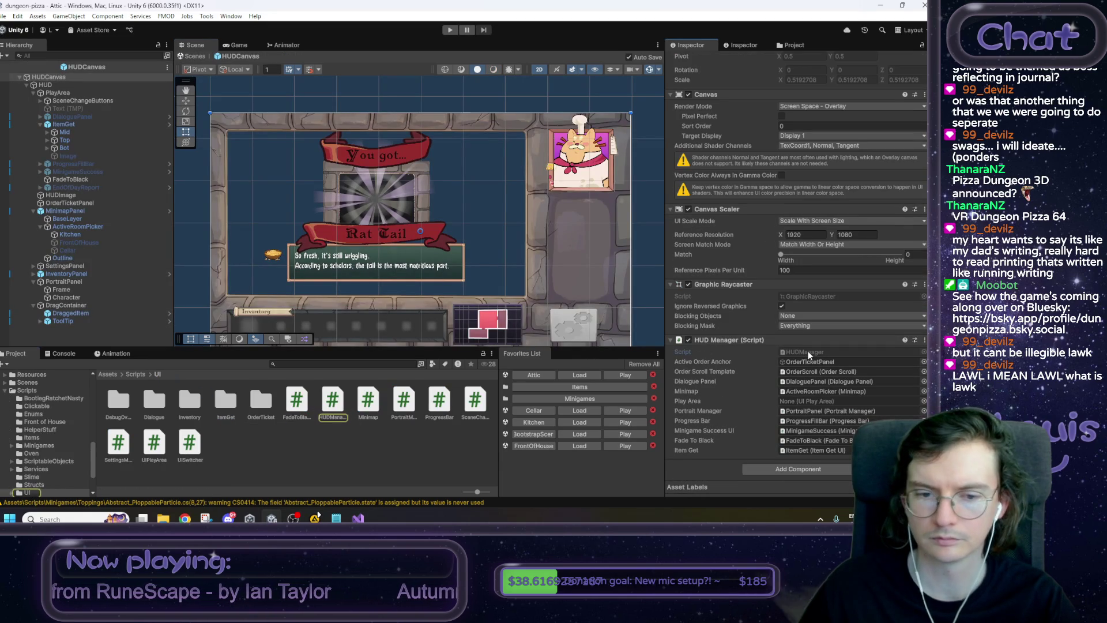
right_click(282, 453)
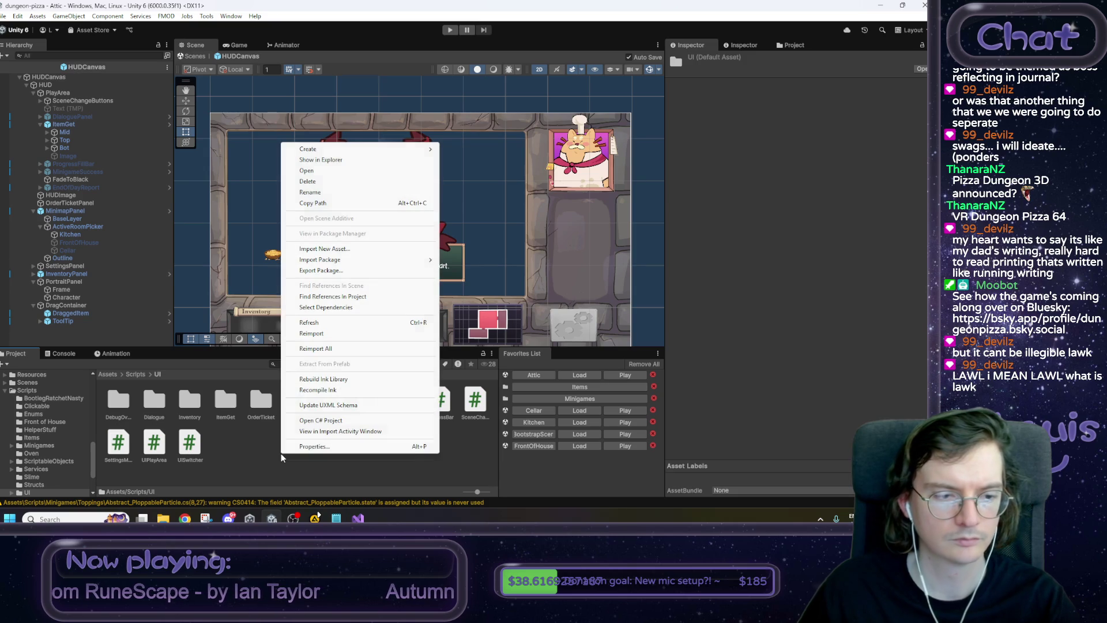
mouse_move(334, 149)
click(510, 172)
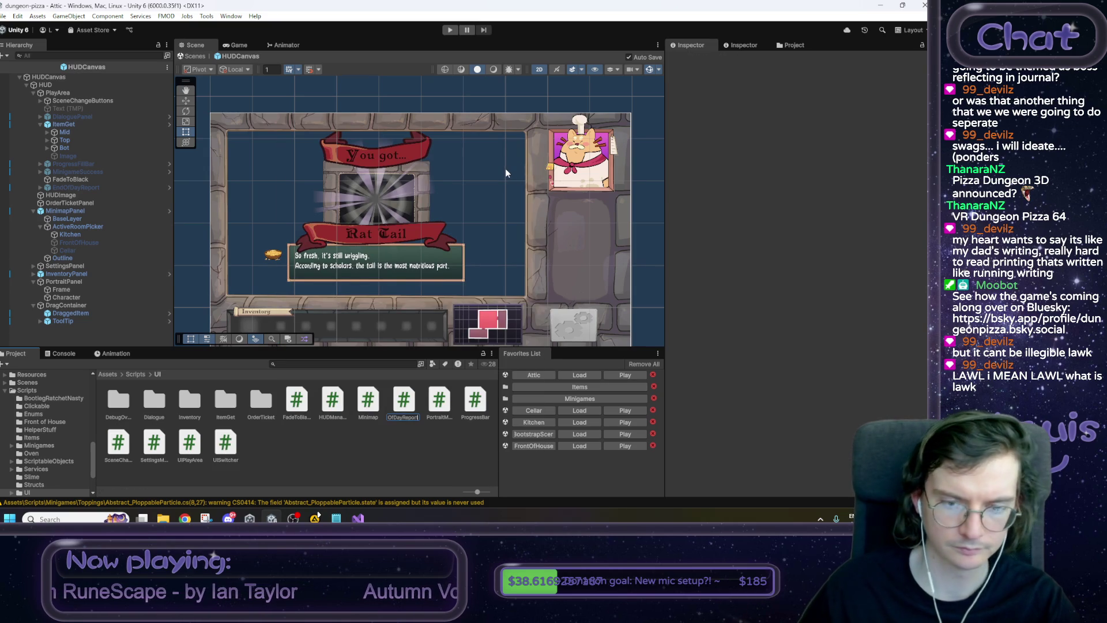
key(Return)
key(alt+Tab)
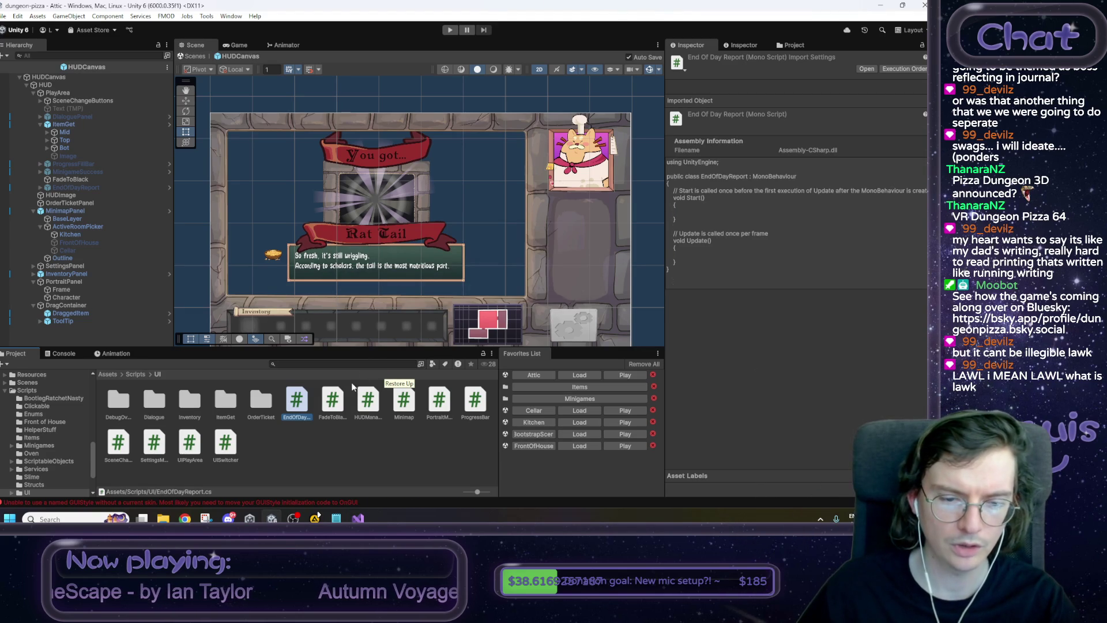
Open EndOfDayReport.cs in Visual Studio, save it, and return to Unity.
double_click(301, 404)
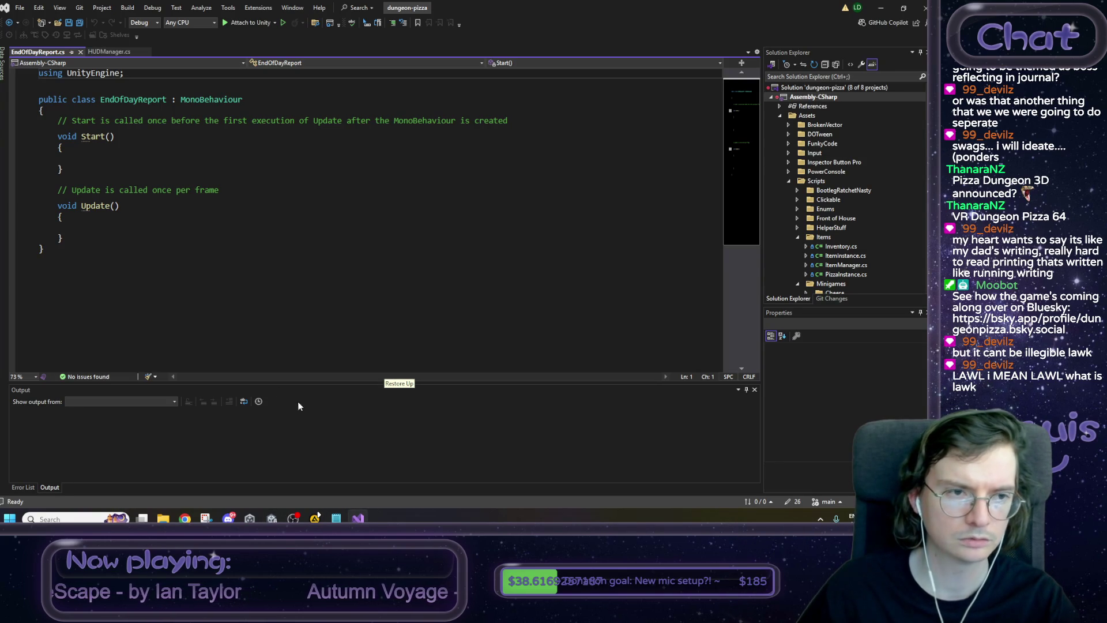
key(ctrl+s)
key(ctrl+a)
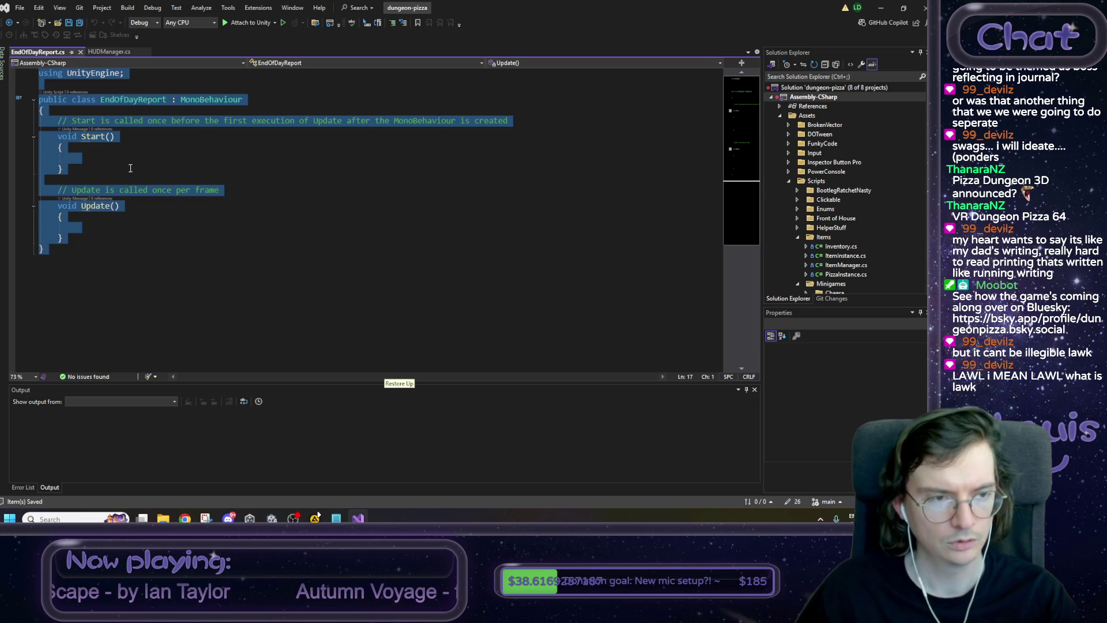
click(130, 168)
click(881, 7)
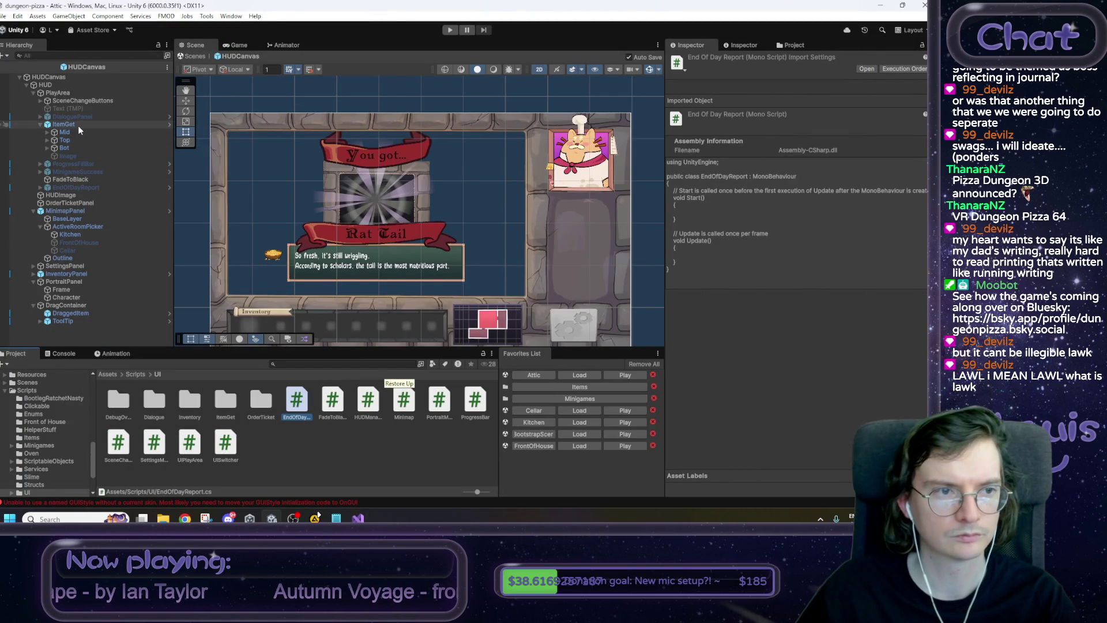
Open EndOfDayReport in context, drop the EndOfDayReport script onto it, then go back to HUDCanvas.
click(81, 187)
right_click(81, 186)
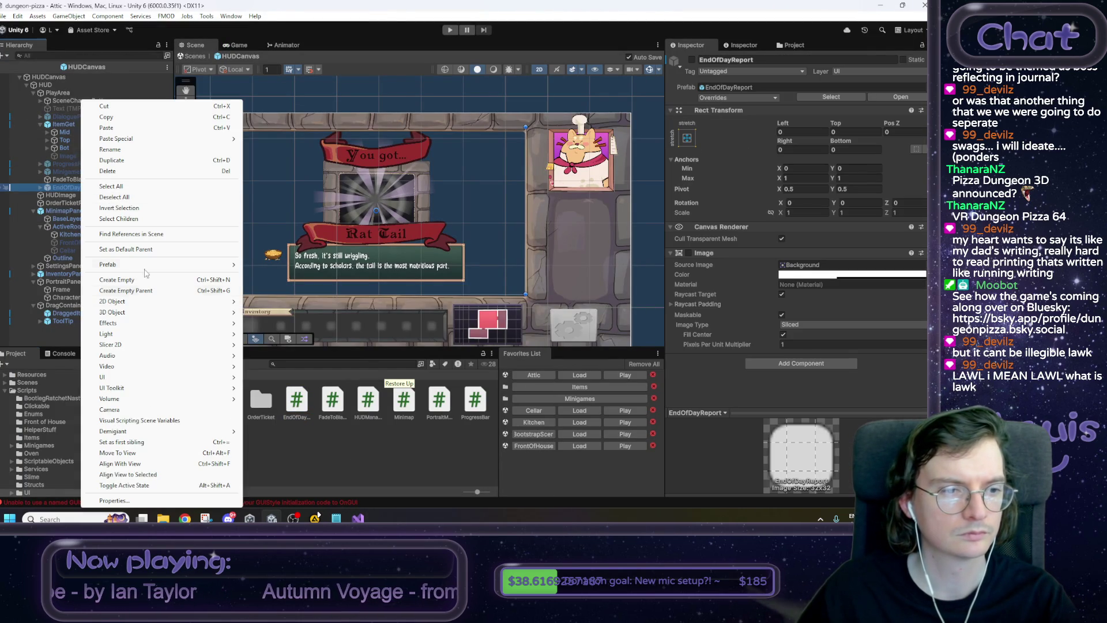
mouse_move(191, 264)
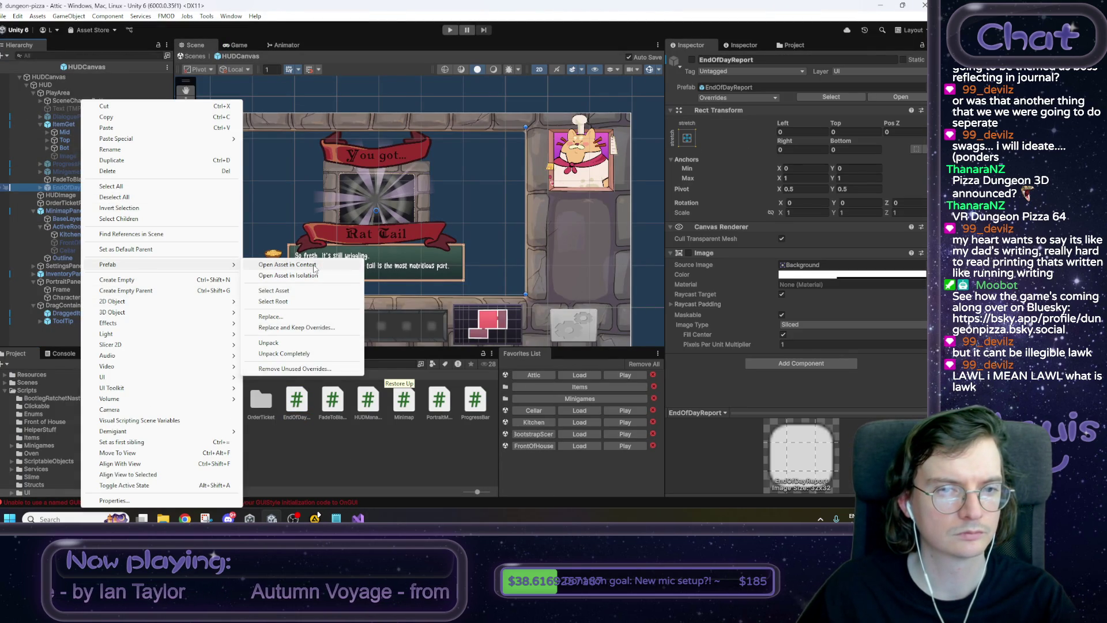
click(315, 266)
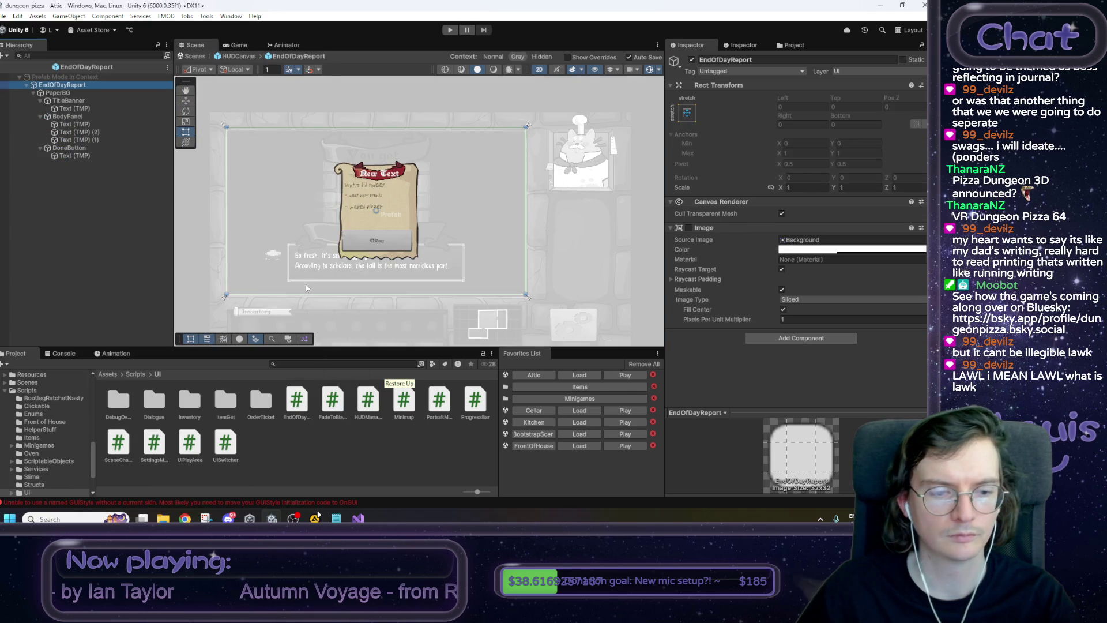
mouse_move(295, 403)
mouse_down()
mouse_move(836, 368)
mouse_move(799, 340)
mouse_up()
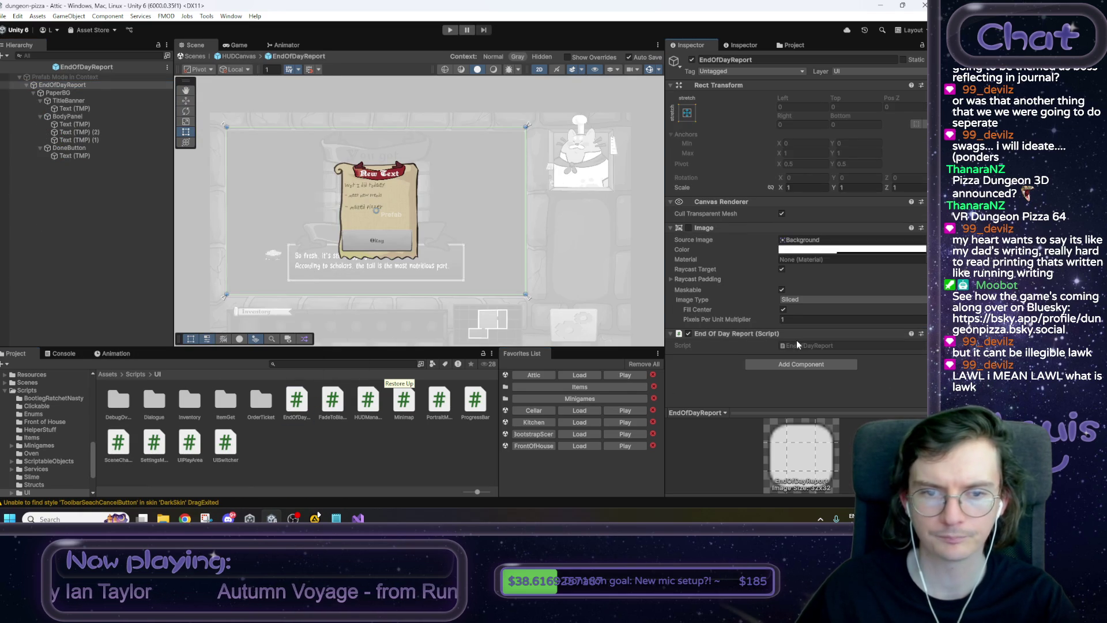
click(240, 54)
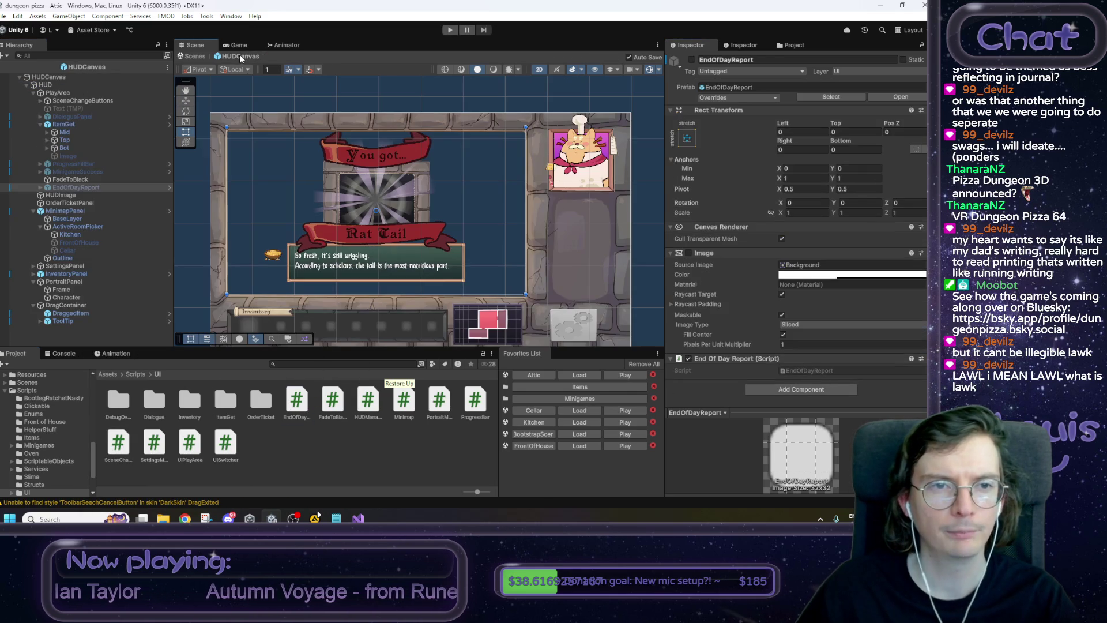
click(49, 77)
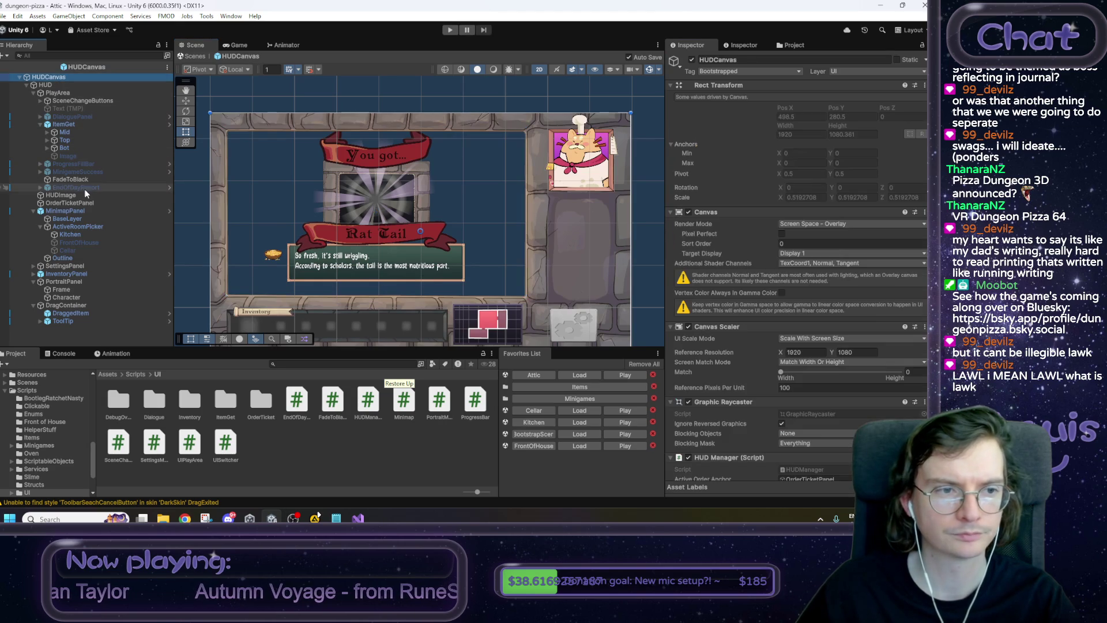
scroll(796, 309, down, 5)
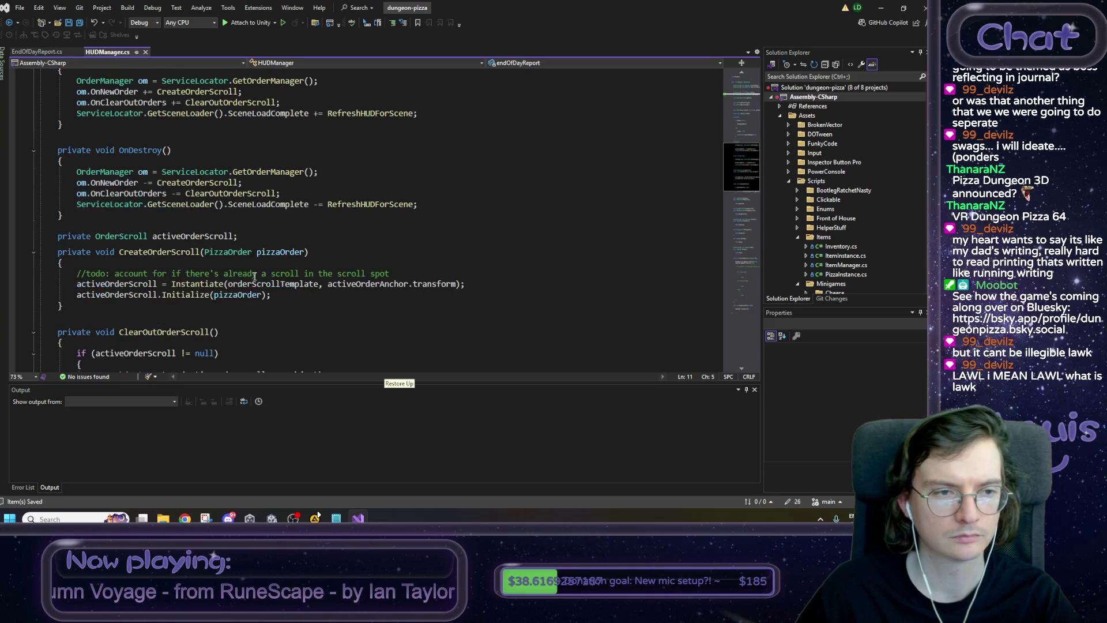
Scroll through HUDManager.cs's getter methods, picking out GetMinigameSuccessUI.
scroll(254, 276, down, 5)
scroll(254, 276, down, 10)
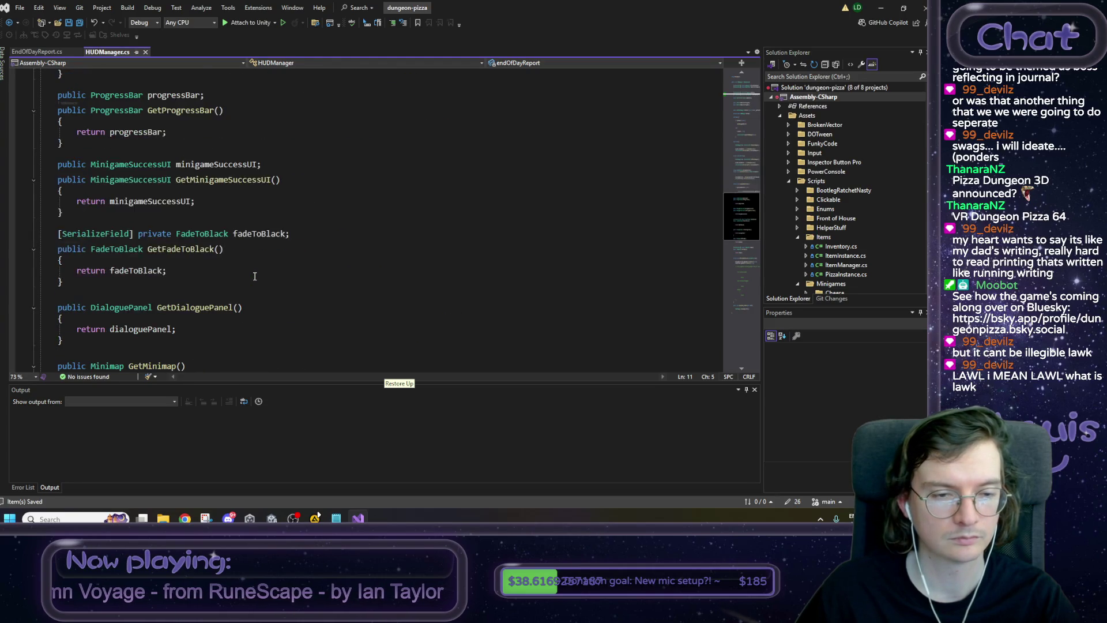
scroll(254, 276, down, 5)
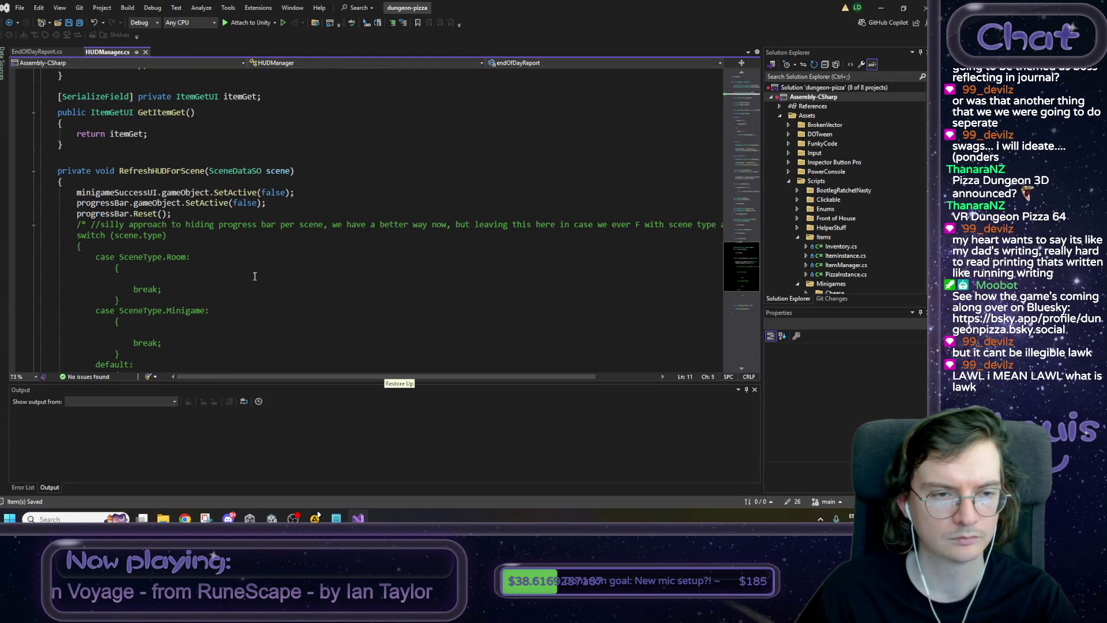
scroll(254, 277, down, 10)
scroll(253, 276, up, 11)
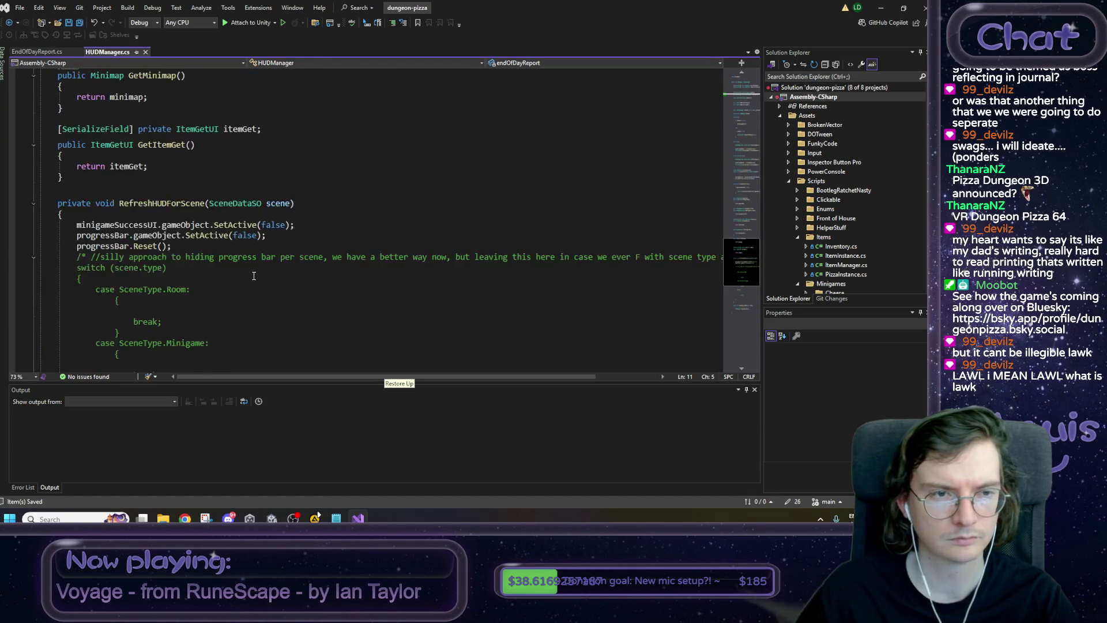
scroll(254, 276, up, 15)
scroll(237, 266, up, 5)
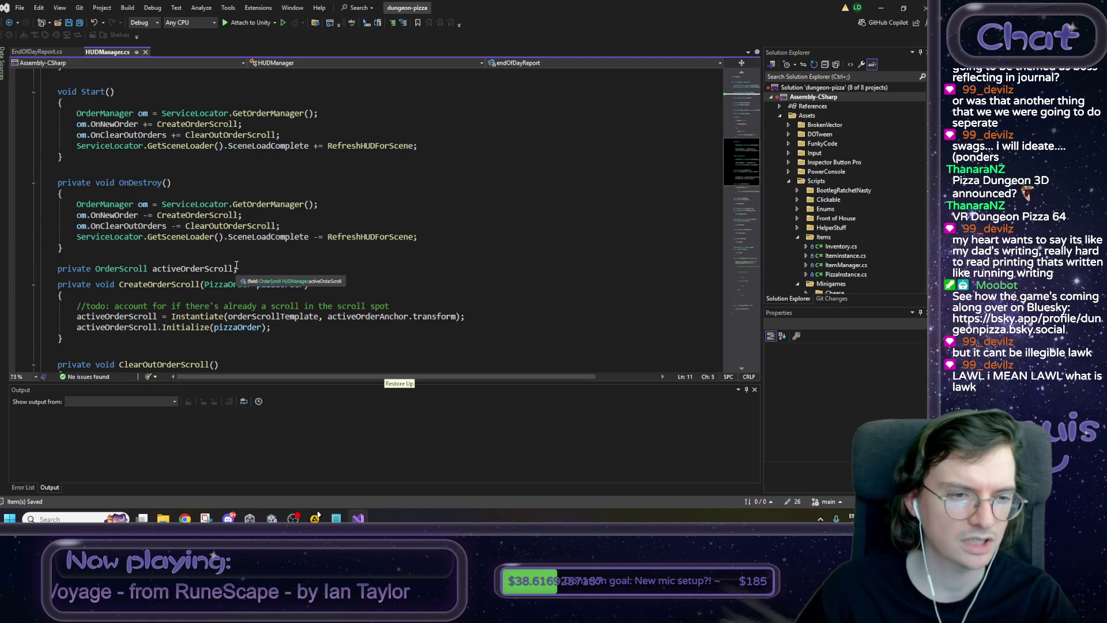
scroll(214, 169, up, 5)
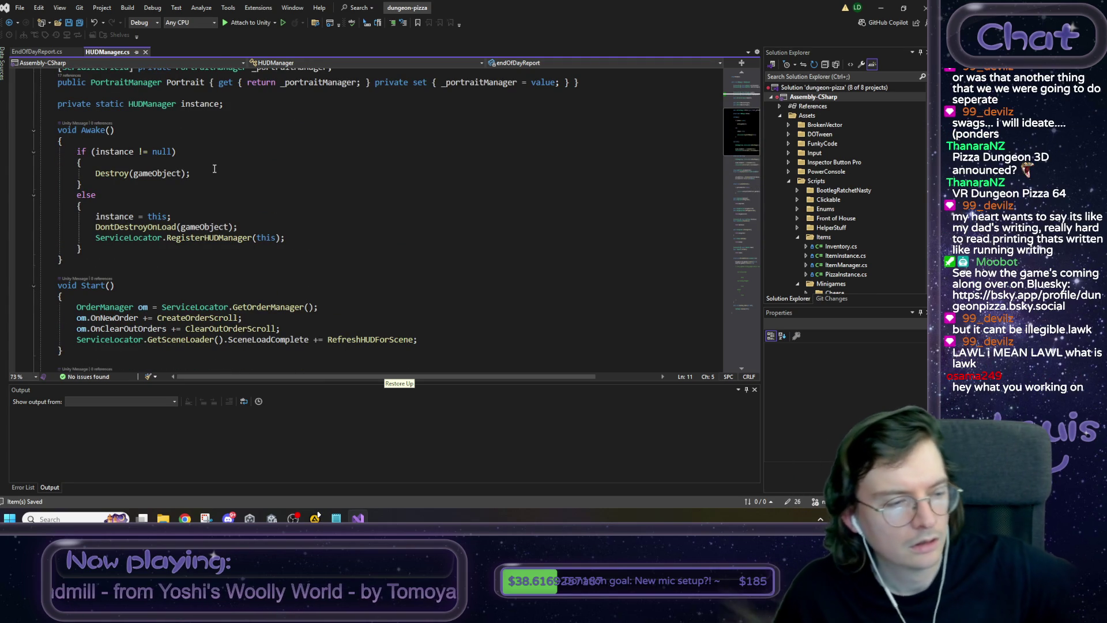
scroll(209, 194, up, 2)
scroll(209, 194, up, 2)
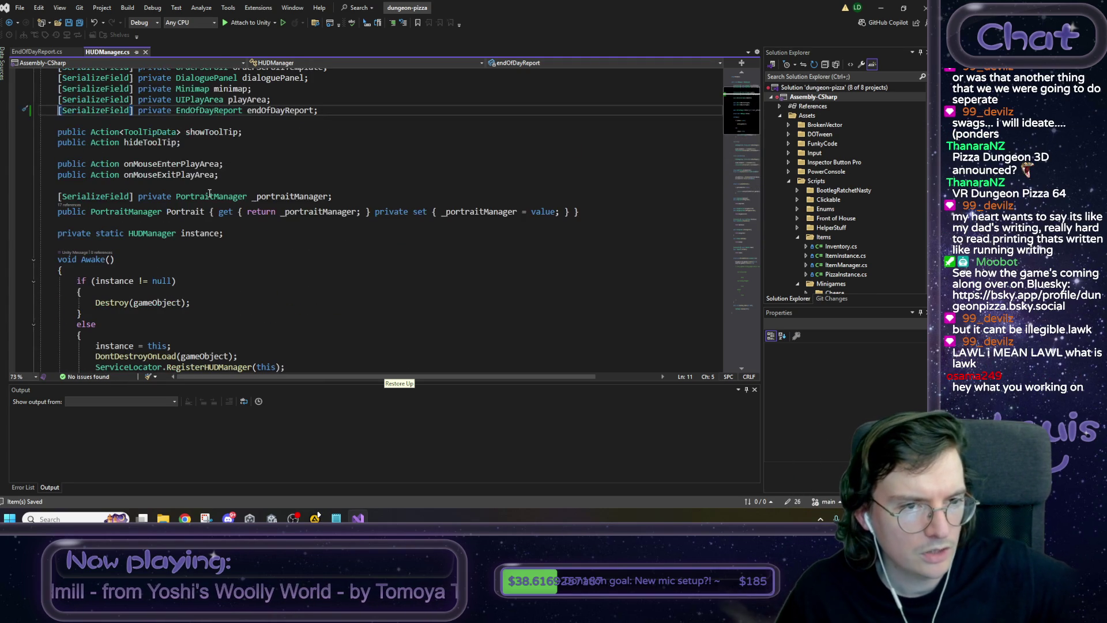
scroll(210, 194, up, 1)
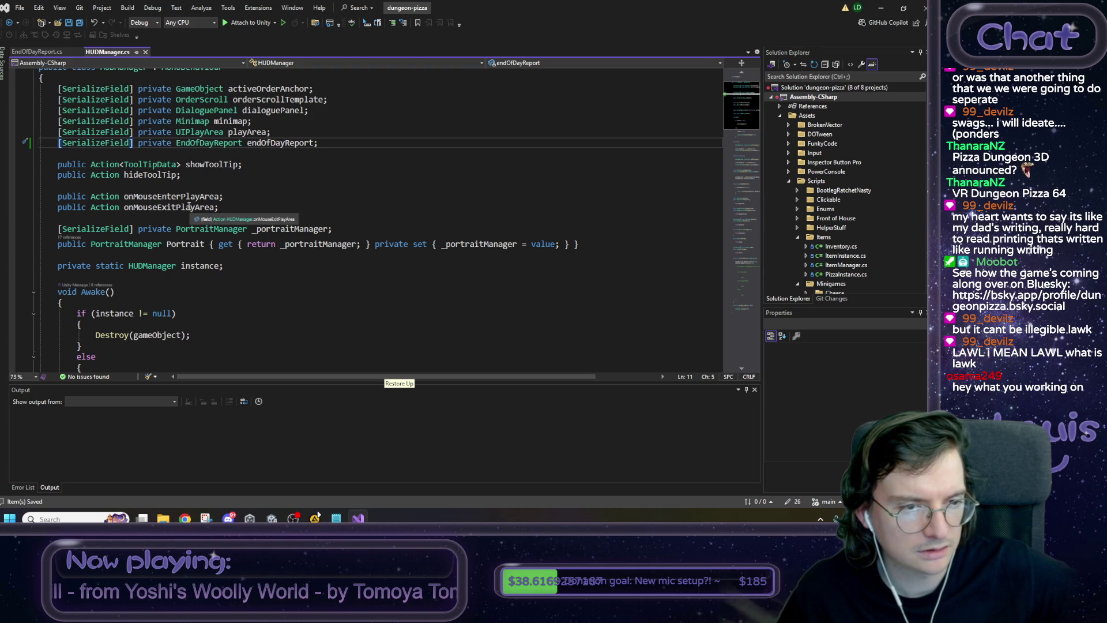
scroll(189, 204, down, 5)
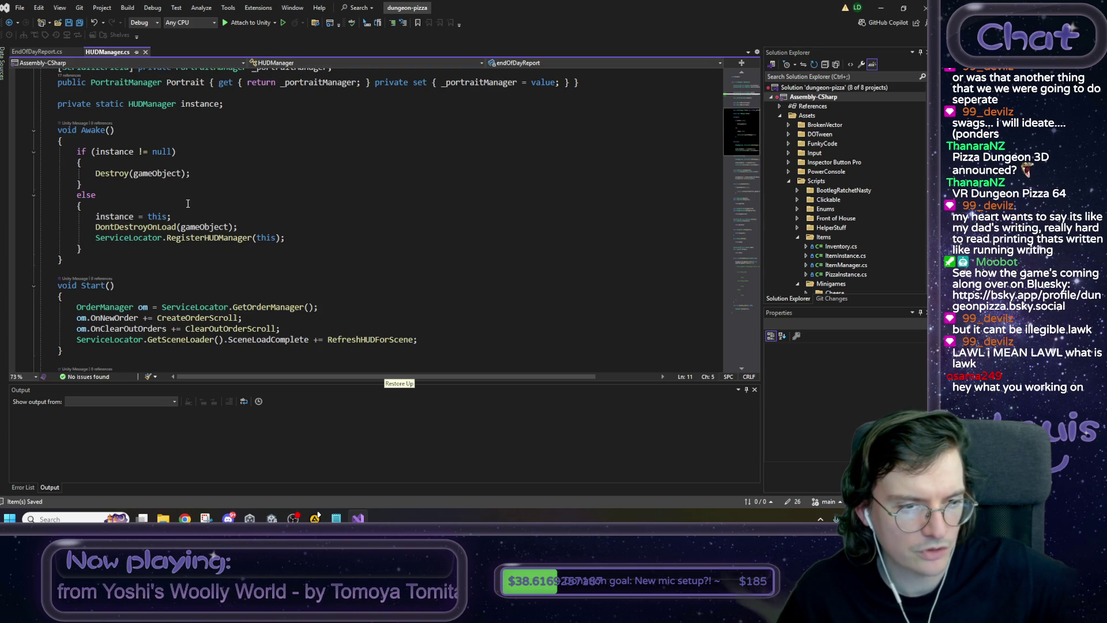
scroll(187, 203, down, 1)
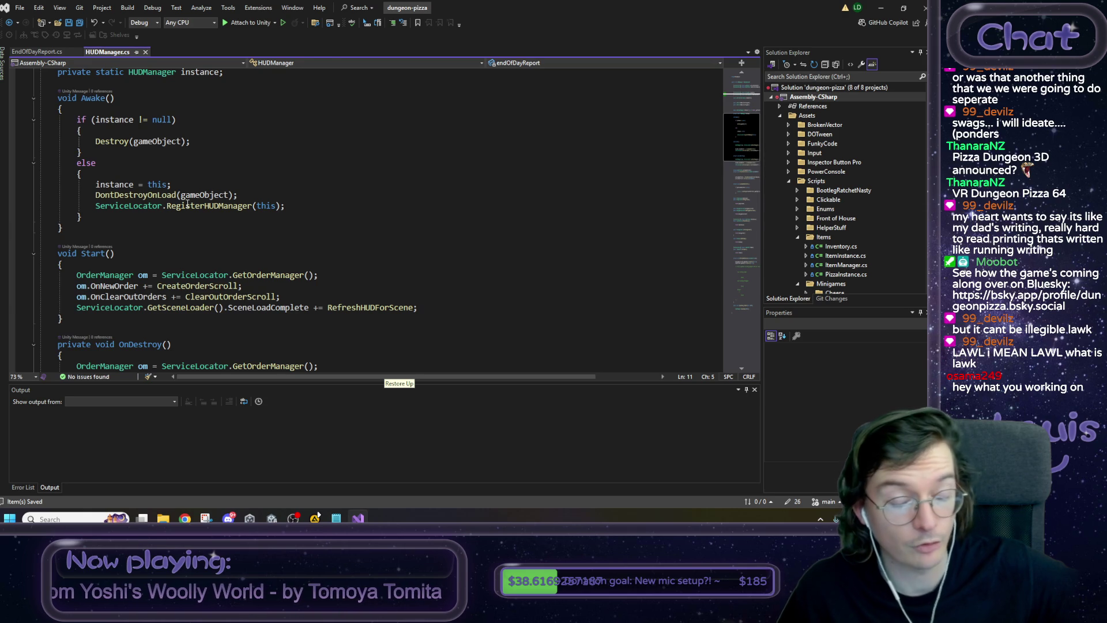
scroll(187, 203, down, 3)
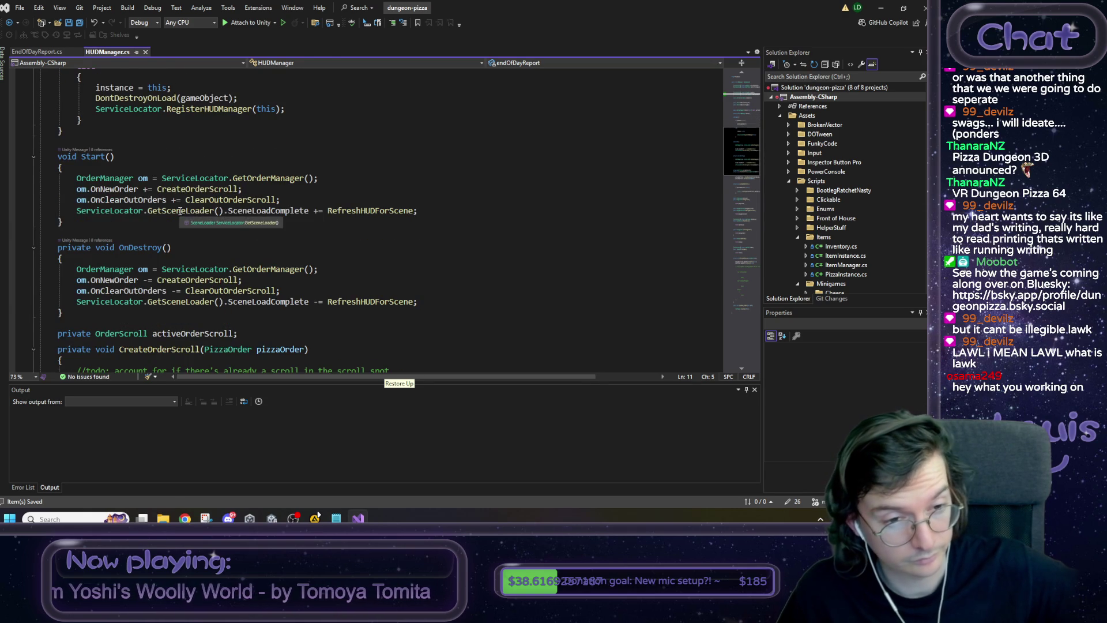
scroll(180, 211, down, 1)
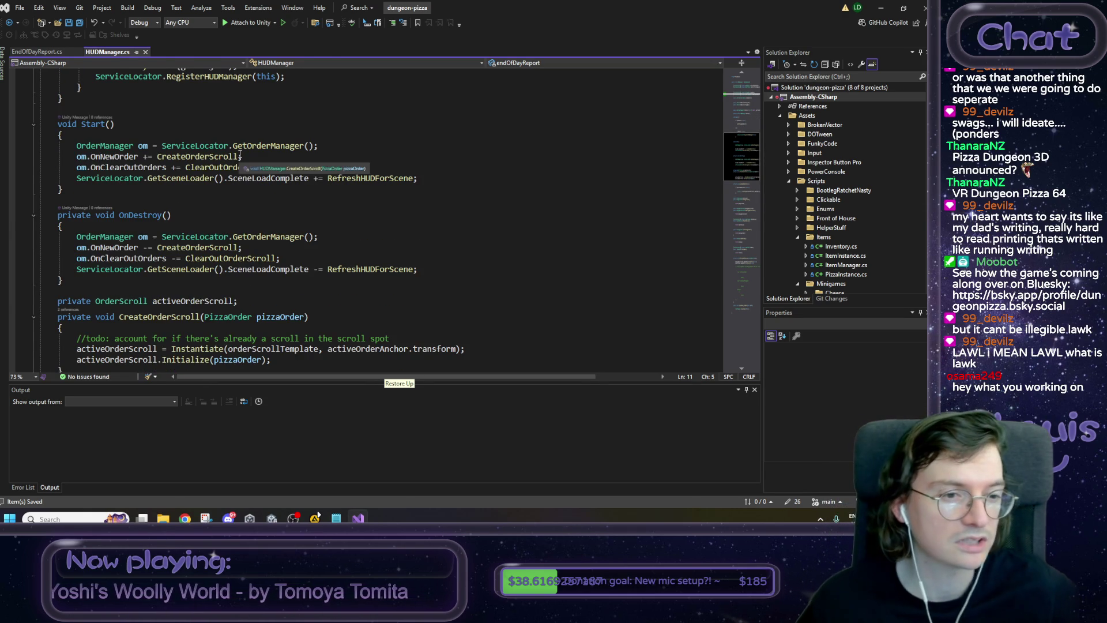
scroll(245, 150, down, 2)
scroll(248, 168, down, 7)
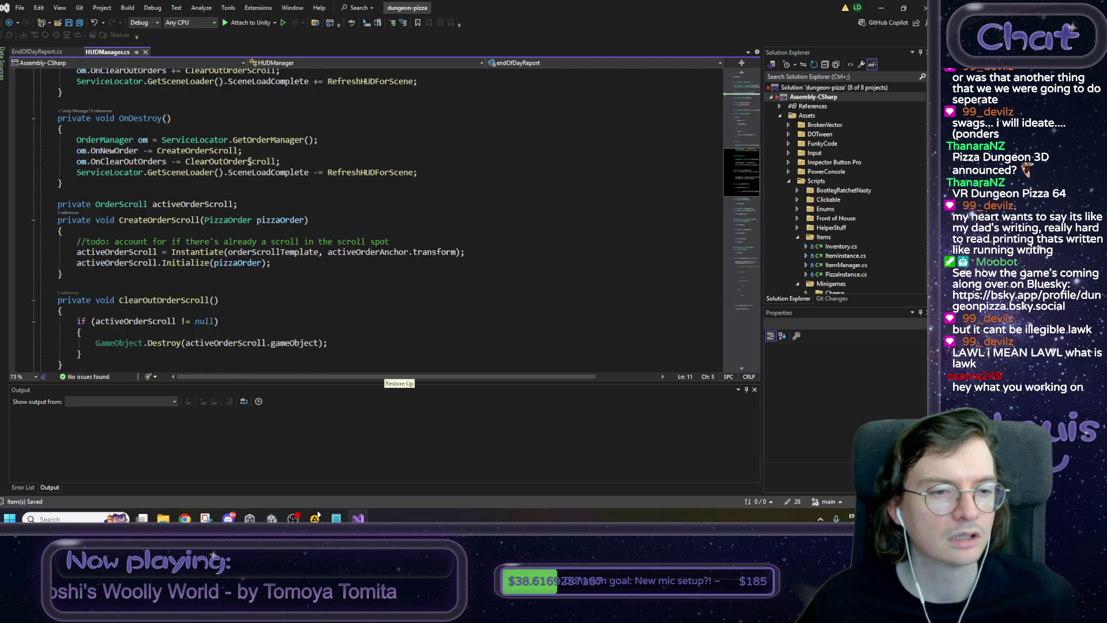
scroll(244, 174, down, 2)
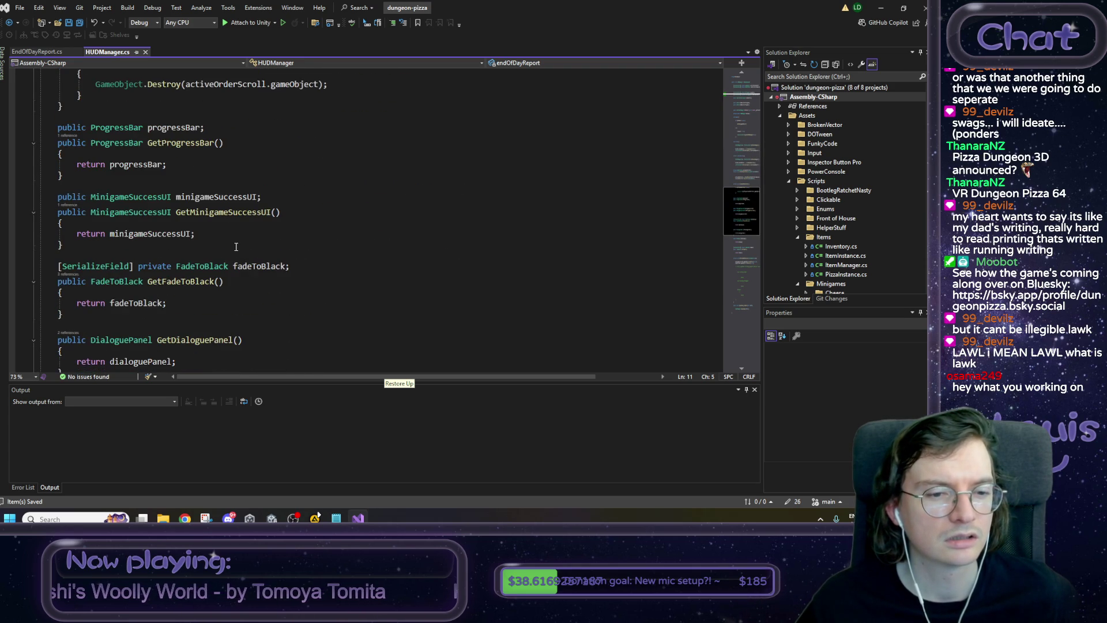
scroll(234, 246, down, 1)
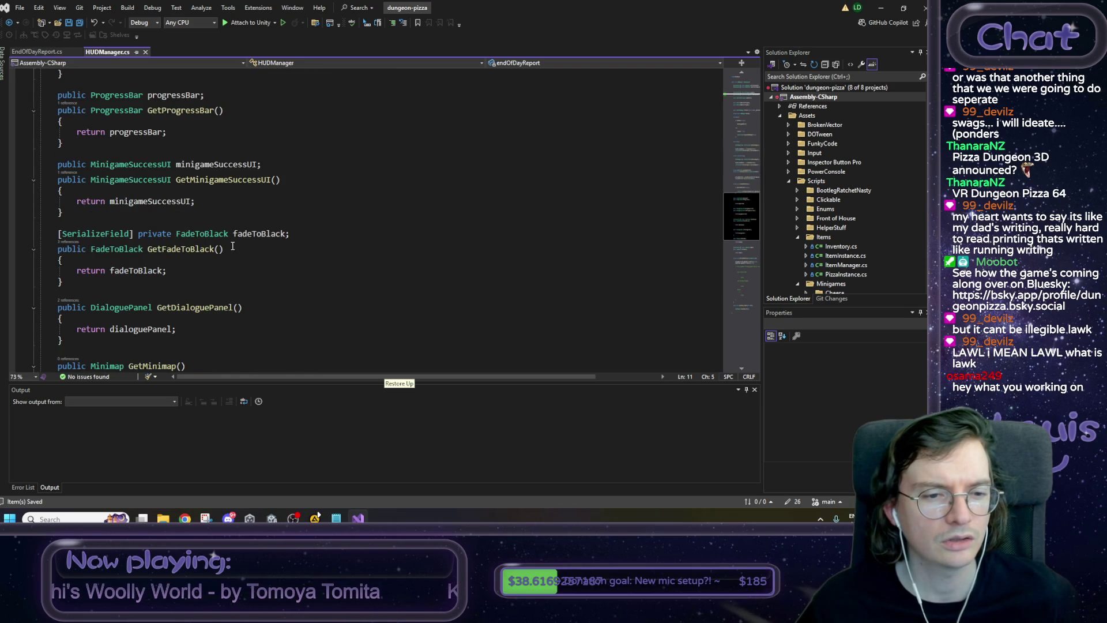
double_click(236, 179)
Select the GetItemGet method block.
scroll(231, 185, down, 4)
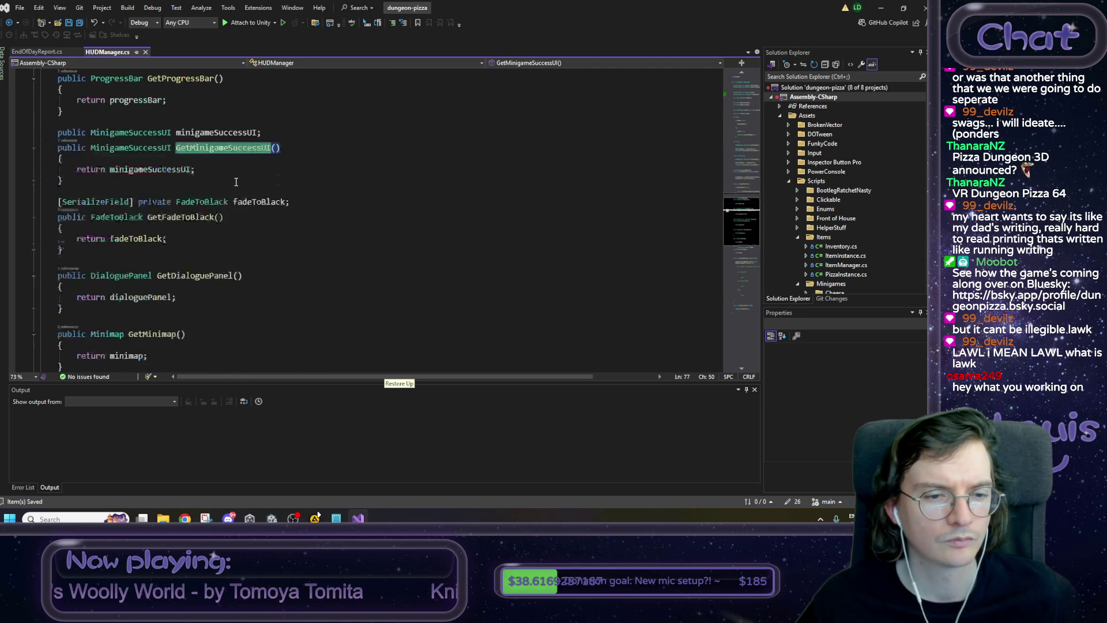
scroll(225, 189, down, 2)
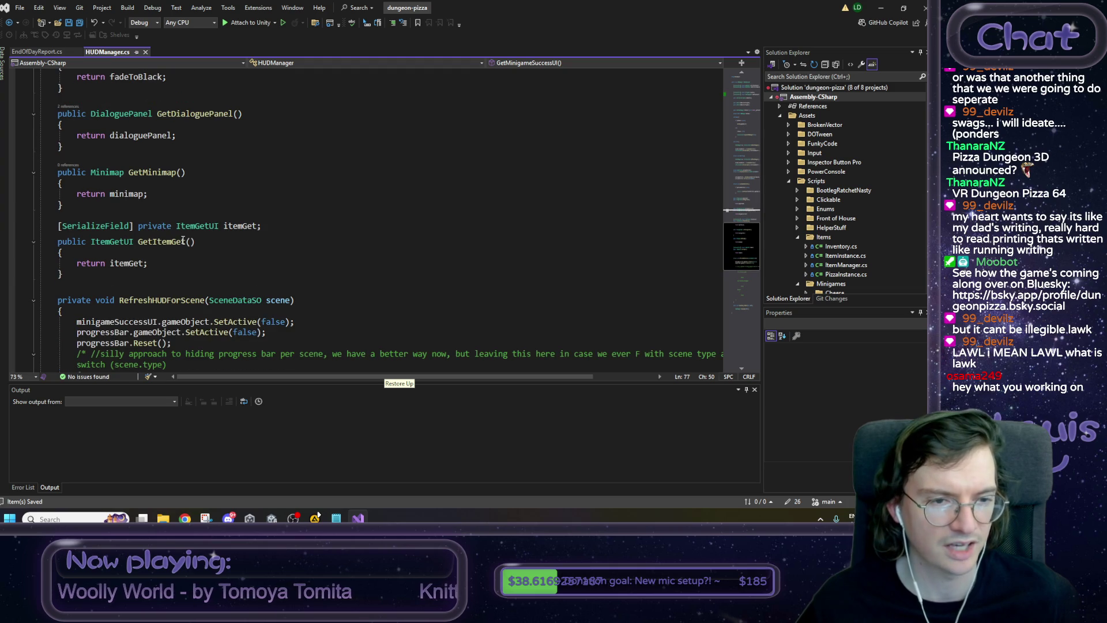
scroll(182, 240, down, 4)
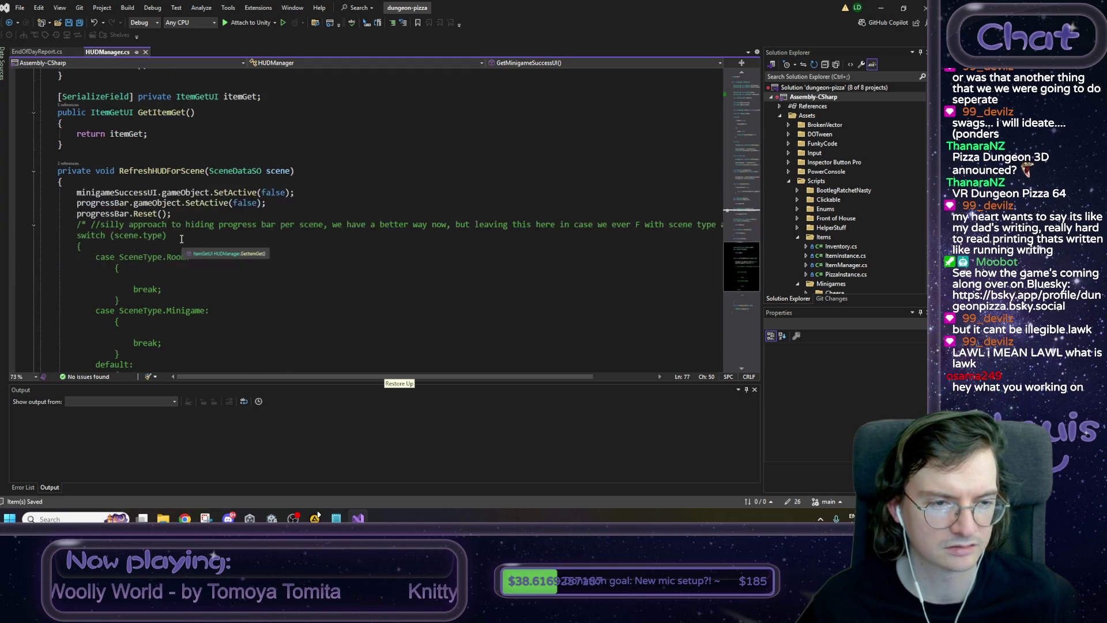
scroll(181, 239, down, 8)
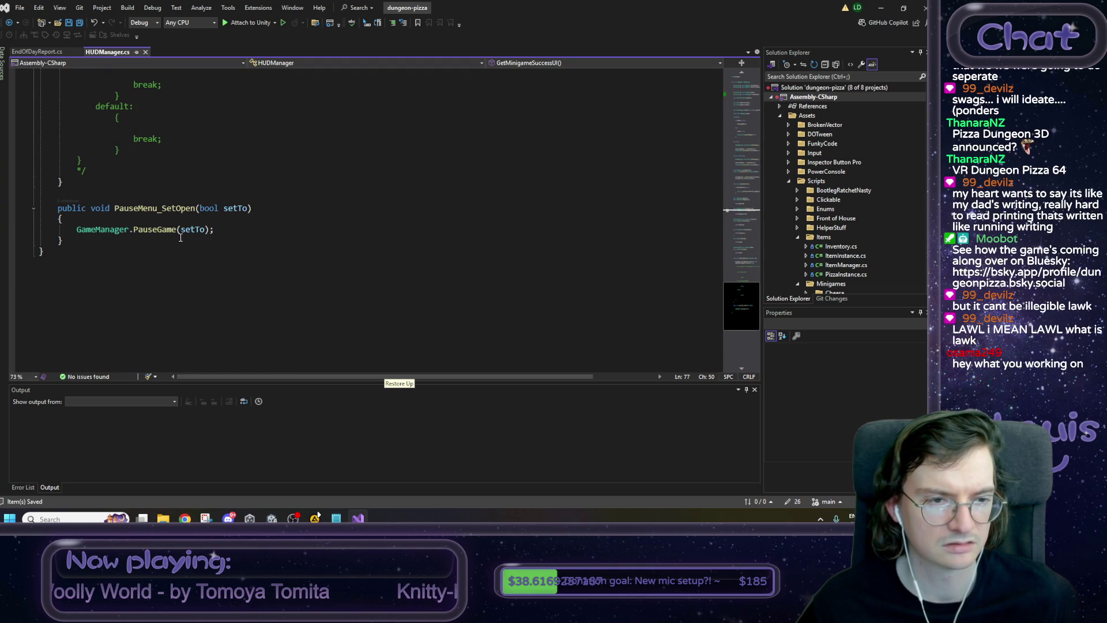
scroll(180, 237, up, 10)
scroll(148, 222, up, 1)
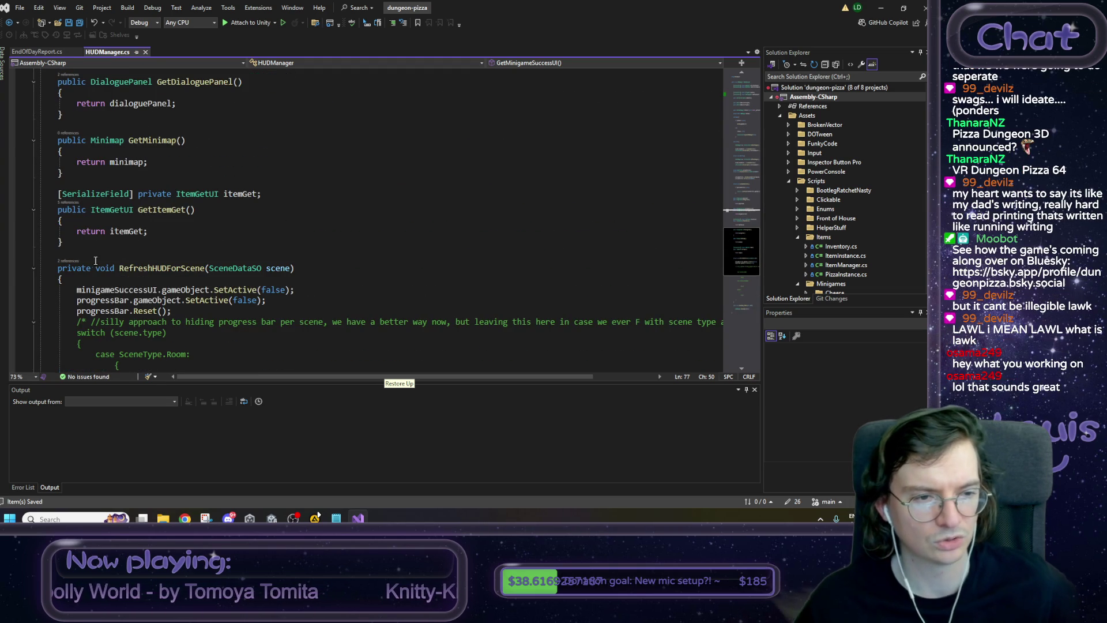
drag(65, 244, 57, 213)
key(ctrl+c)
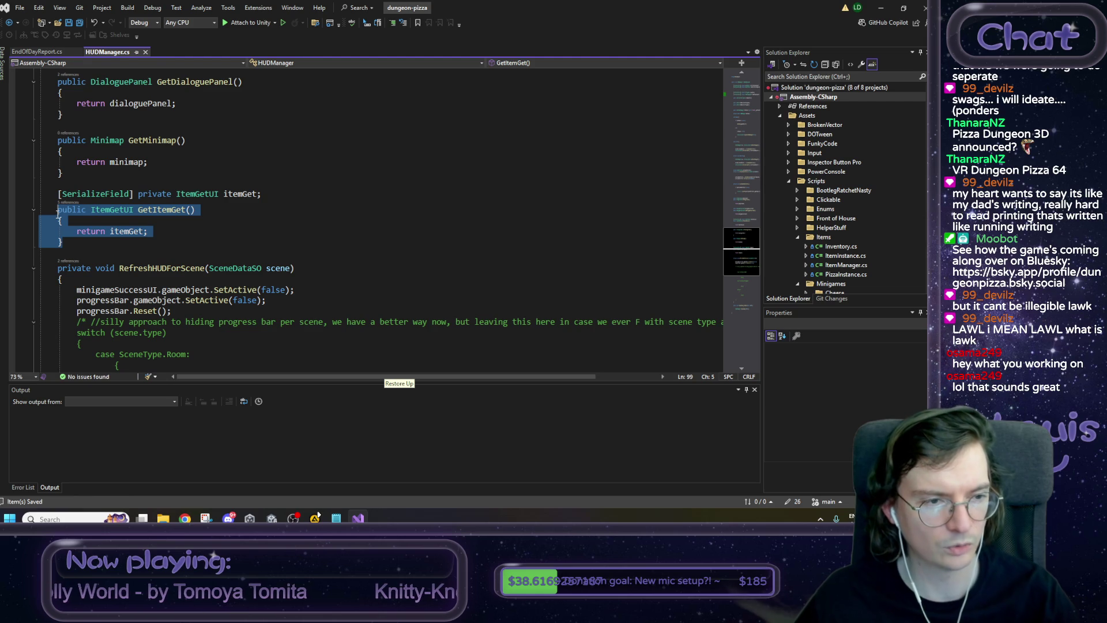
Paste a copy of GetItemGet and rename it to EndOfDayReport GetEndOfDayReport().
click(79, 243)
key(Return)
key(Return)
key(ctrl+v)
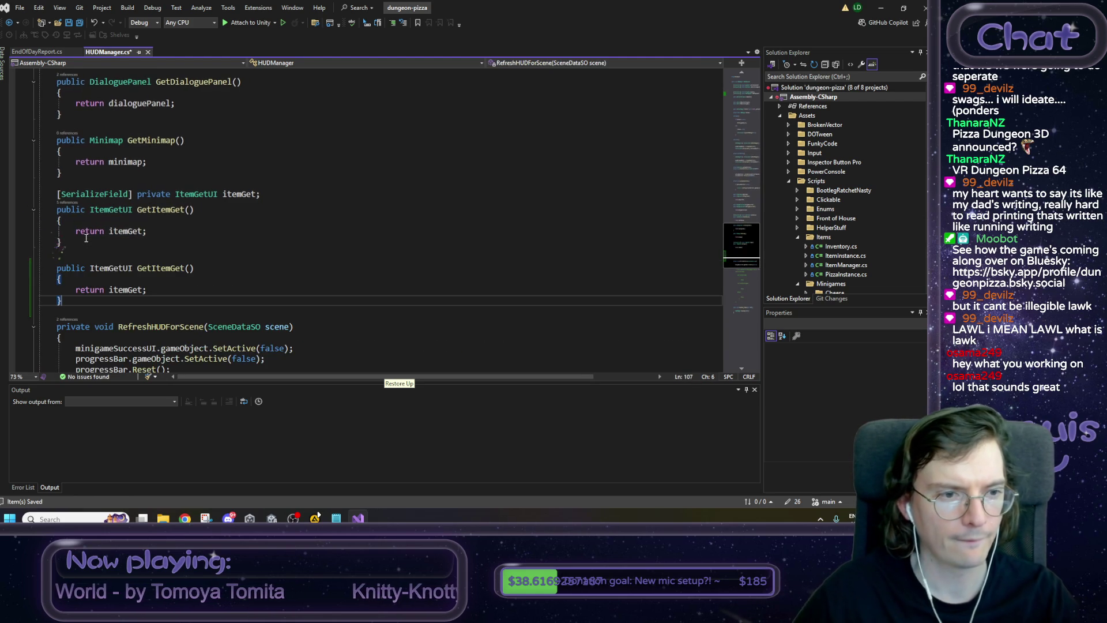
double_click(108, 270)
text(EndOfDayReport)
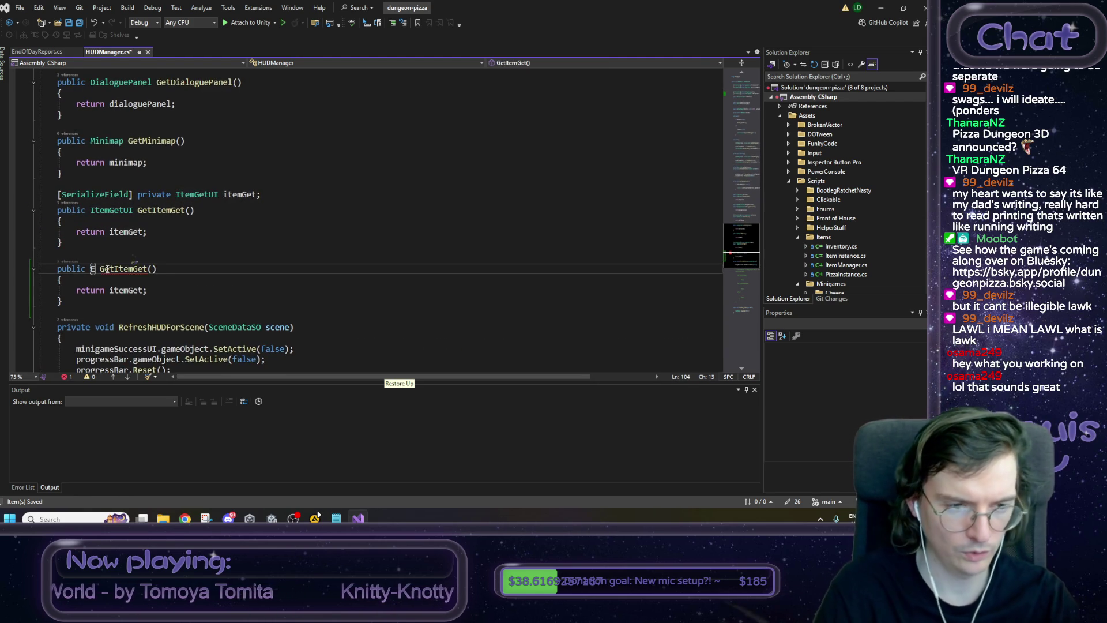
key(ctrl+Right)
key(shift+End)
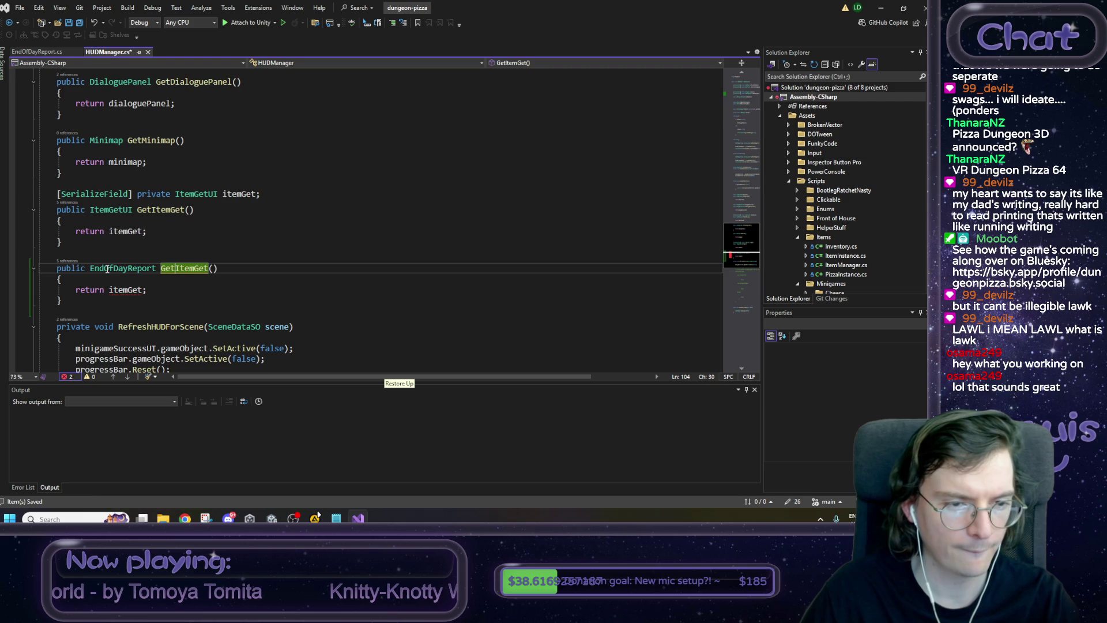
text(GetEndOfD)
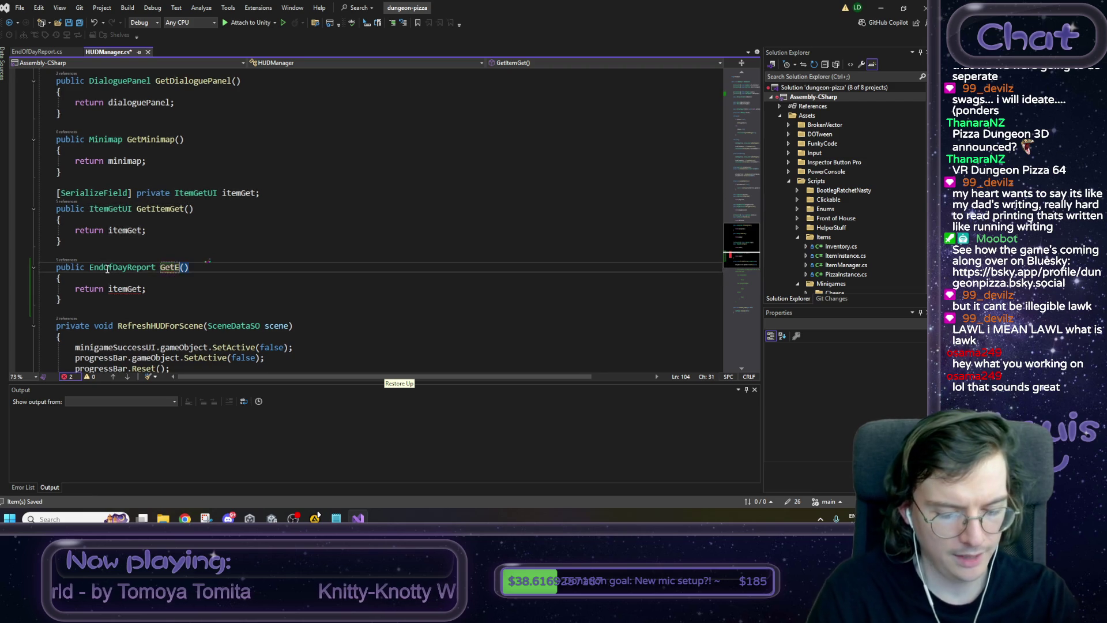
text(ayReport)
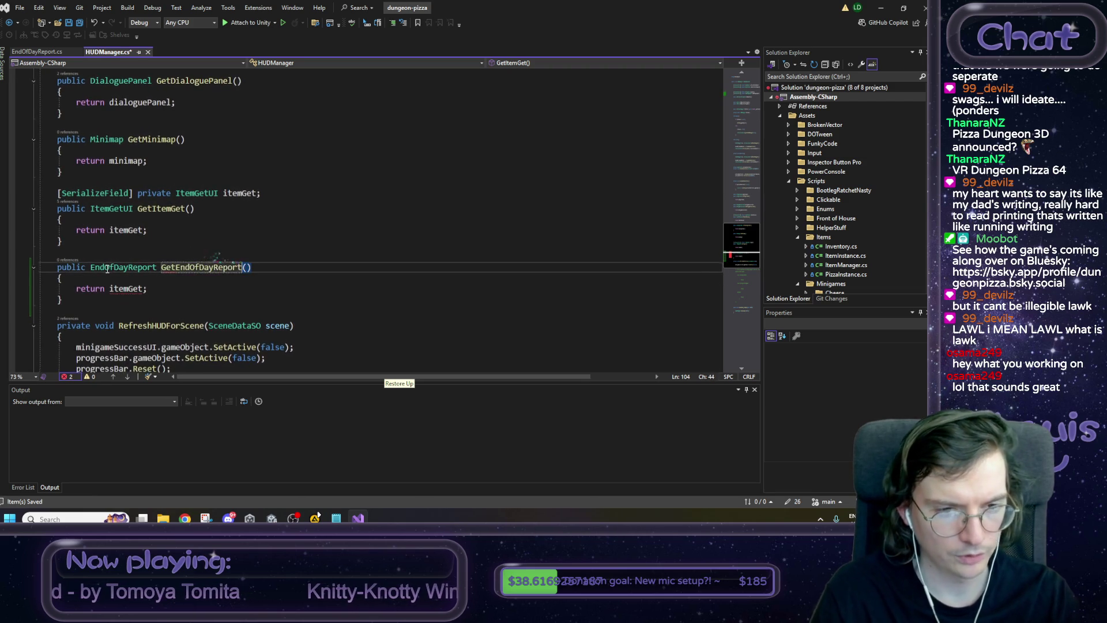
Make the new getter return endOfDayReport, then return to Unity.
double_click(124, 290)
text(end)
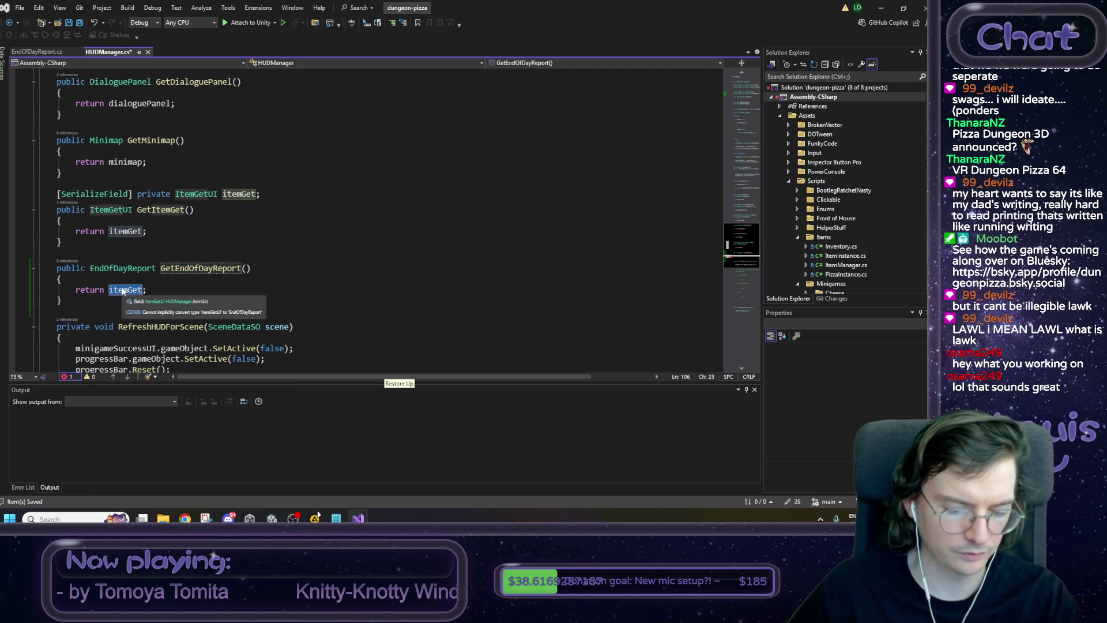
key(Tab)
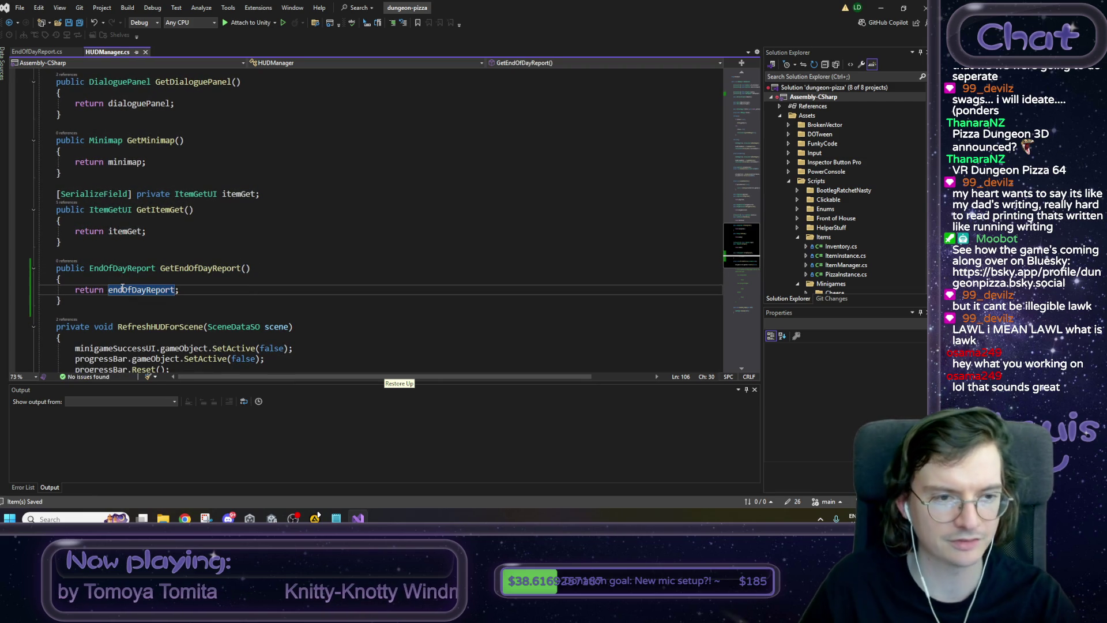
click(877, 7)
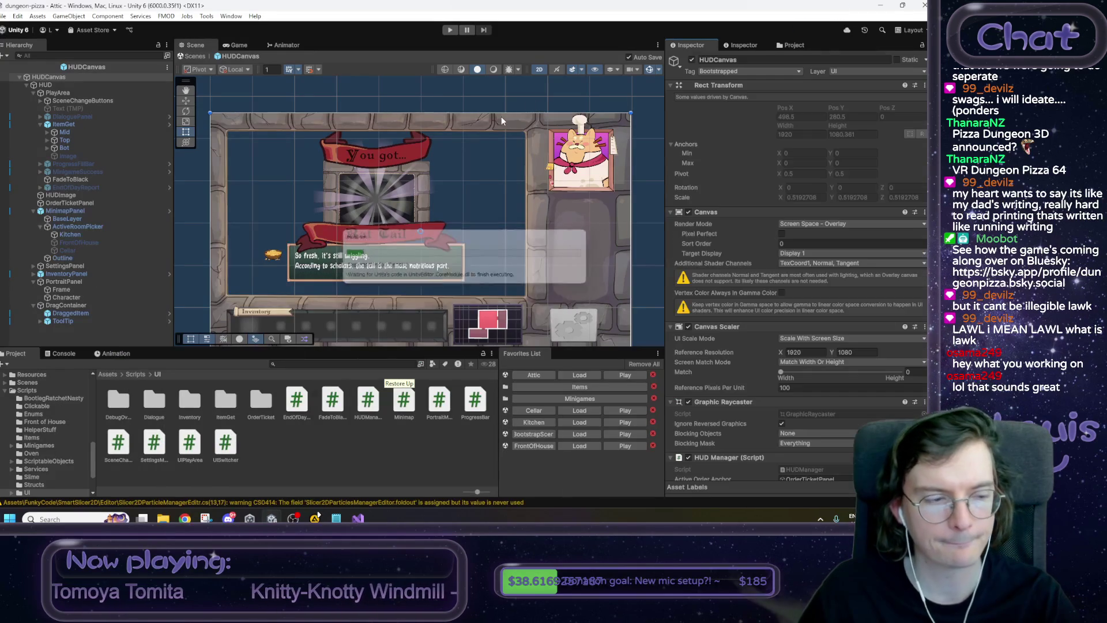
Exit prefab mode, load FrontOfHouse, enter Play mode, and maximize the Game view.
click(195, 56)
click(583, 446)
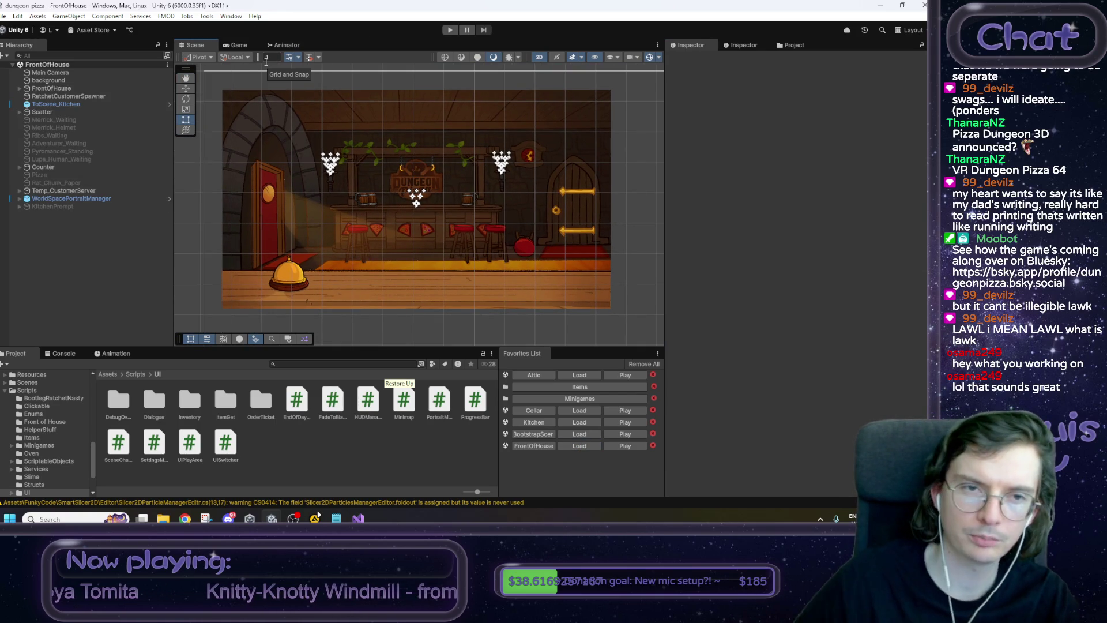
click(450, 29)
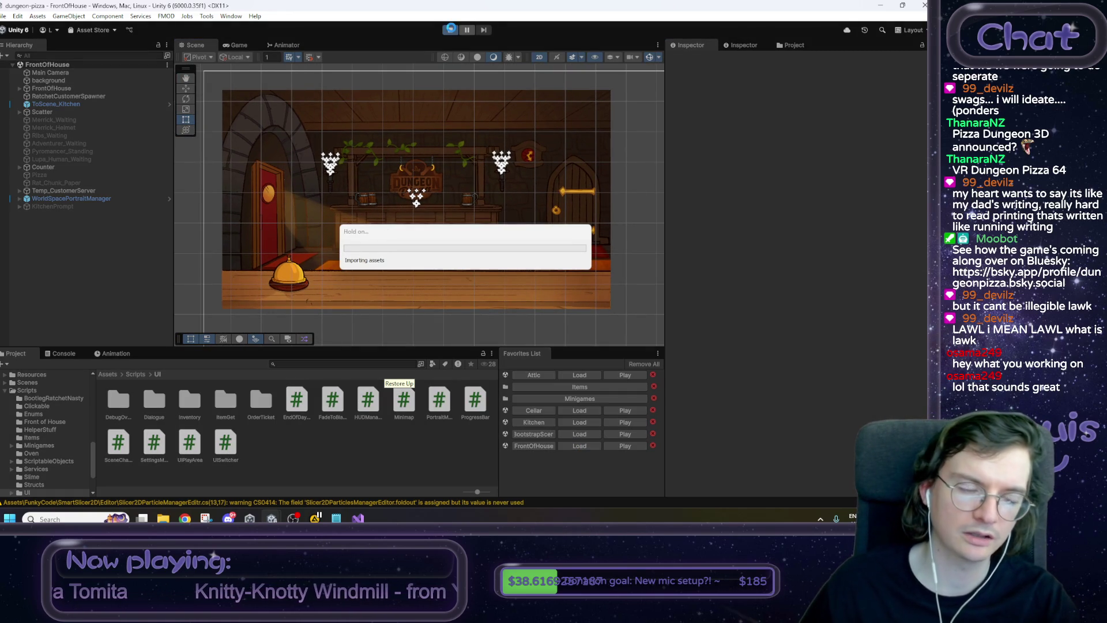
click(247, 43)
right_click(249, 43)
click(271, 69)
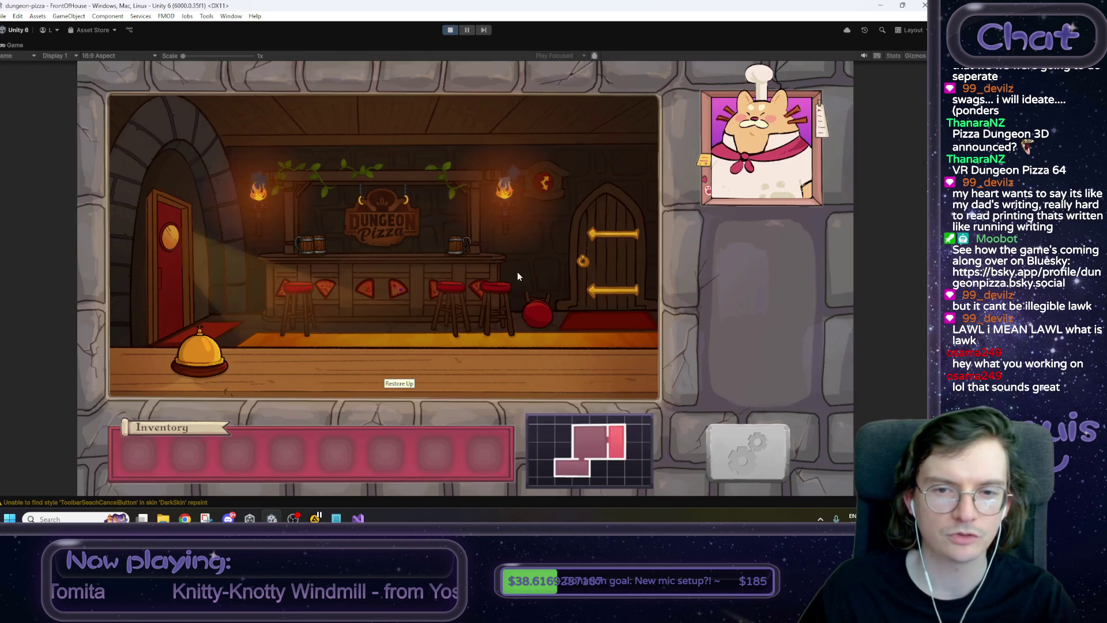
Check the in-game settings, then talk through Max's dialogue to receive the Rat Tail.
click(777, 462)
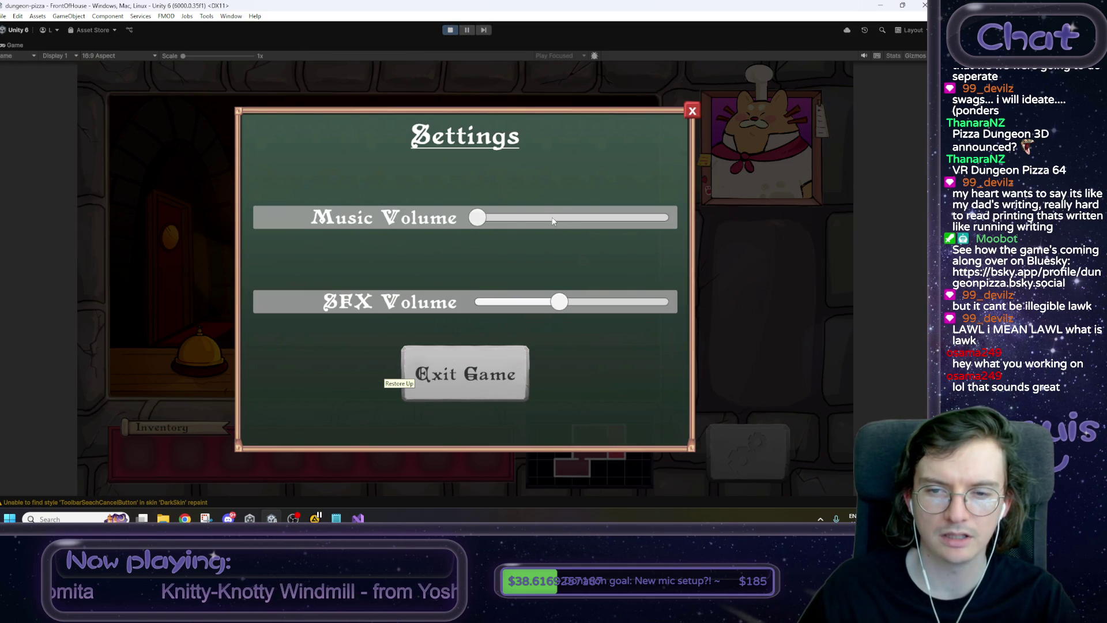
click(691, 113)
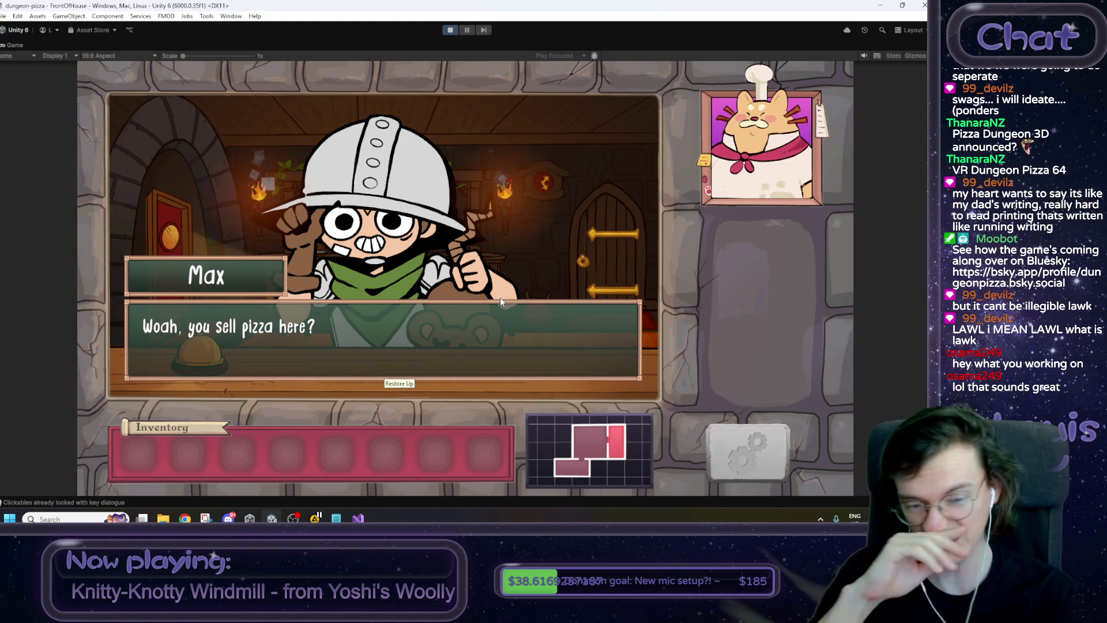
click(500, 297)
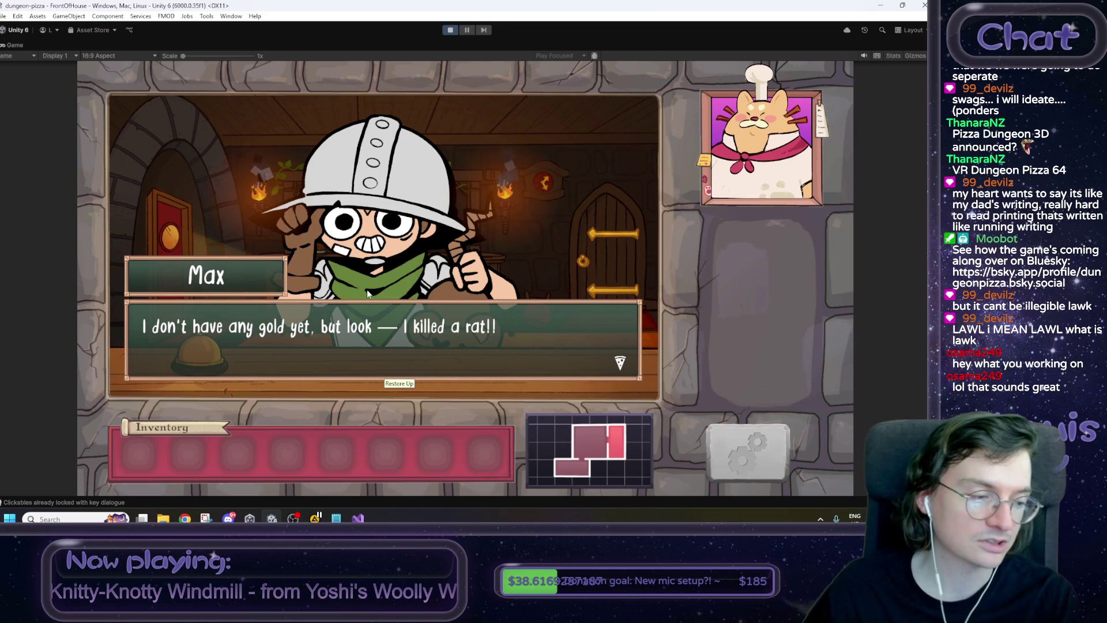
click(419, 298)
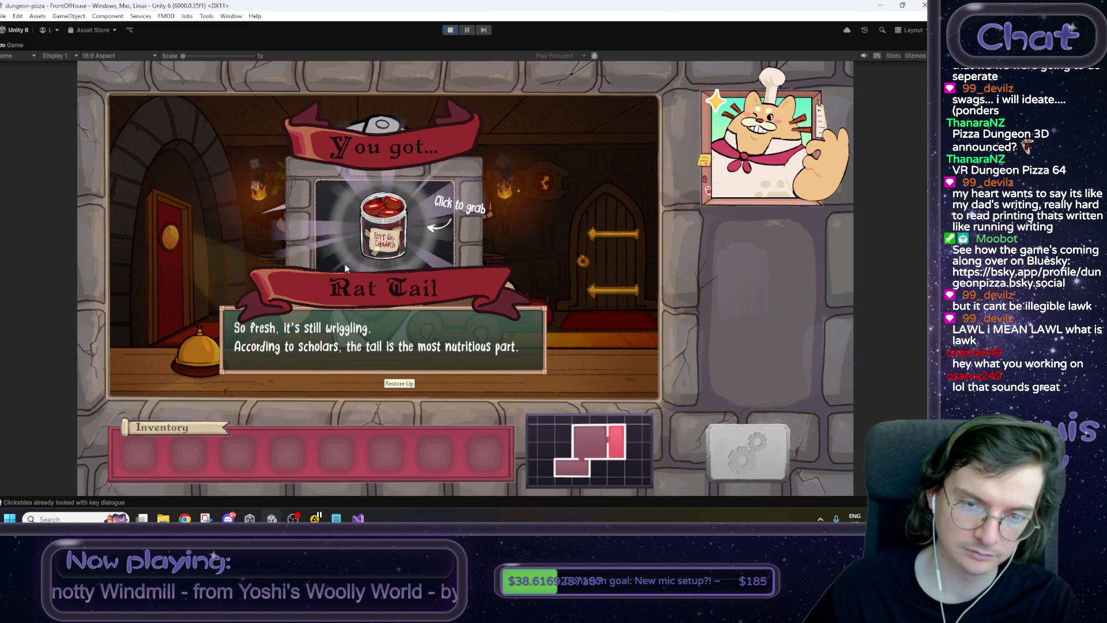
Store the Rat Tail in the first inventory slot, reveal the pizza order, and enter the kitchen.
click(394, 234)
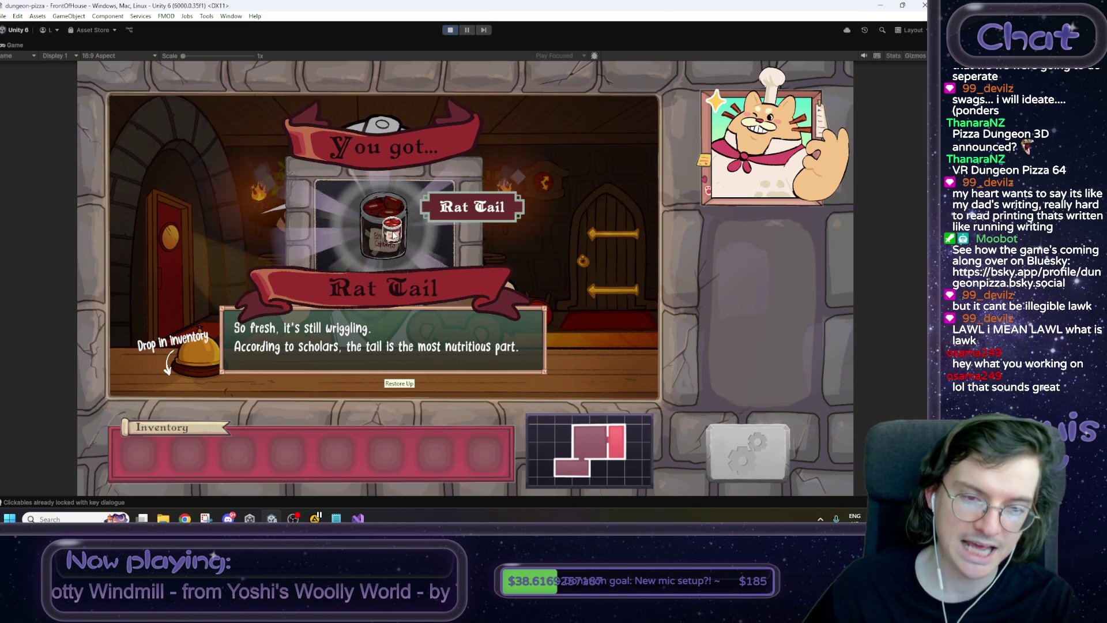
click(141, 455)
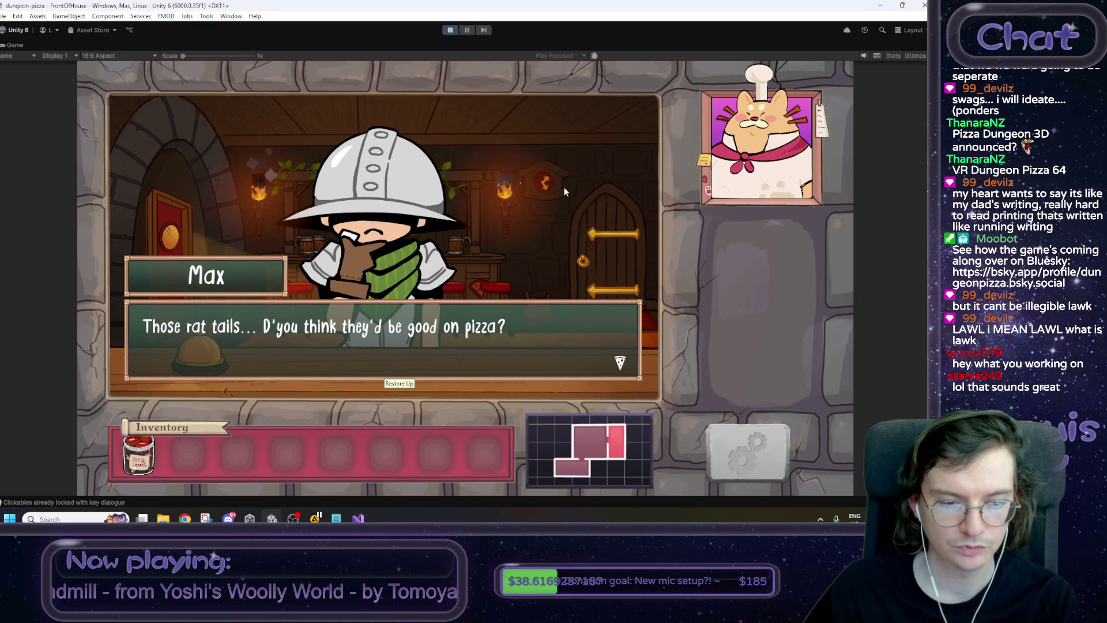
click(257, 342)
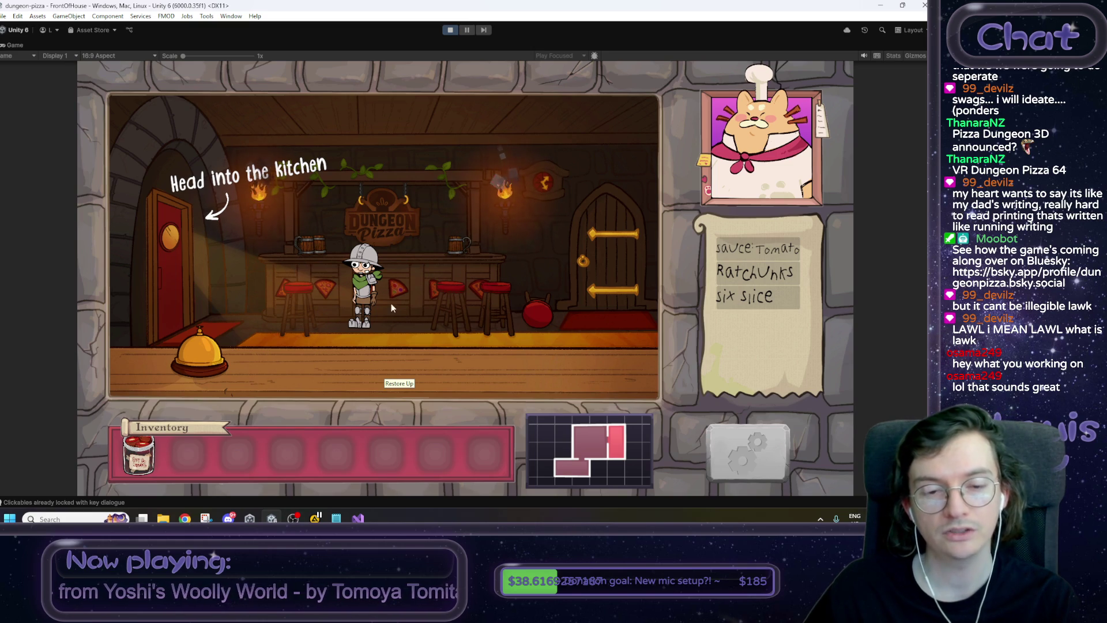
click(182, 270)
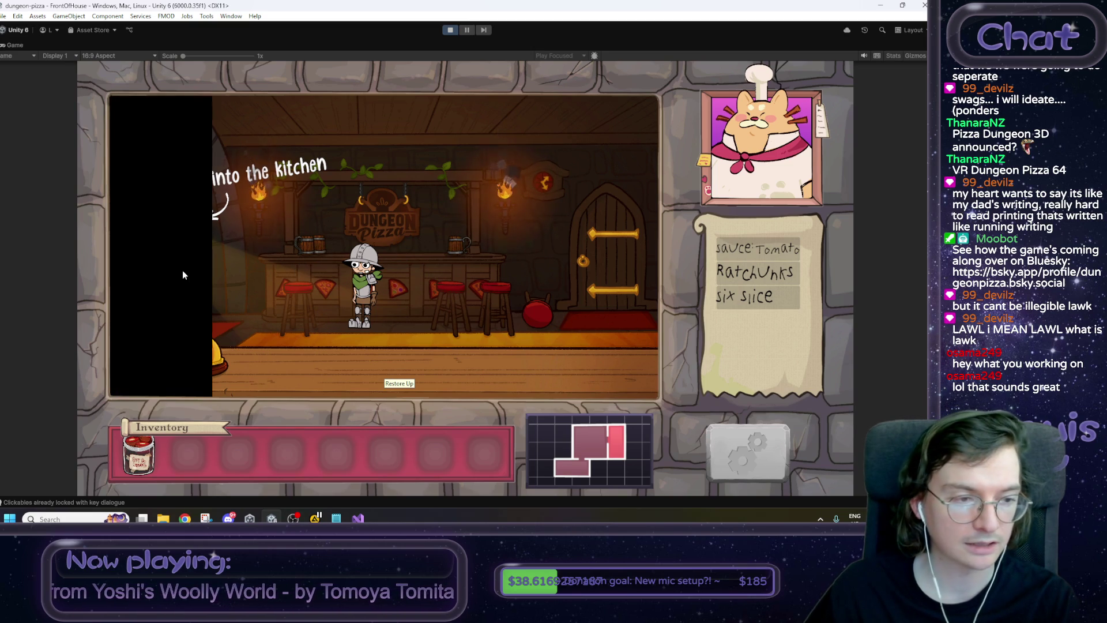
Knead the dough with repeated up and down drags.
click(210, 264)
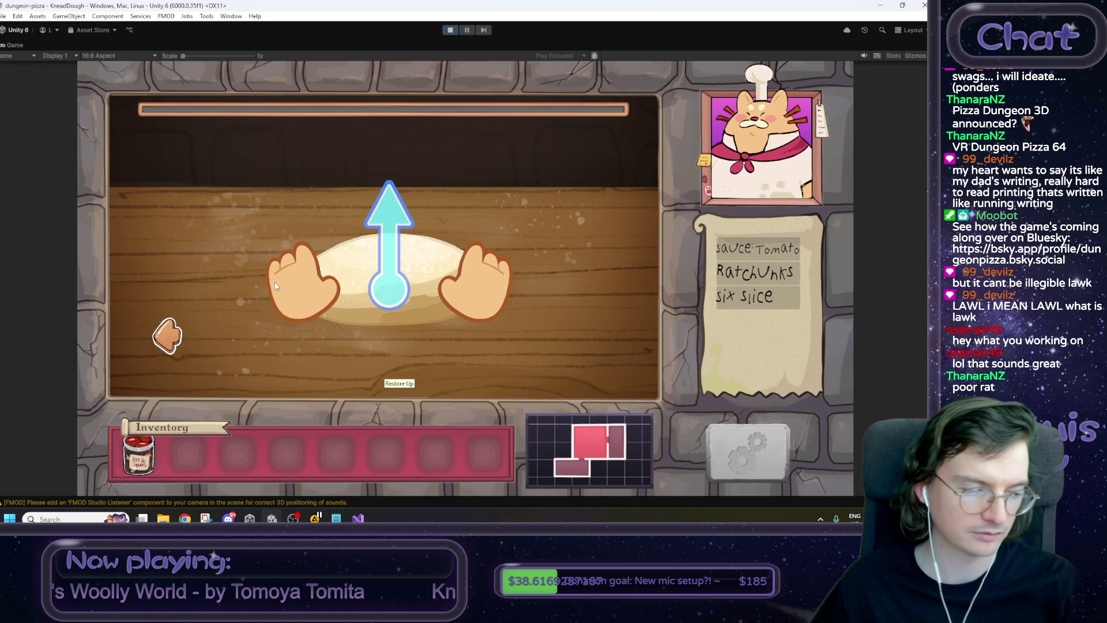
mouse_move(406, 346)
mouse_down()
mouse_move(387, 317)
mouse_move(380, 207)
mouse_up()
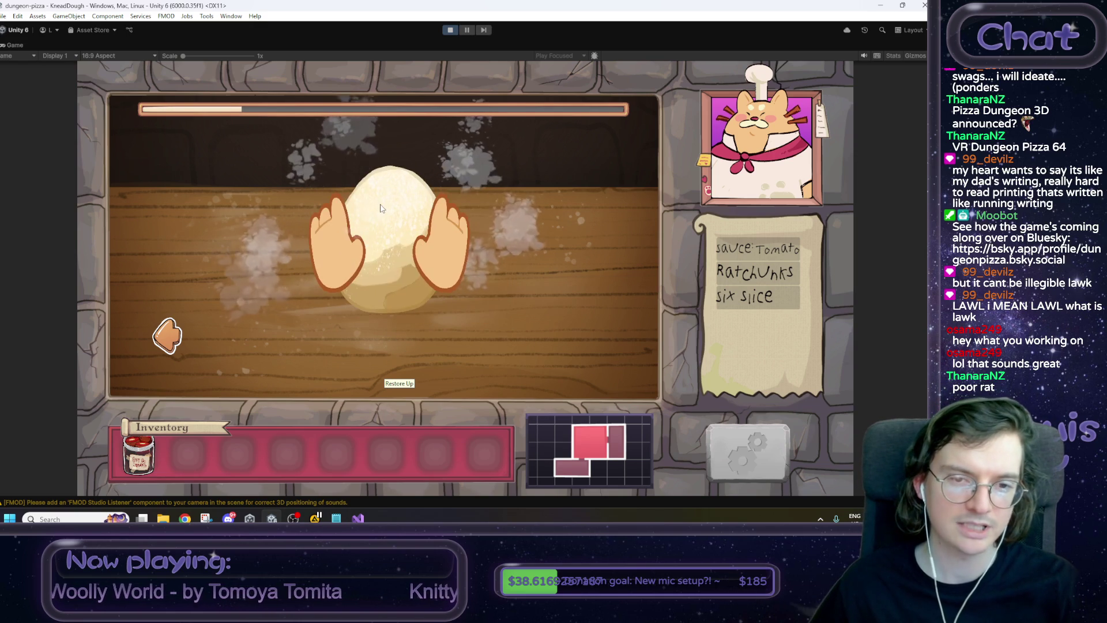
drag(386, 264, 388, 338)
drag(390, 337, 386, 124)
mouse_move(389, 304)
mouse_down()
mouse_move(393, 118)
mouse_move(400, 145)
mouse_up()
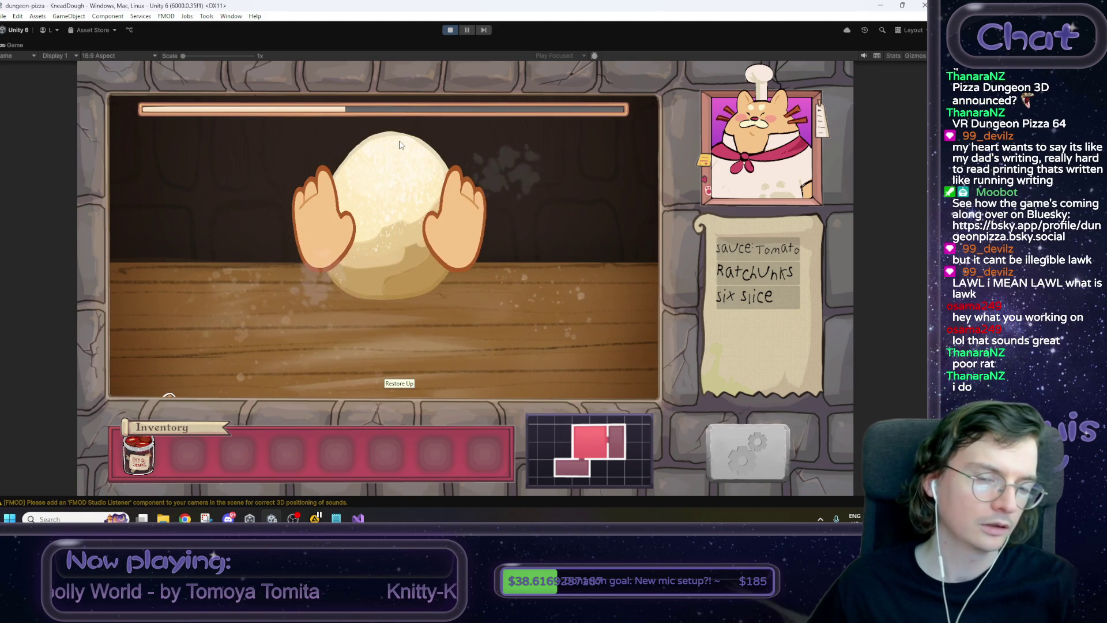
mouse_move(384, 262)
mouse_down()
mouse_move(406, 415)
mouse_move(383, 185)
mouse_move(395, 356)
mouse_move(388, 121)
mouse_move(385, 355)
mouse_up()
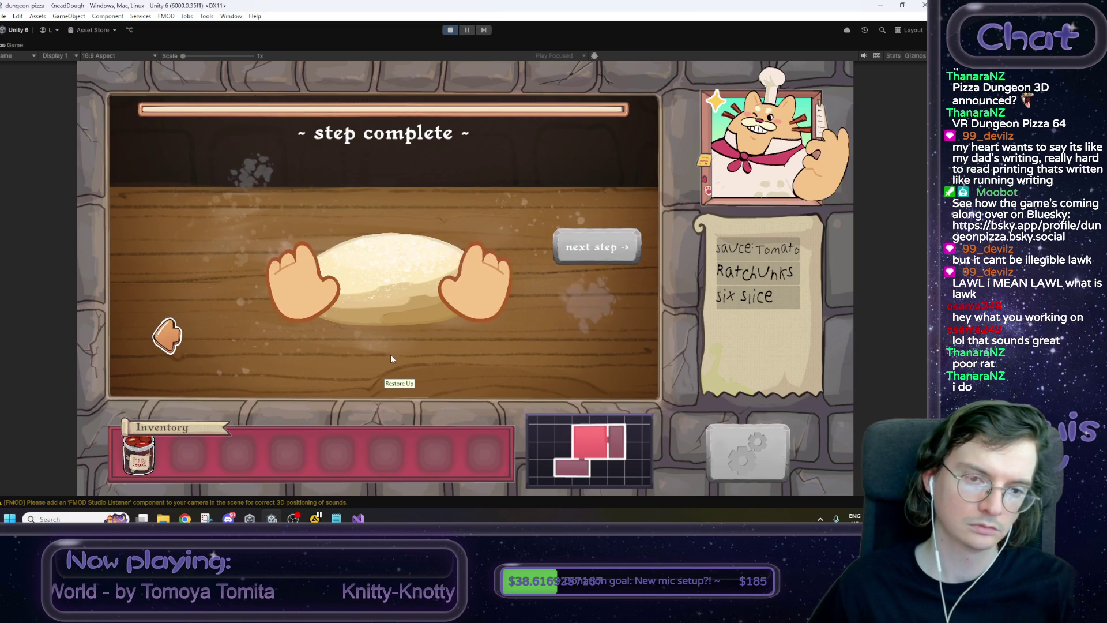
Toss the dough, timing the catch in the green zone, then spread sauce on the base.
click(579, 239)
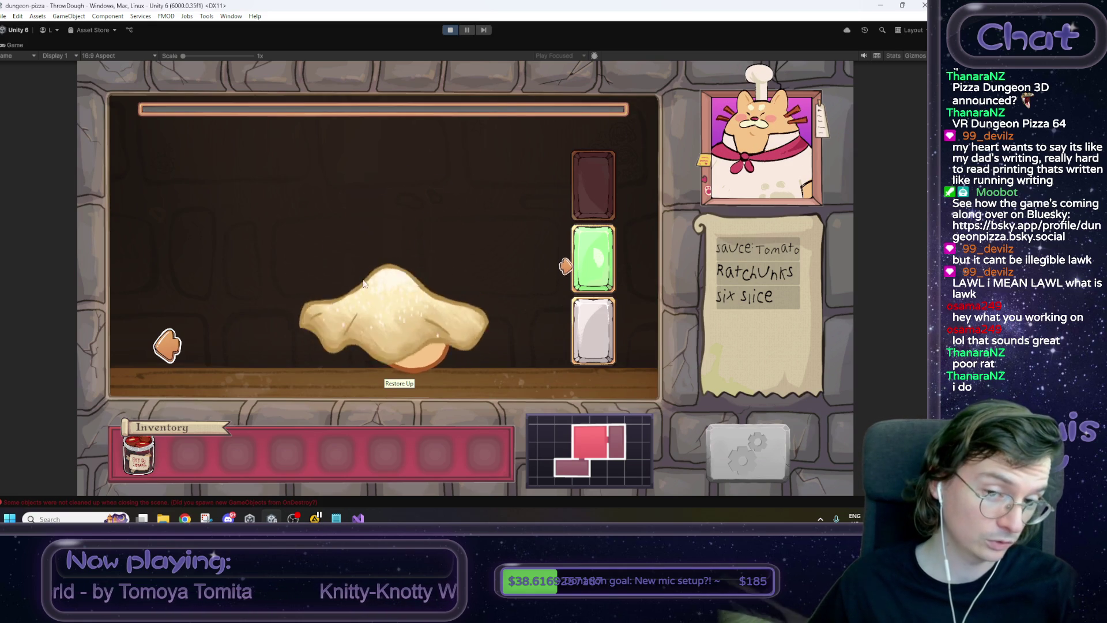
click(396, 251)
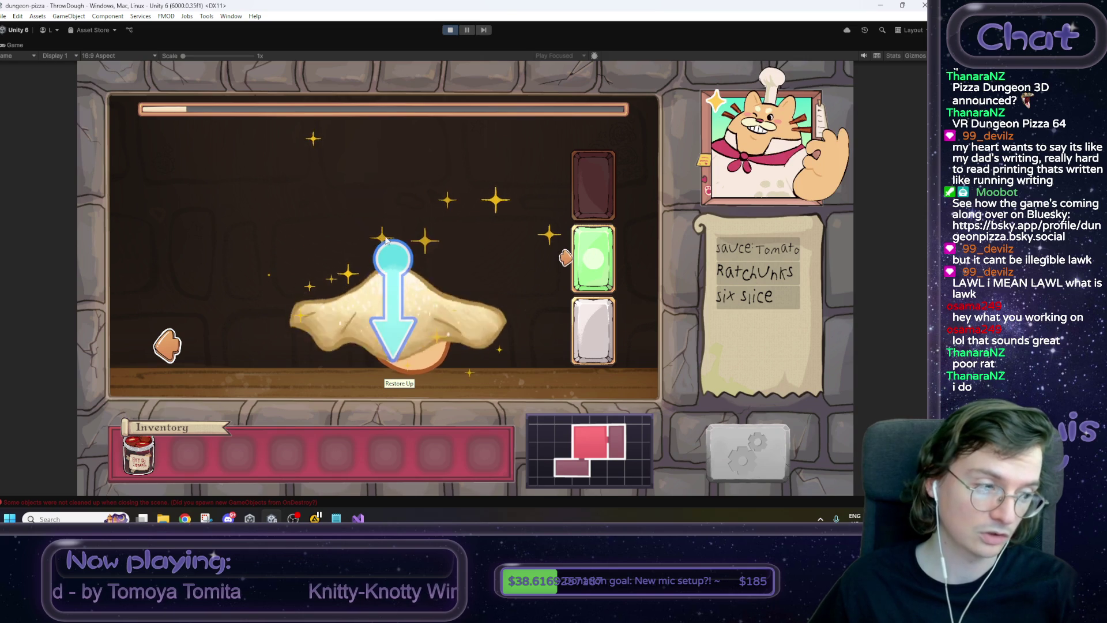
drag(404, 299, 405, 211)
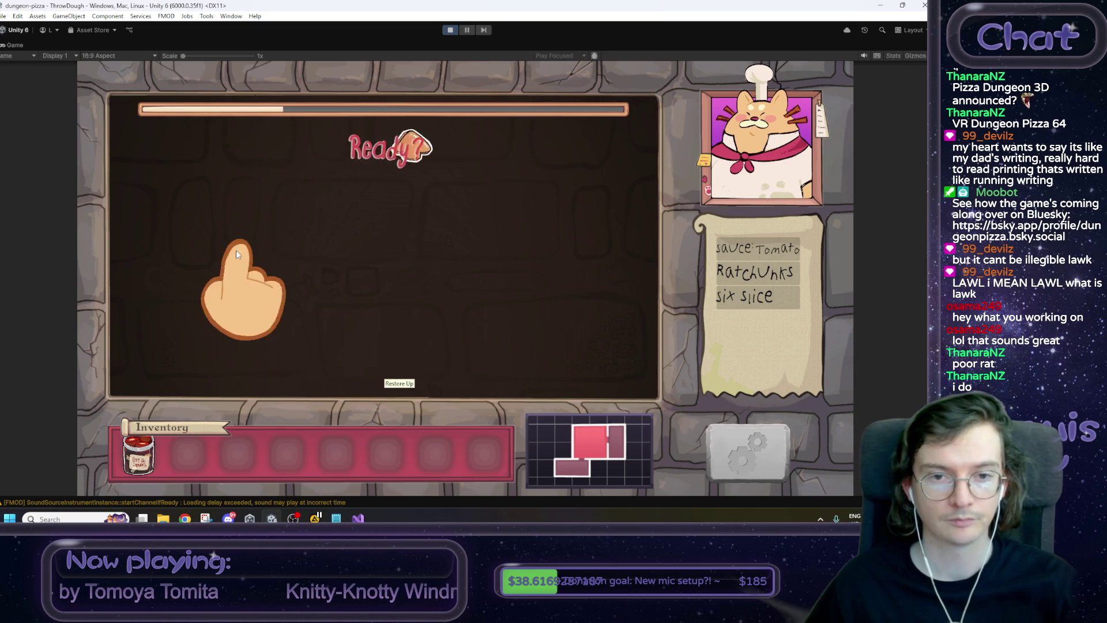
click(372, 252)
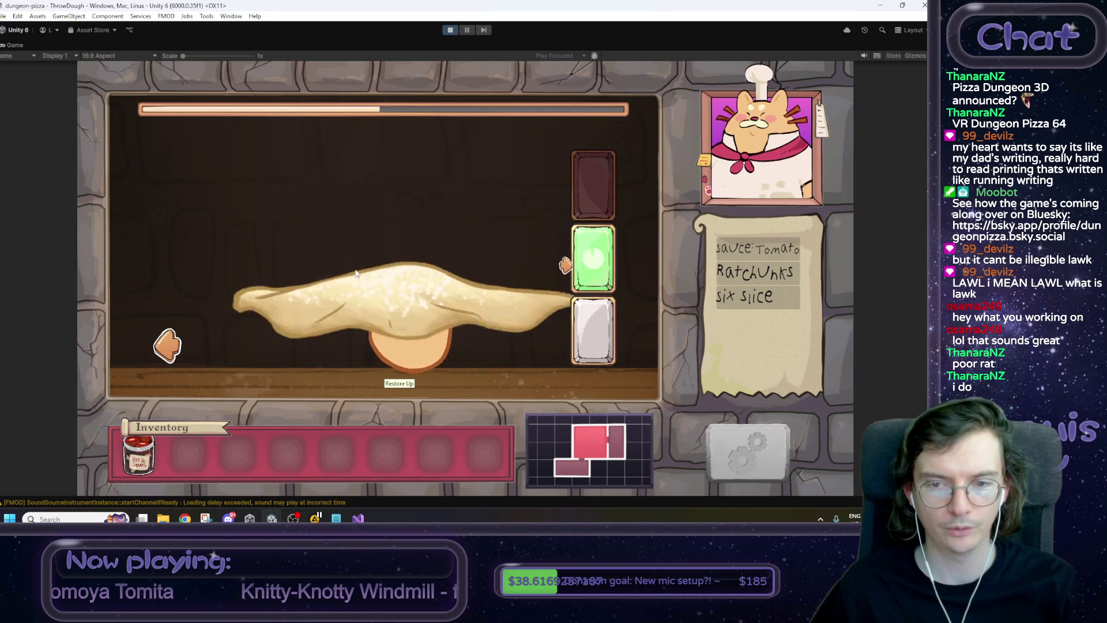
click(375, 268)
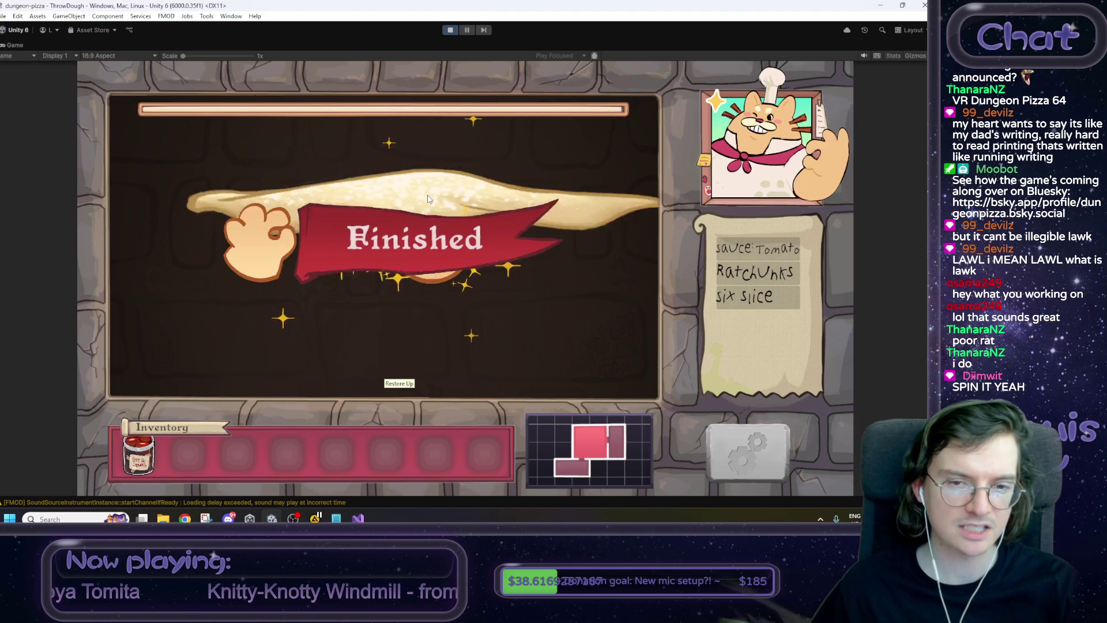
click(585, 242)
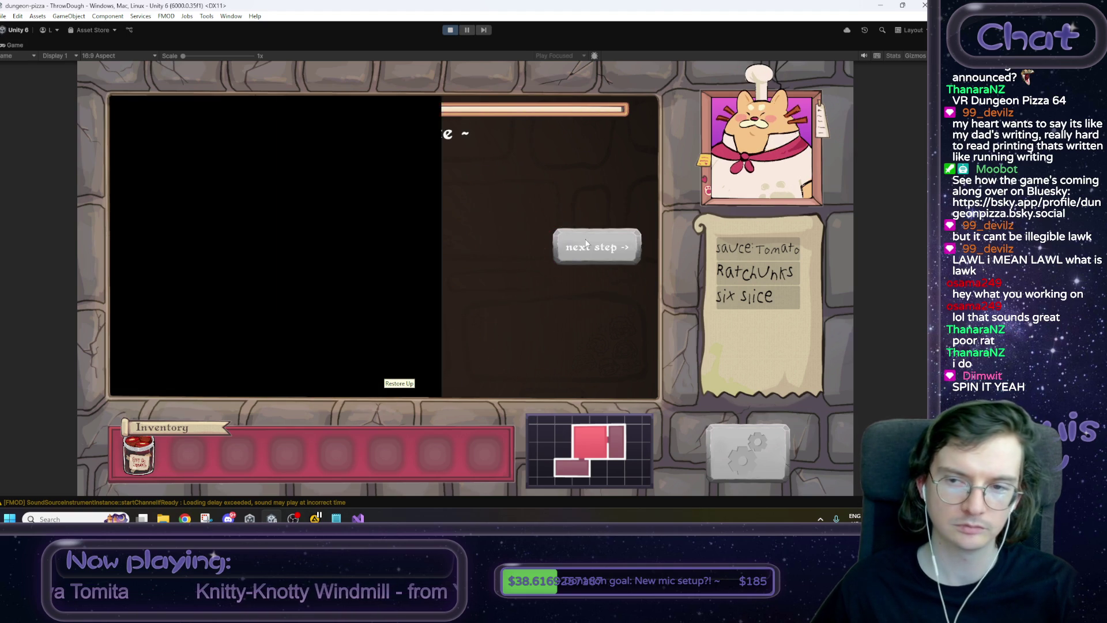
mouse_move(590, 296)
mouse_down()
mouse_move(397, 217)
mouse_move(477, 217)
mouse_move(320, 319)
mouse_move(577, 290)
mouse_move(369, 326)
mouse_up()
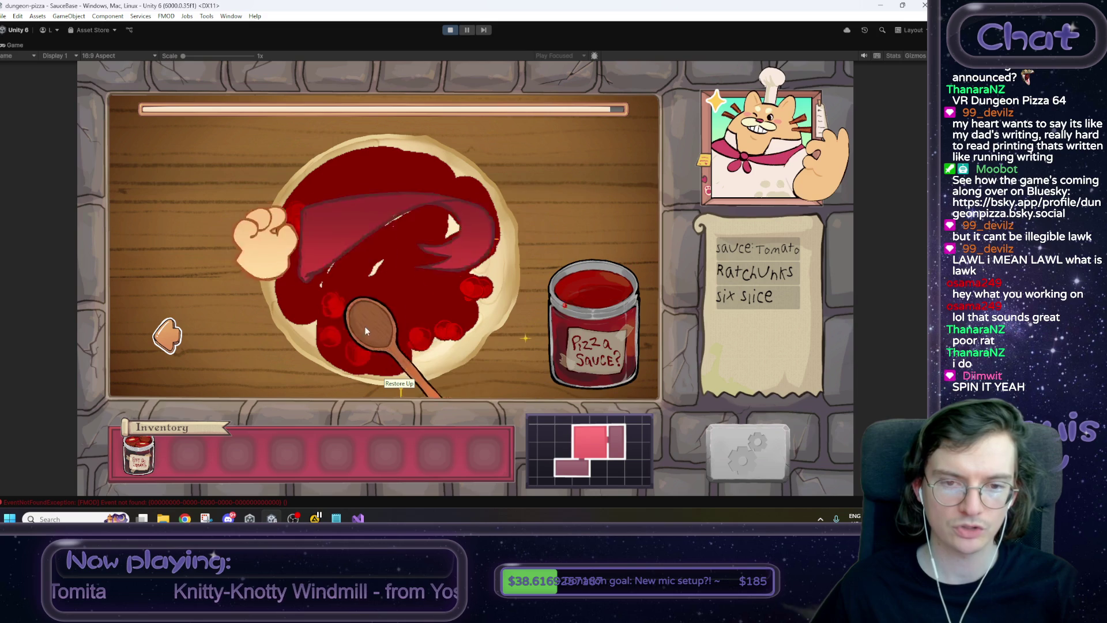
Cover the sauced pizza with cheese and place rat chunks on it.
click(615, 233)
mouse_move(563, 320)
mouse_down()
mouse_move(444, 234)
mouse_move(375, 248)
mouse_move(472, 350)
mouse_move(328, 242)
mouse_move(369, 340)
mouse_move(554, 346)
mouse_move(383, 305)
mouse_move(386, 272)
mouse_move(571, 323)
mouse_move(415, 190)
mouse_move(302, 297)
mouse_up()
mouse_move(599, 350)
mouse_down()
mouse_move(421, 222)
mouse_move(456, 306)
mouse_up()
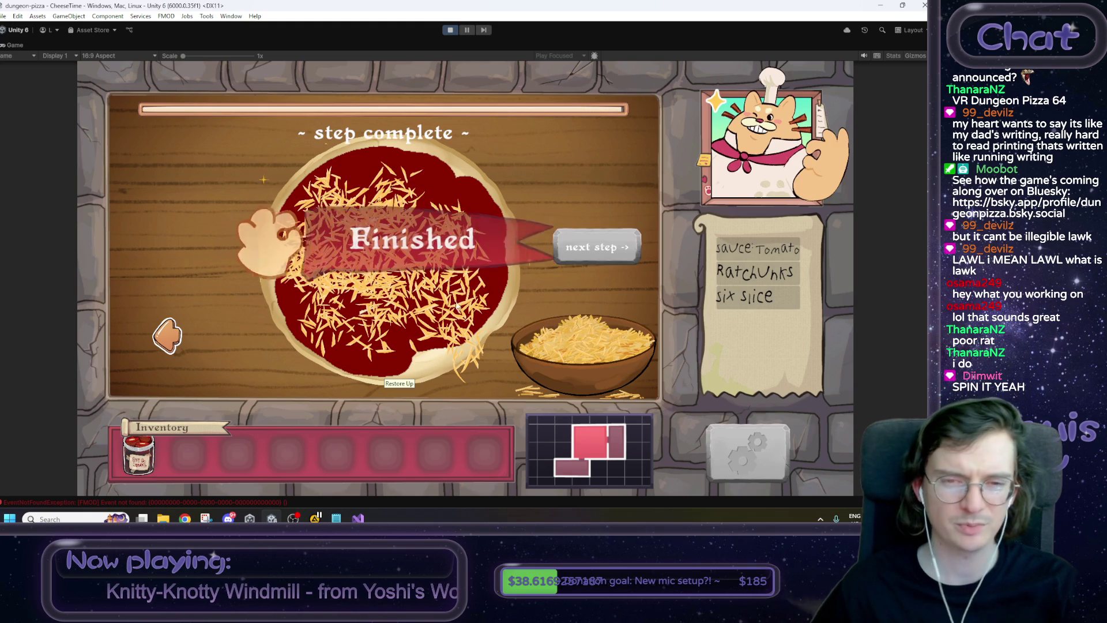
click(583, 249)
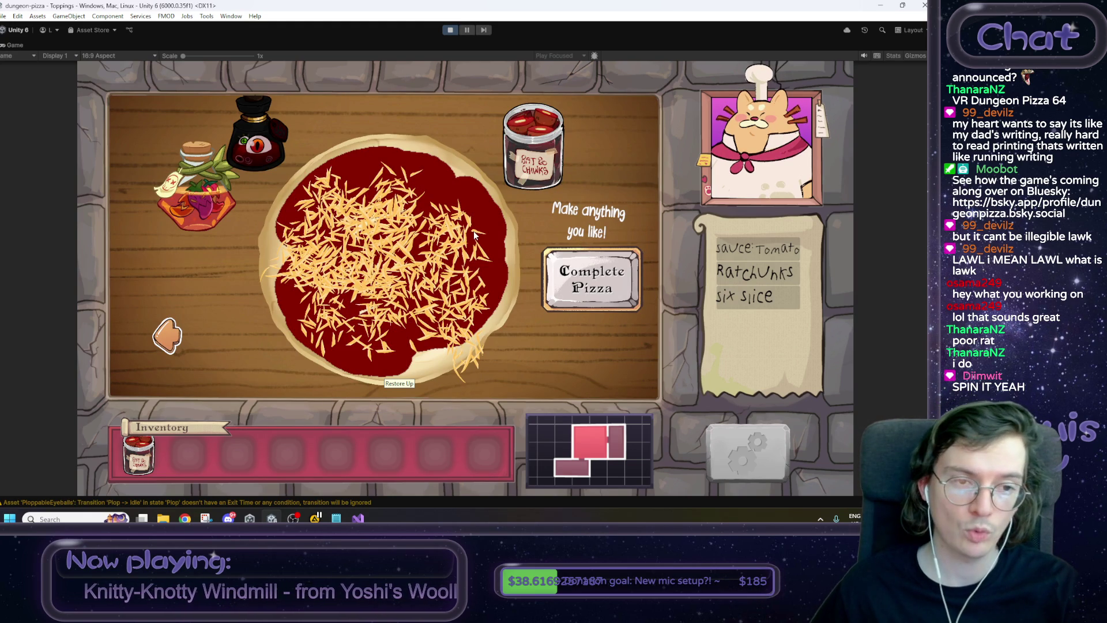
mouse_move(534, 147)
mouse_down()
mouse_move(500, 186)
mouse_move(419, 212)
mouse_up()
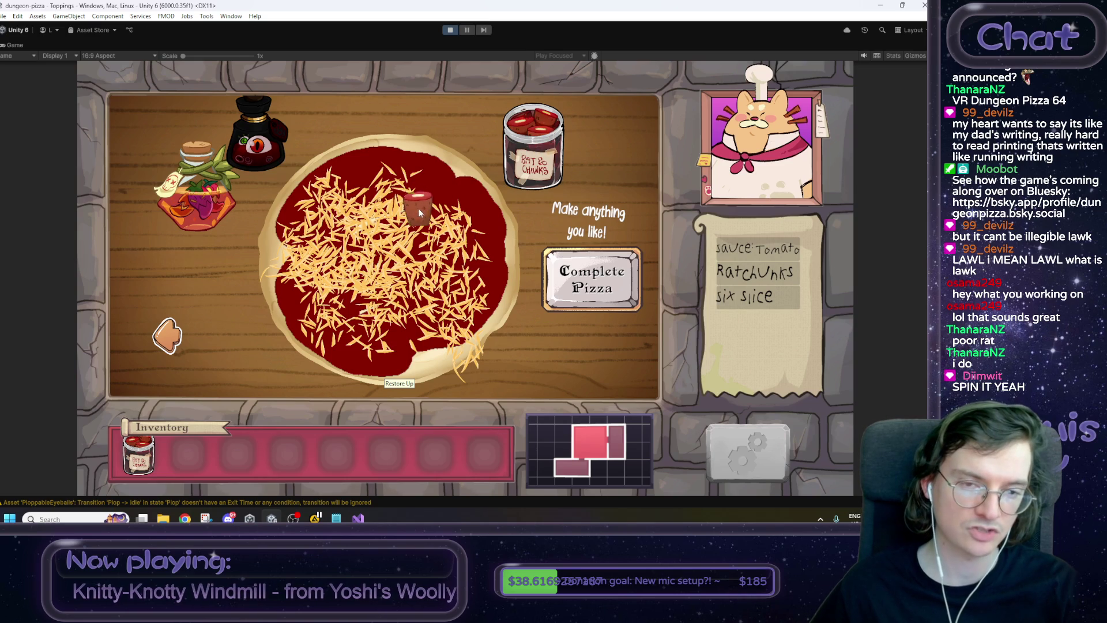
click(543, 134)
click(510, 147)
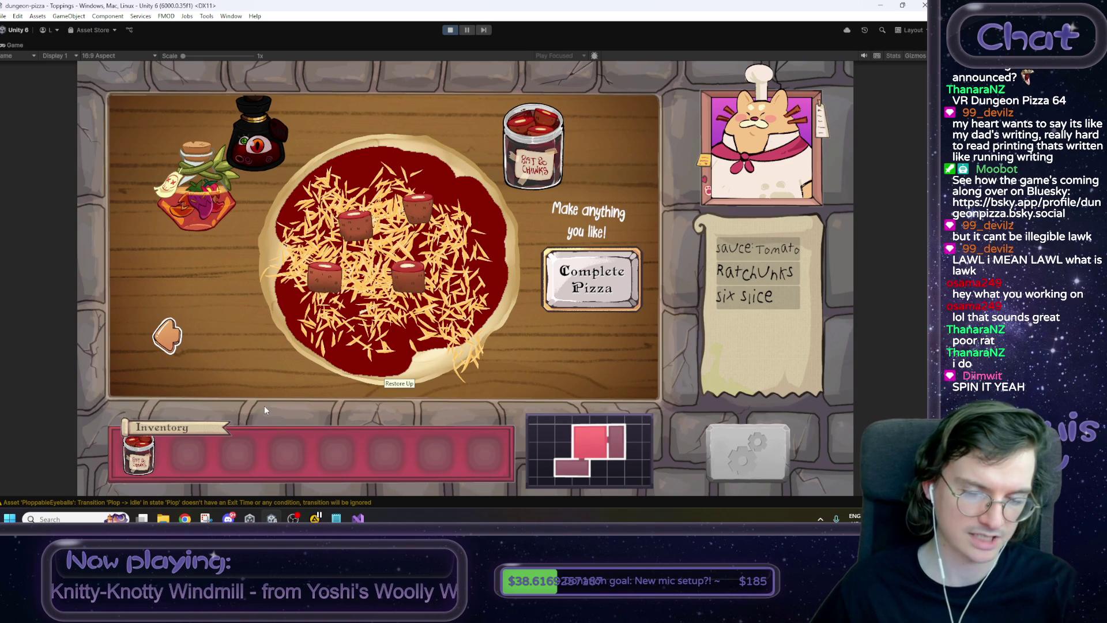
drag(488, 156, 465, 250)
Add red and orange pepper rings and complete the Demo Build Pizza.
click(323, 258)
drag(323, 259, 304, 227)
mouse_move(205, 216)
mouse_down()
mouse_move(467, 305)
mouse_move(454, 299)
mouse_up()
mouse_move(199, 196)
mouse_down()
mouse_move(335, 201)
mouse_move(389, 184)
mouse_up()
click(195, 192)
mouse_move(195, 192)
mouse_down()
mouse_move(380, 314)
mouse_move(372, 308)
mouse_move(365, 329)
mouse_up()
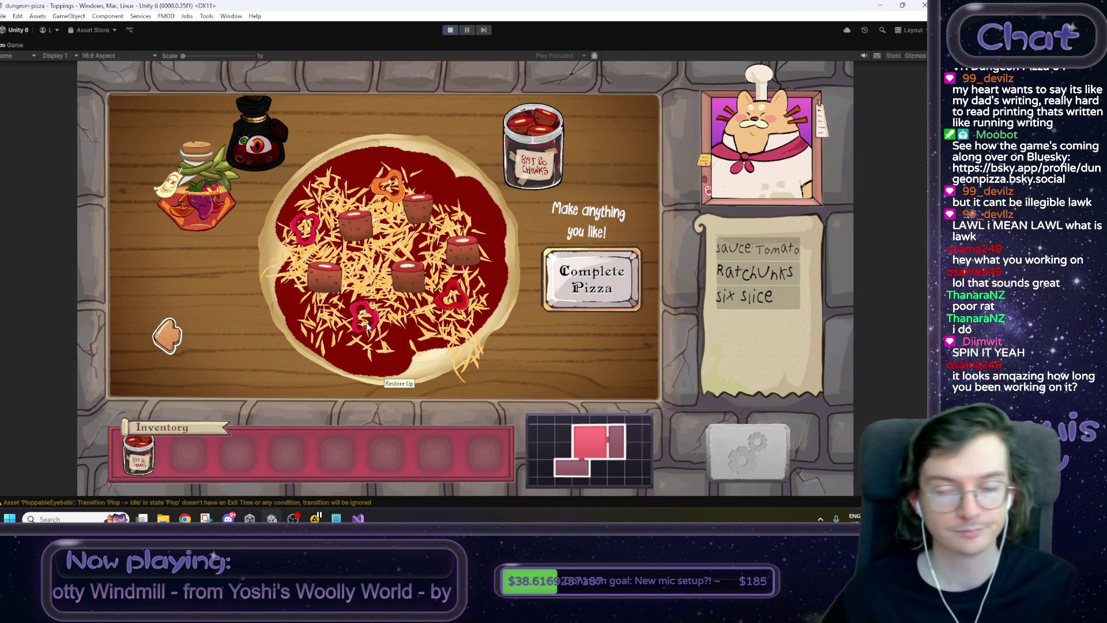
click(592, 288)
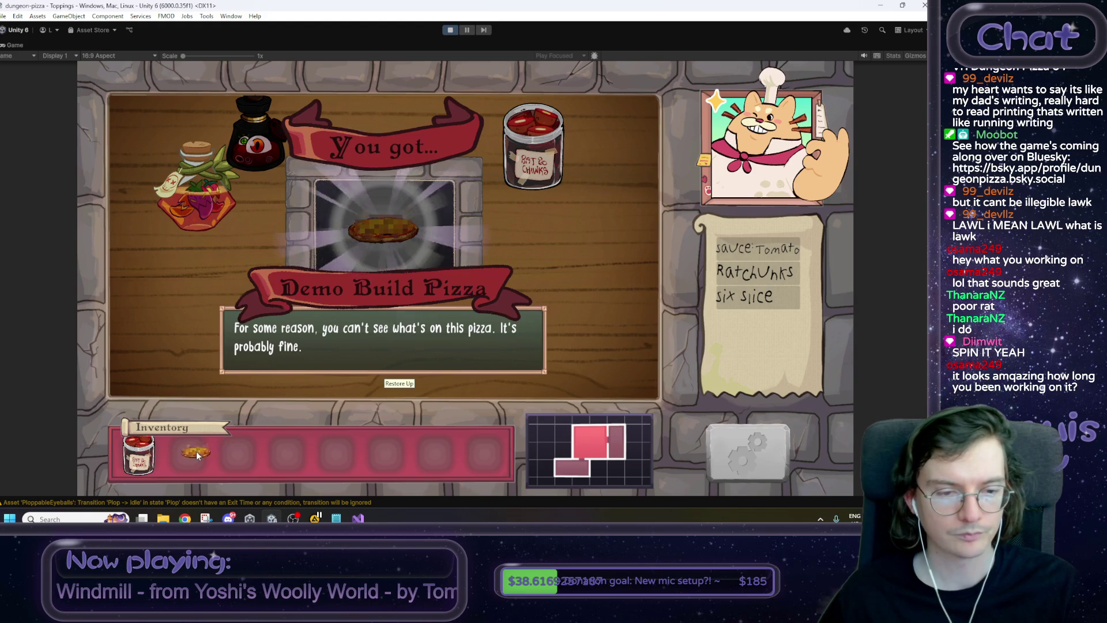
click(581, 250)
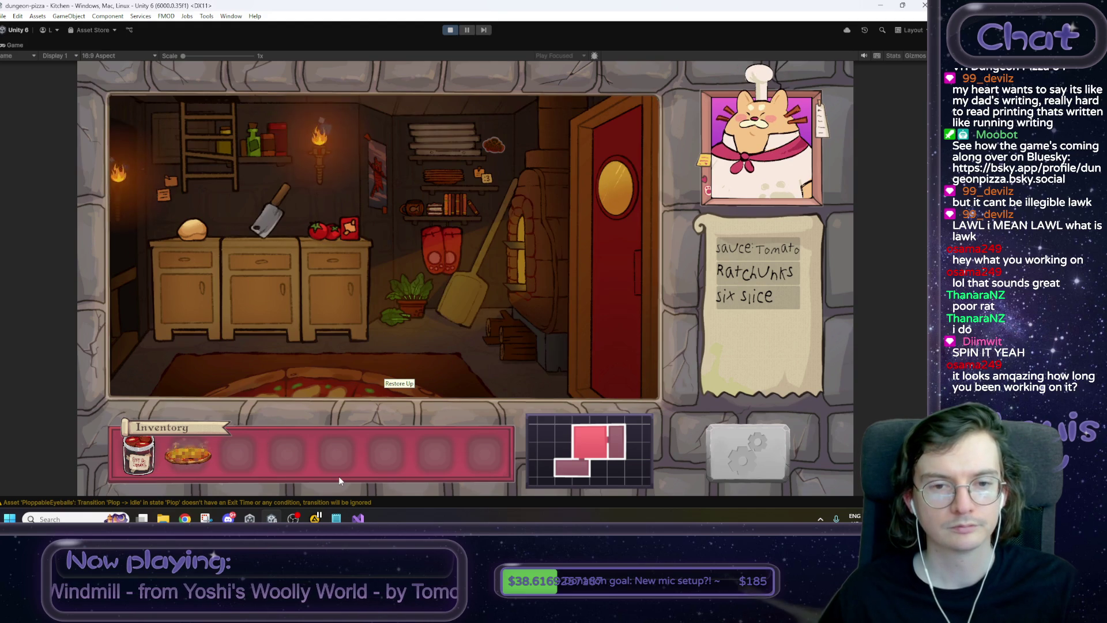
Check the oven, return to the front of house, and serve the pizza to the knight.
click(542, 279)
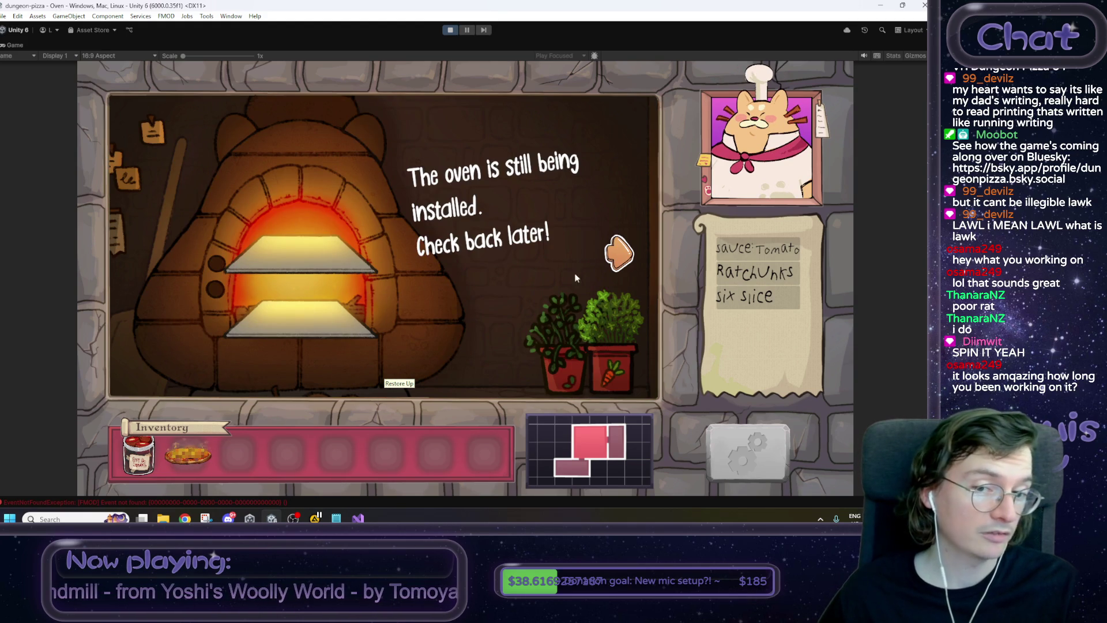
click(613, 253)
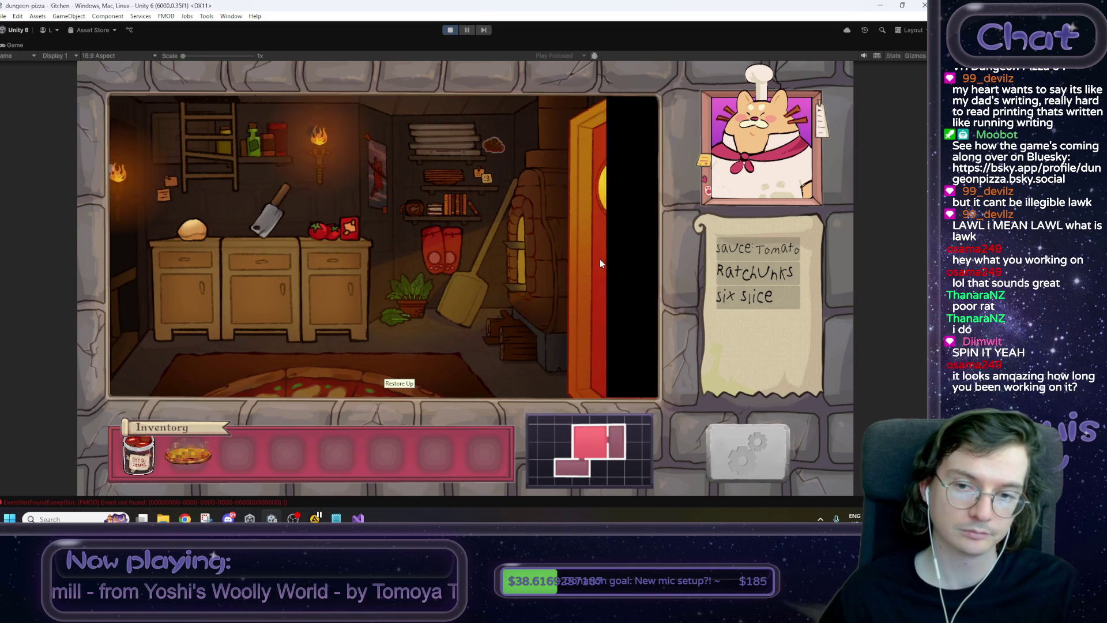
click(624, 258)
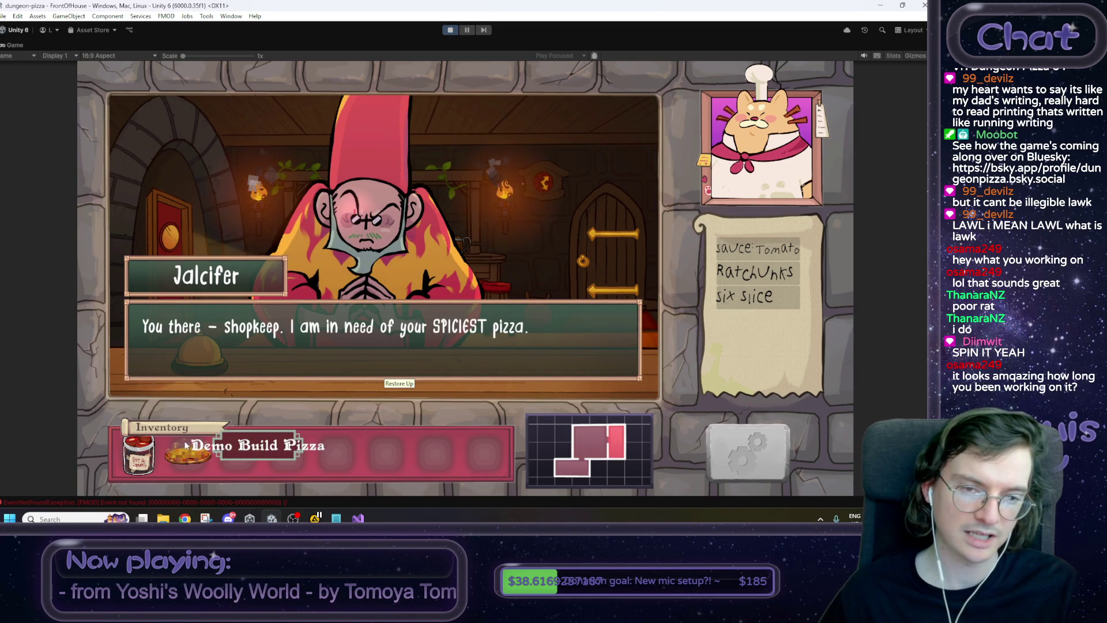
click(516, 341)
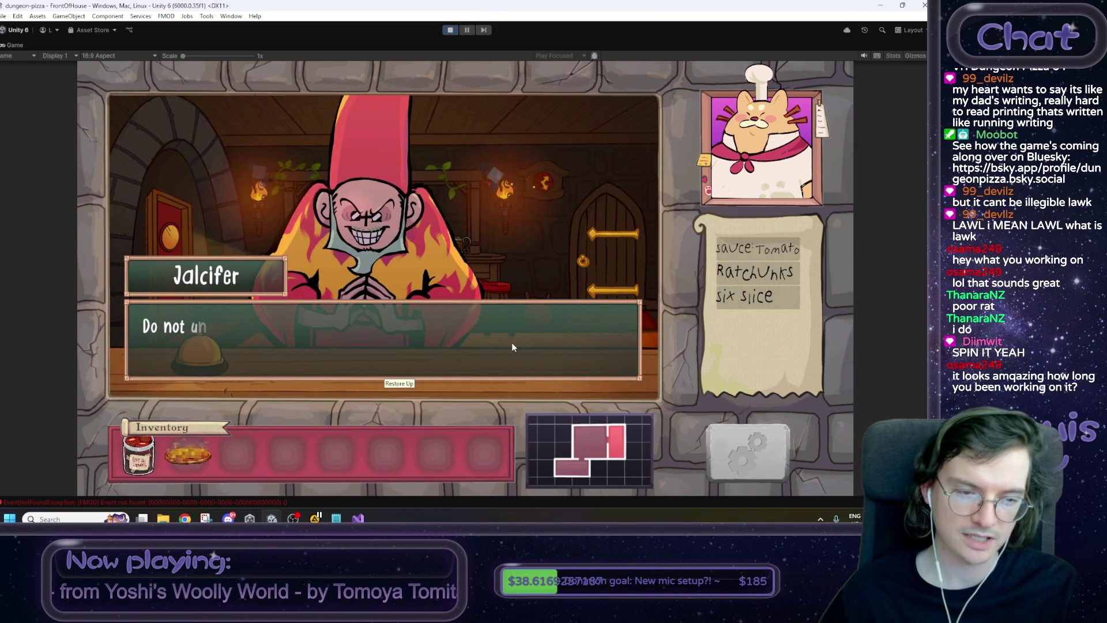
click(516, 340)
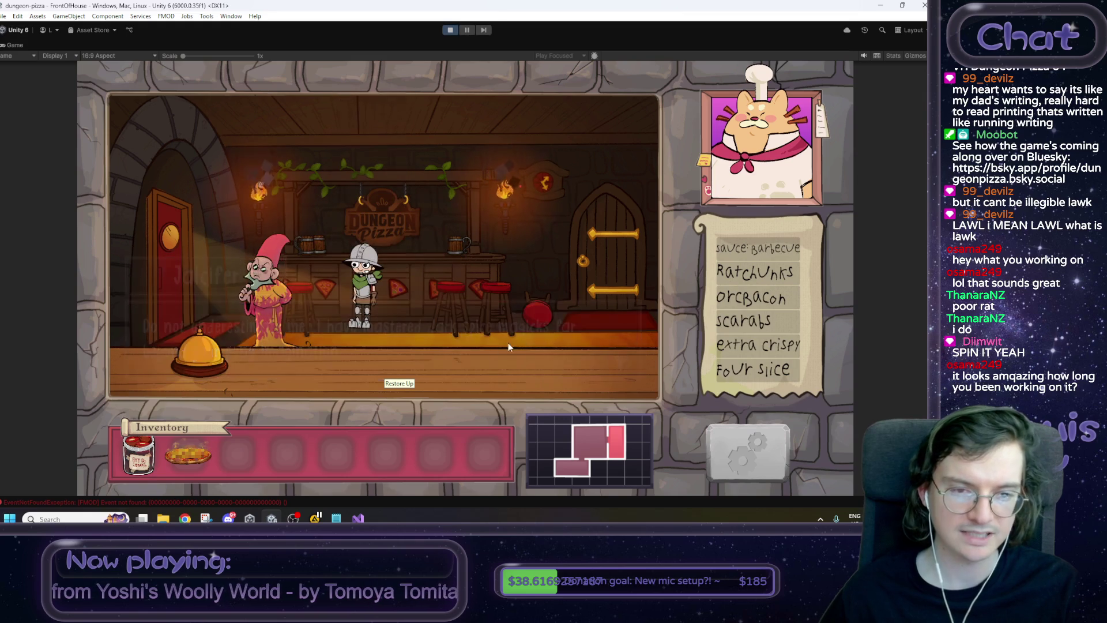
click(185, 453)
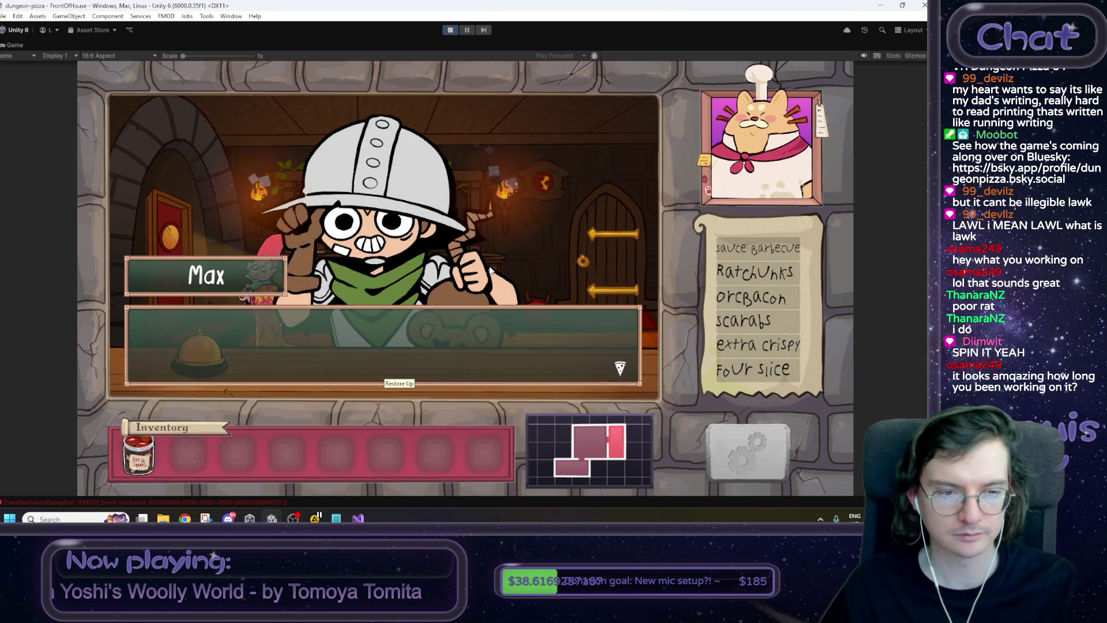
Finish the knight's conversation, declining to give a name, and stop Play mode.
click(492, 263)
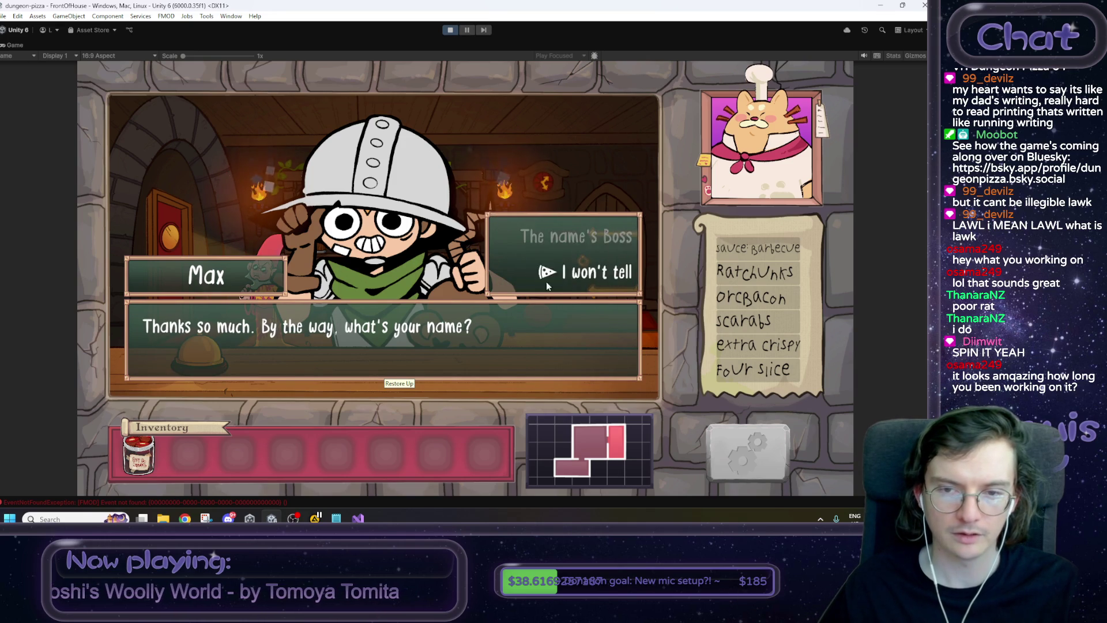
click(594, 255)
click(523, 303)
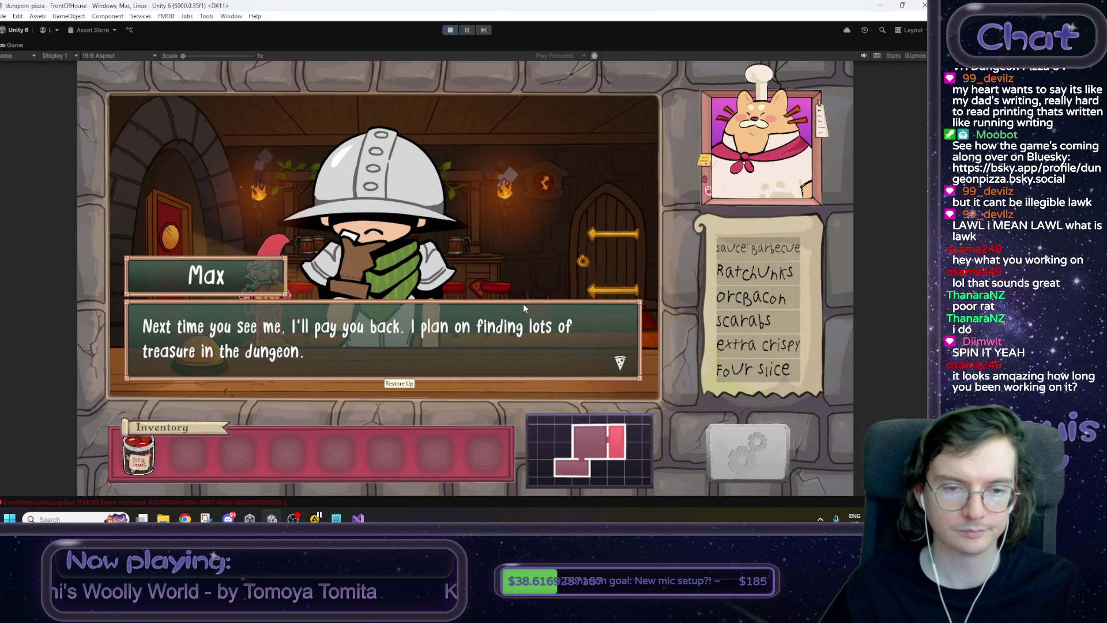
click(523, 304)
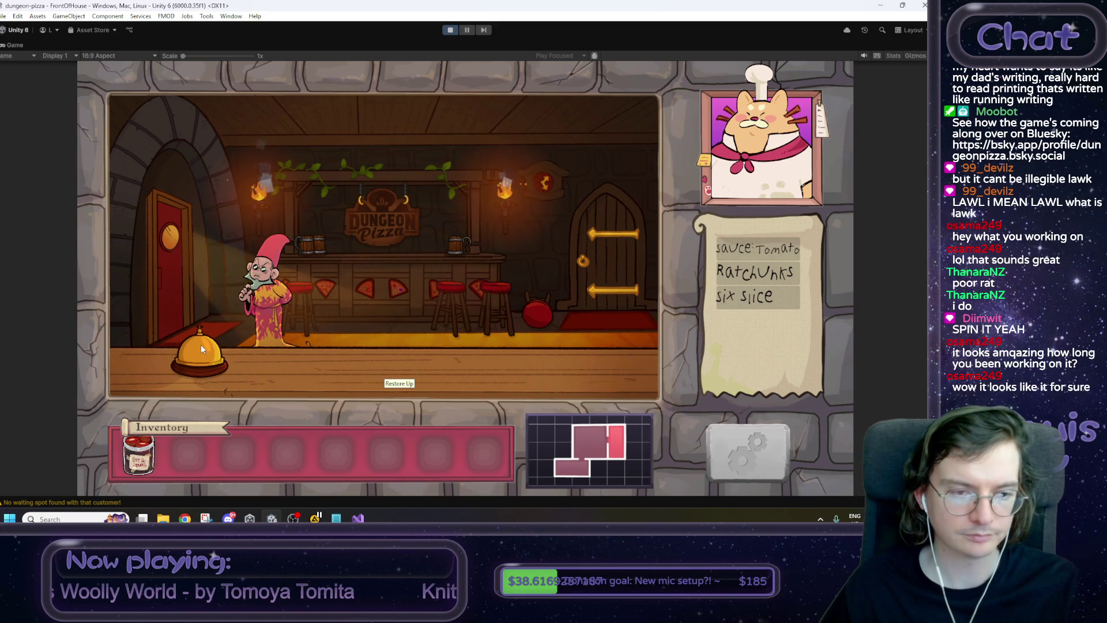
click(451, 30)
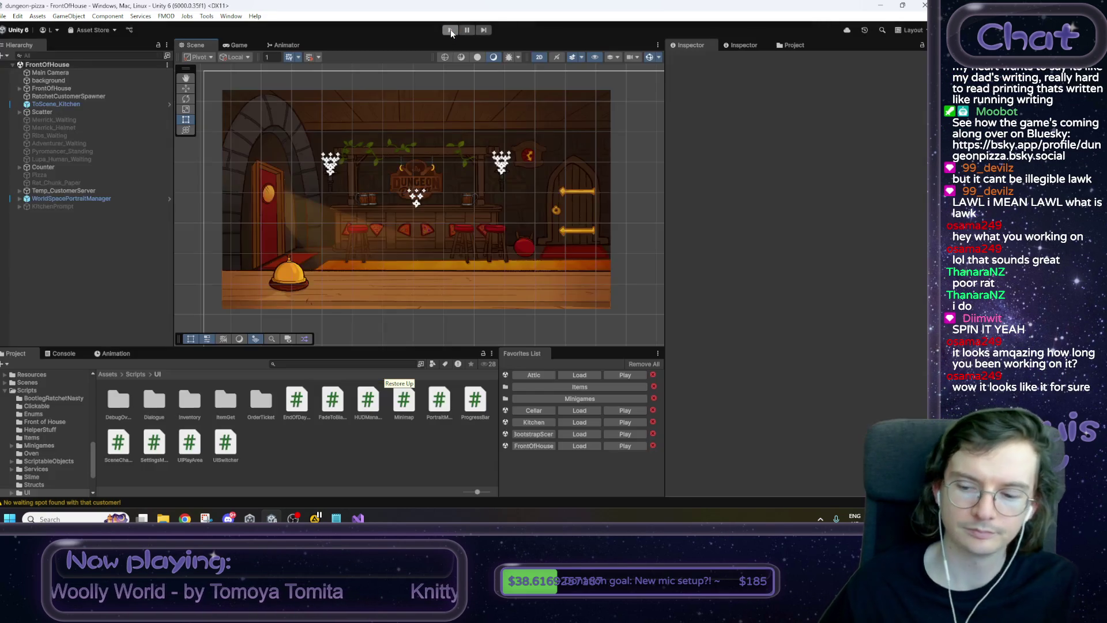
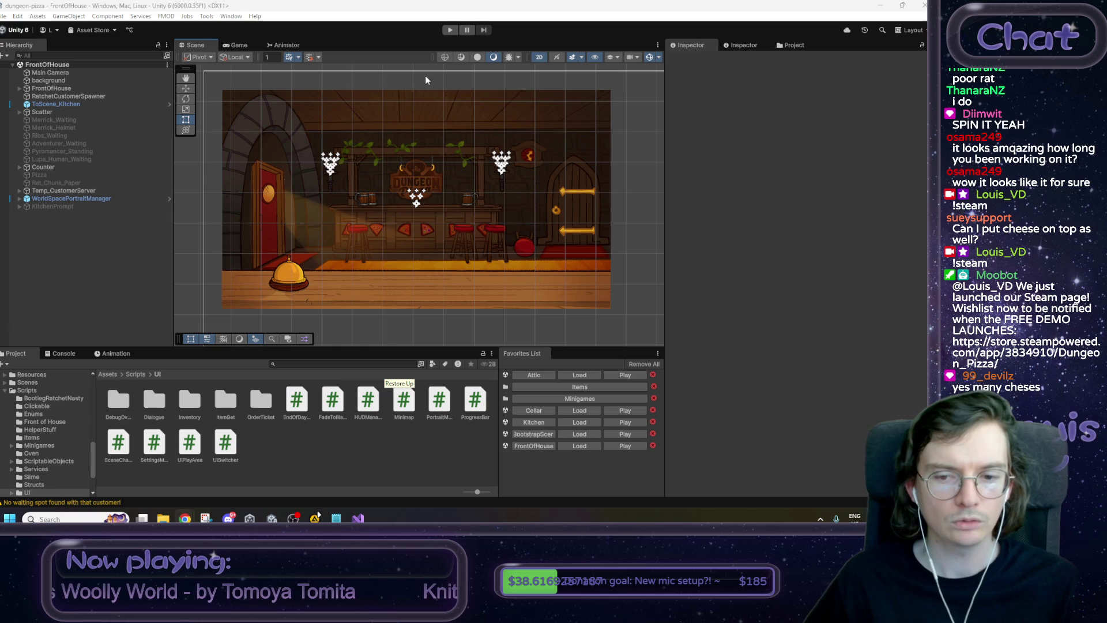
Open the CheeseTime scene from the Minigames favorites and start Play mode.
click(573, 399)
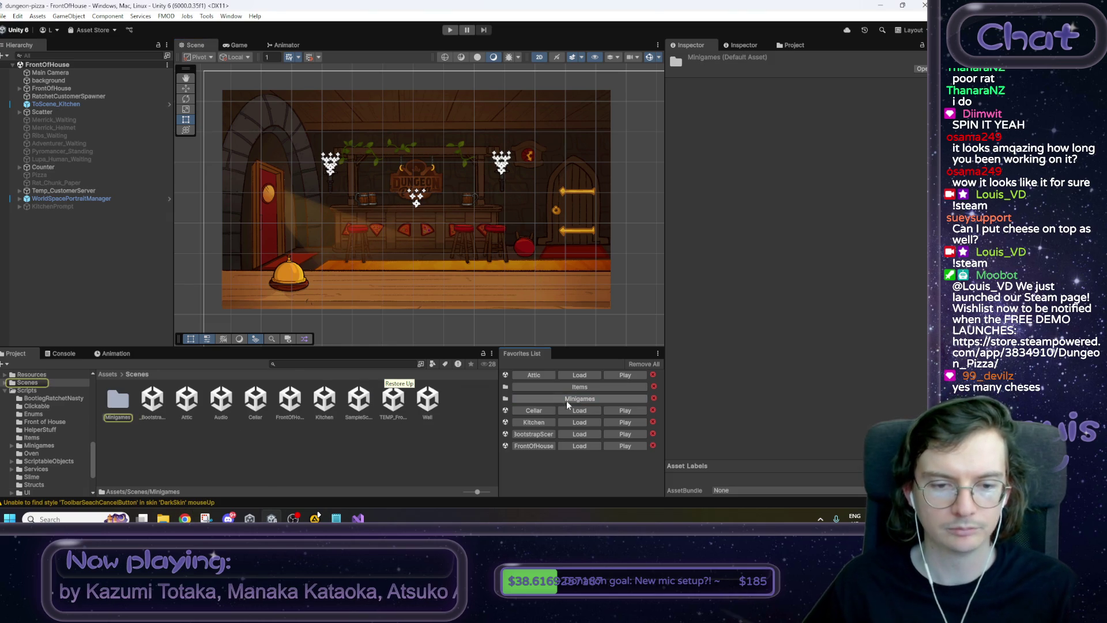
double_click(115, 405)
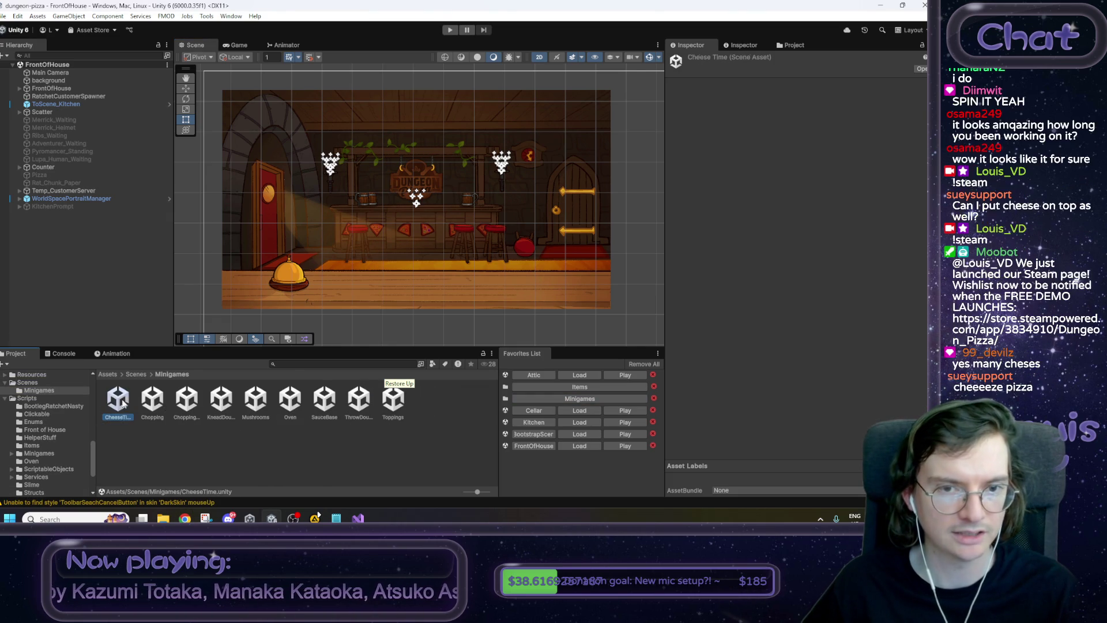
click(450, 30)
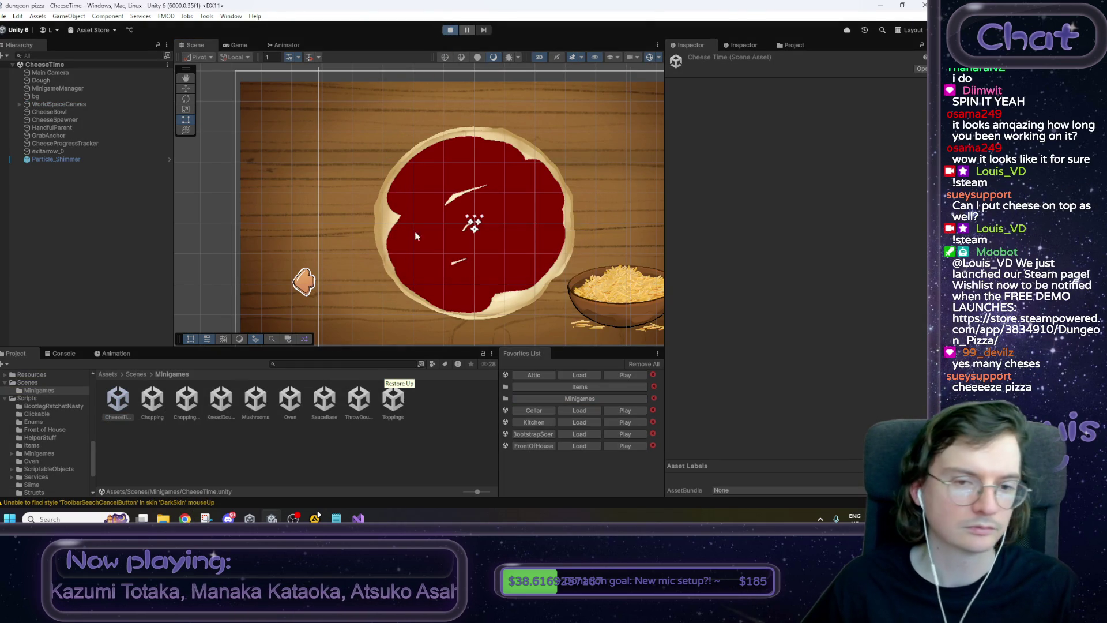
Spread cheese on the pizza and turn down Music Volume in the game's settings.
mouse_move(494, 247)
mouse_down()
mouse_move(346, 164)
mouse_move(337, 202)
mouse_move(355, 153)
mouse_up()
click(597, 311)
mouse_move(479, 165)
mouse_down()
mouse_move(427, 164)
mouse_move(358, 196)
mouse_move(355, 208)
mouse_move(412, 167)
mouse_move(378, 241)
mouse_move(412, 225)
mouse_move(426, 167)
mouse_move(327, 196)
mouse_up()
click(562, 96)
Add more cheese until the step completes, then stop the playtest.
mouse_move(476, 236)
mouse_down()
mouse_move(349, 156)
mouse_move(326, 202)
mouse_up()
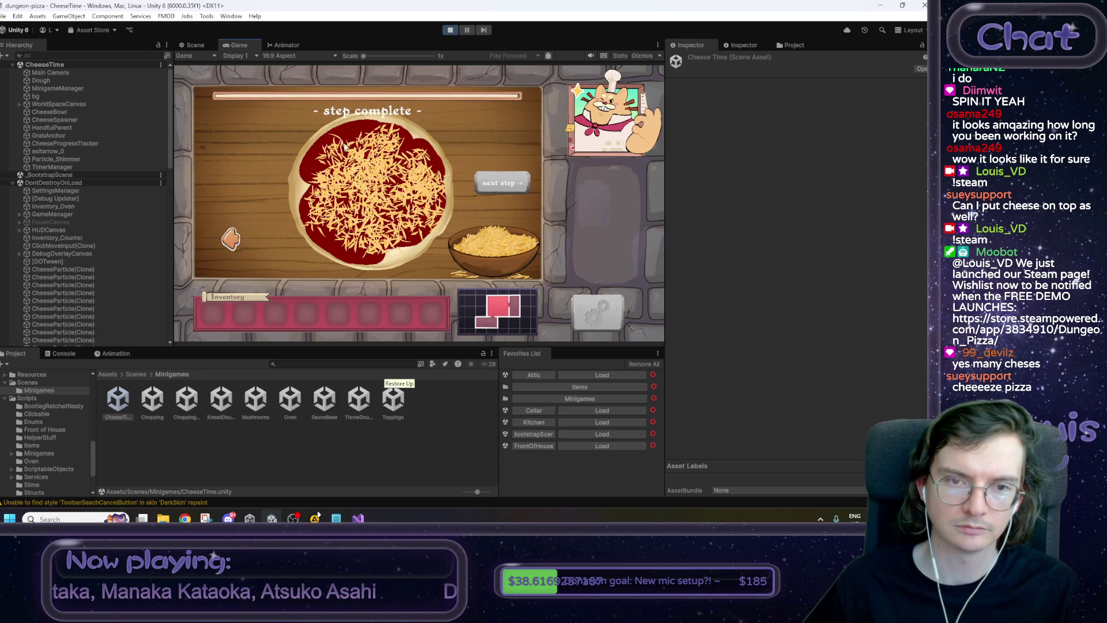
mouse_move(505, 249)
mouse_down()
mouse_move(364, 138)
mouse_move(315, 196)
mouse_move(364, 258)
mouse_up()
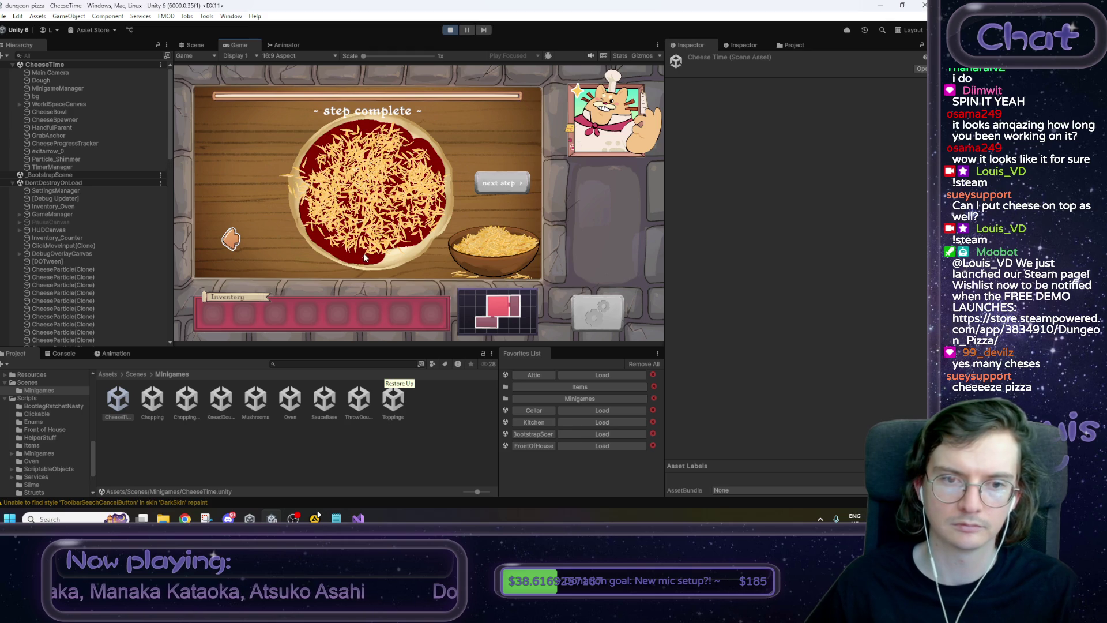
mouse_move(495, 245)
mouse_down()
mouse_move(358, 165)
mouse_move(344, 222)
mouse_move(368, 245)
mouse_up()
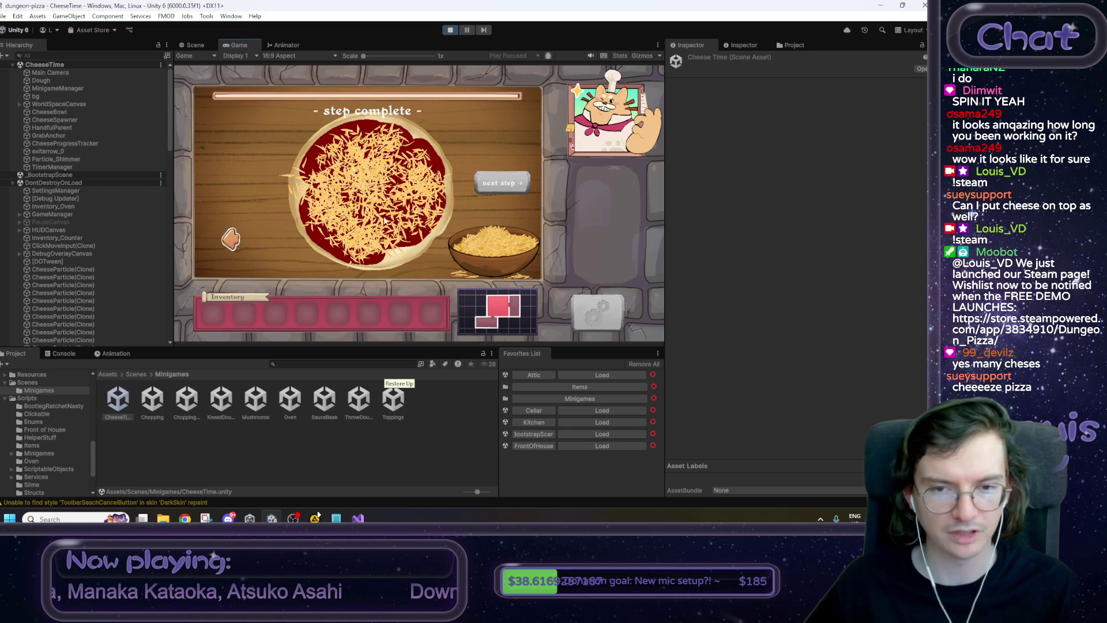
click(450, 30)
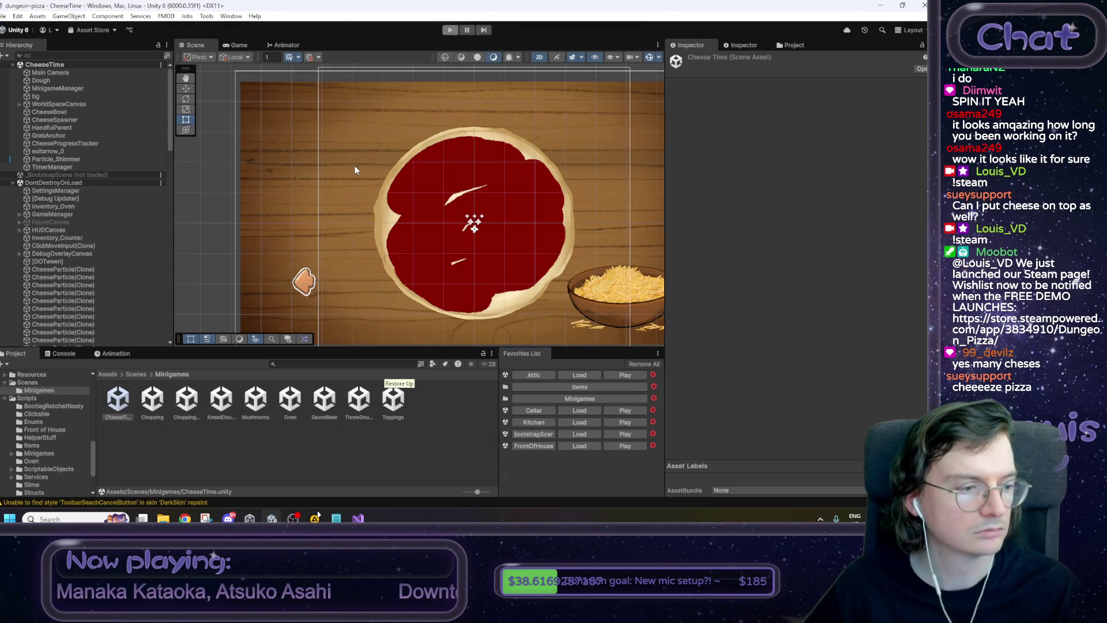
Re-centre the pizza and bowl in the Scene view and clear the scene asset selection.
mouse_move(482, 285)
mouse_down()
mouse_move(441, 284)
mouse_move(396, 260)
mouse_up()
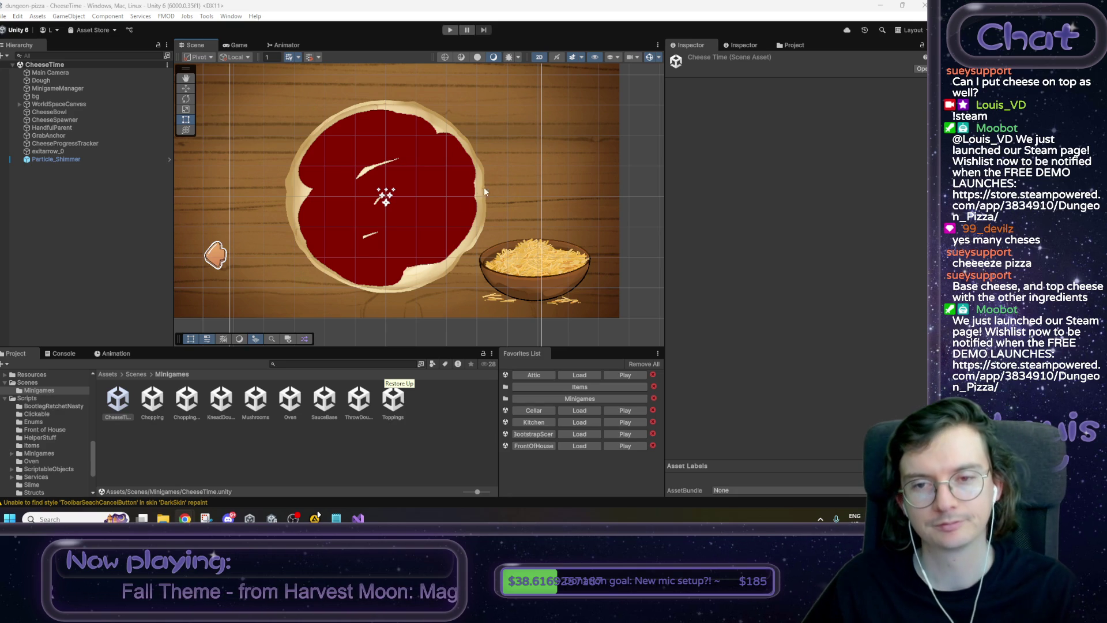
scroll(483, 187, down, 3)
drag(463, 234, 476, 215)
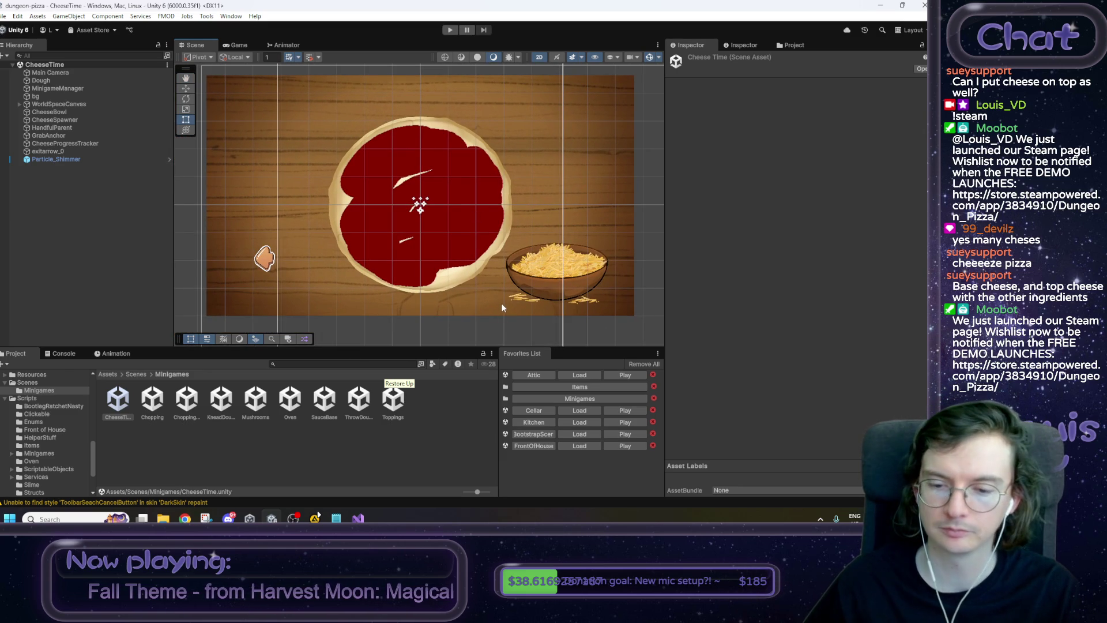
click(303, 469)
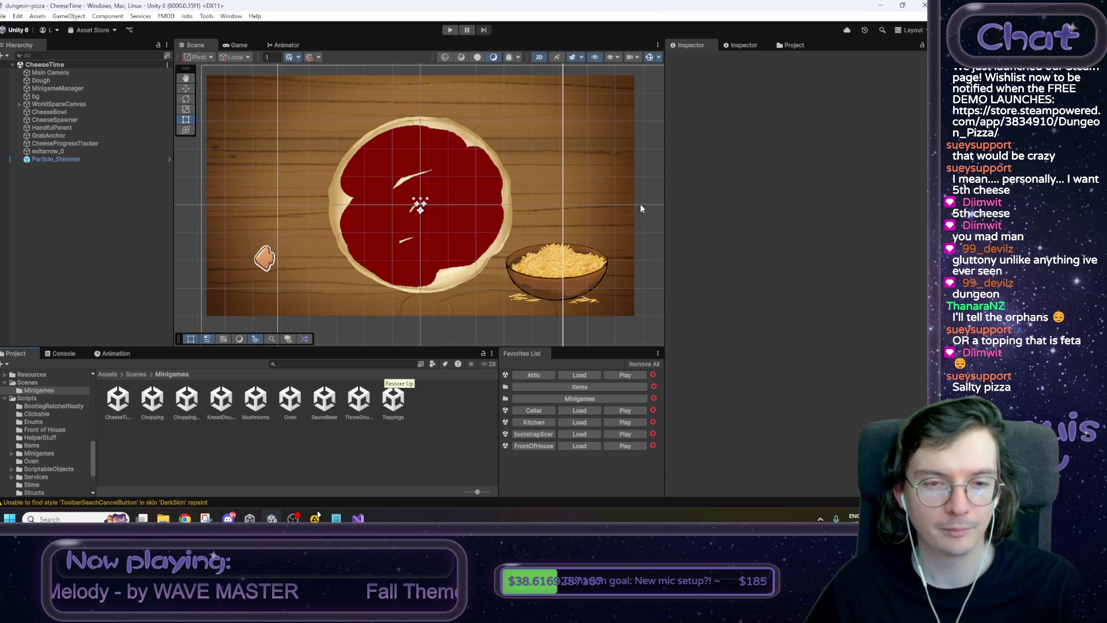
scroll(392, 276, up, 1)
scroll(410, 248, down, 3)
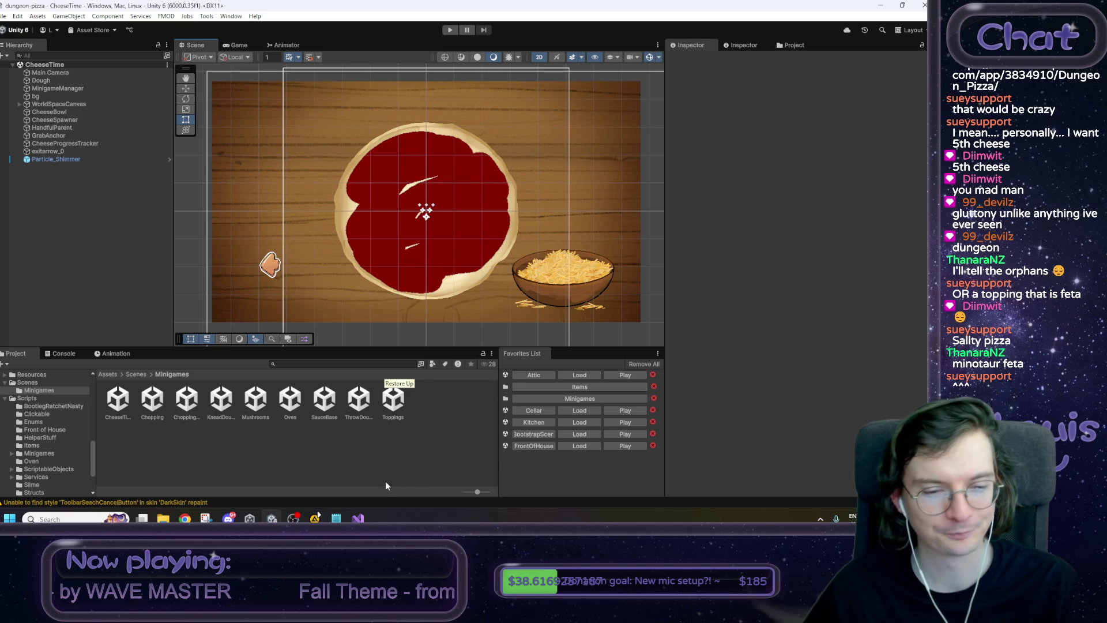
Load the Attic scene from Favorites and select the Bed to find its Clickable Bed script.
click(358, 518)
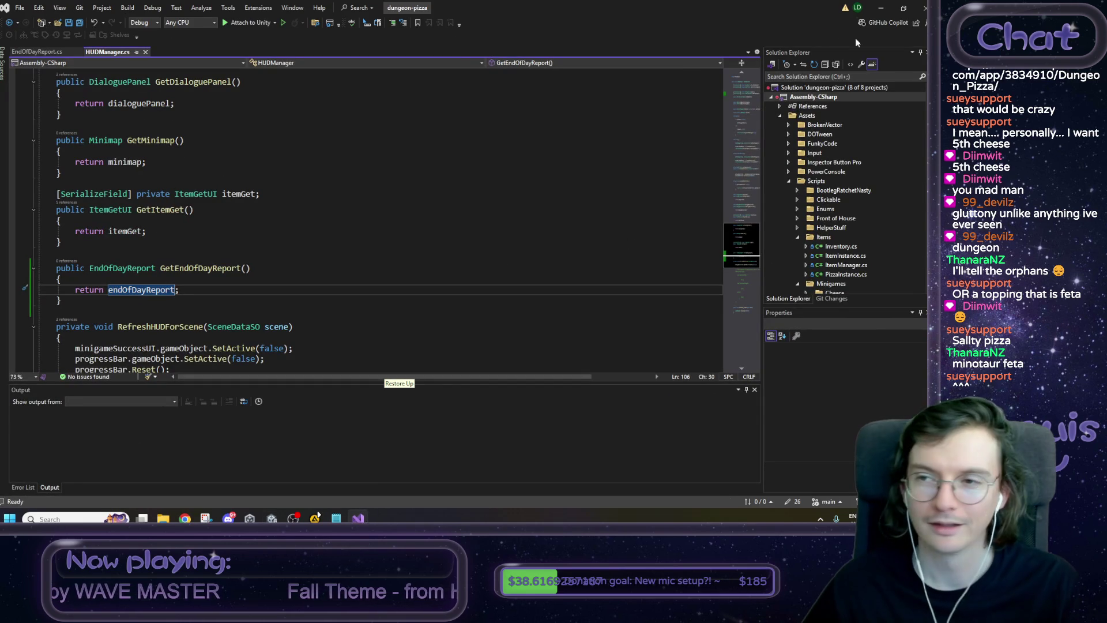
click(879, 10)
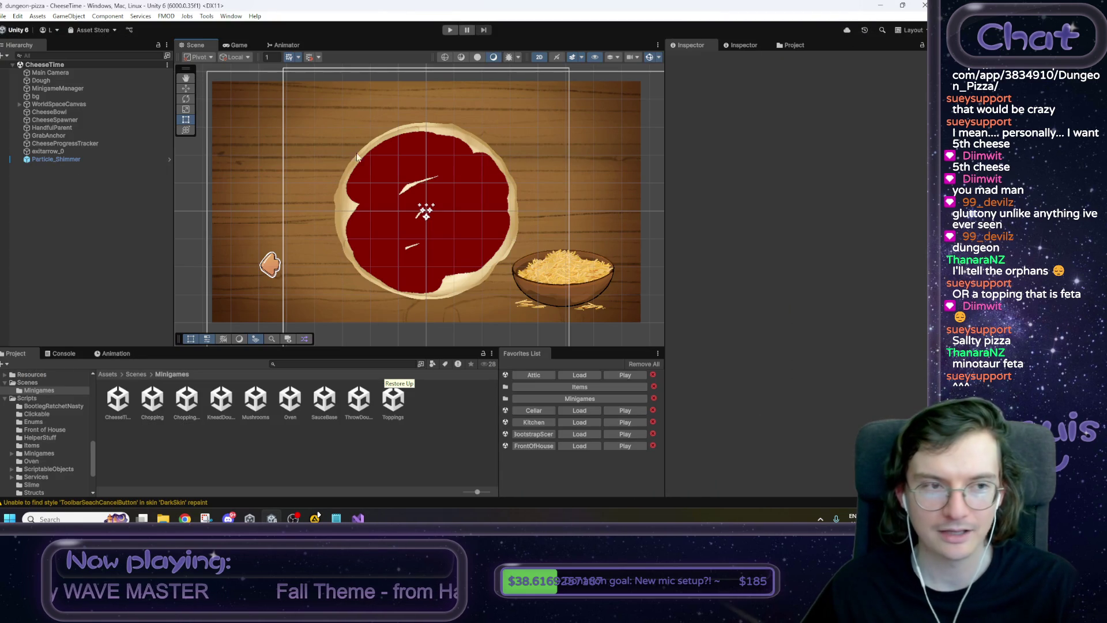
click(571, 373)
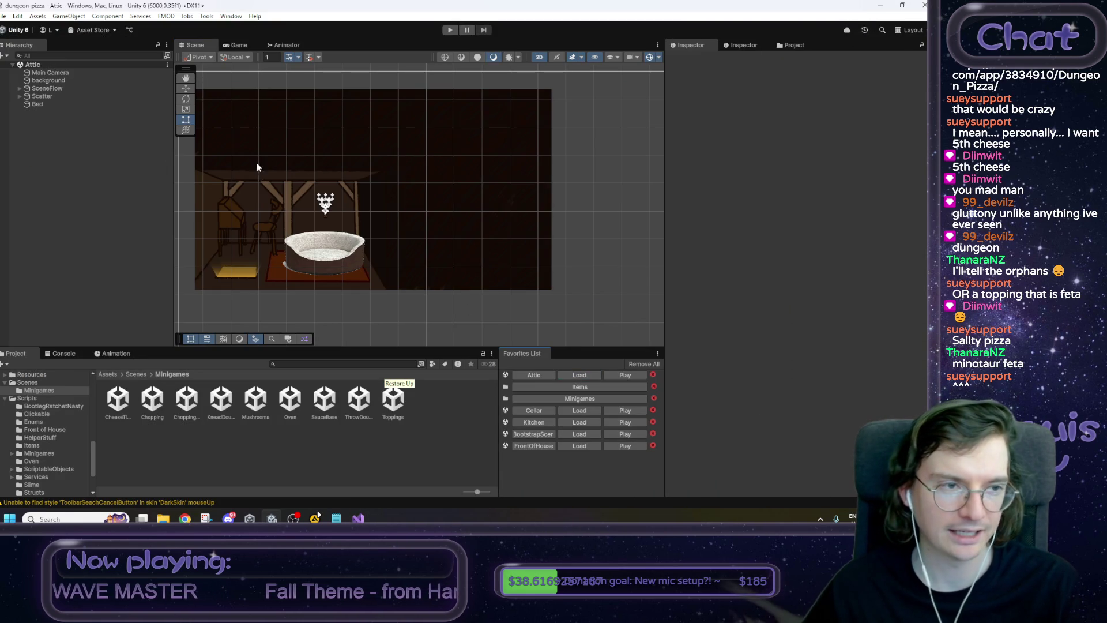
click(47, 105)
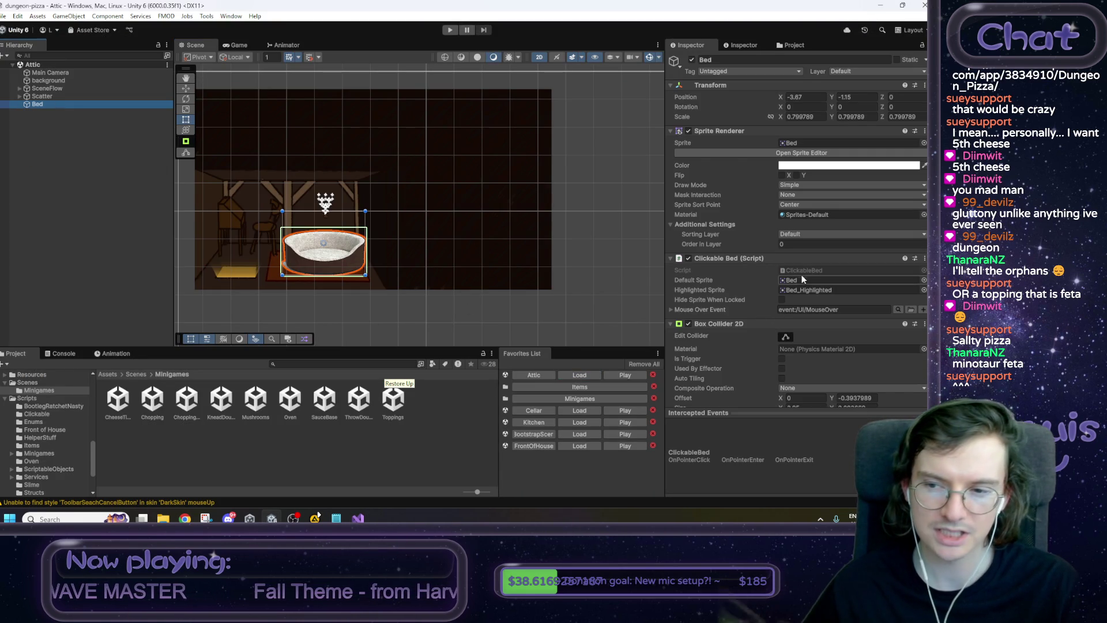
click(802, 270)
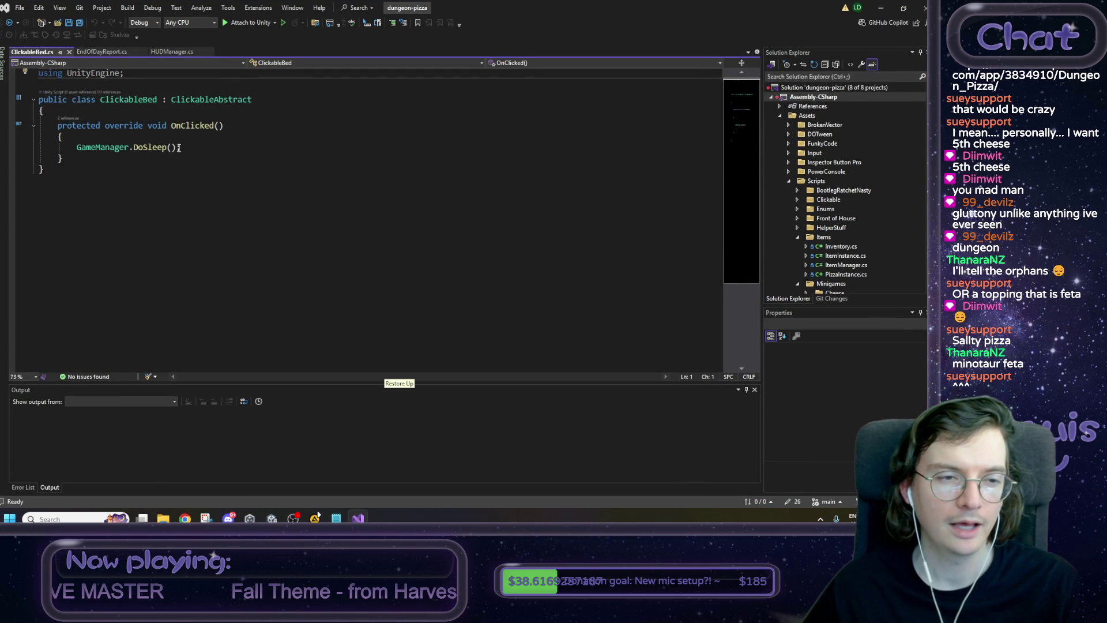
Go from ClickableBed's DoSleep call to its GameManager definition and add blank lines below it.
double_click(154, 148)
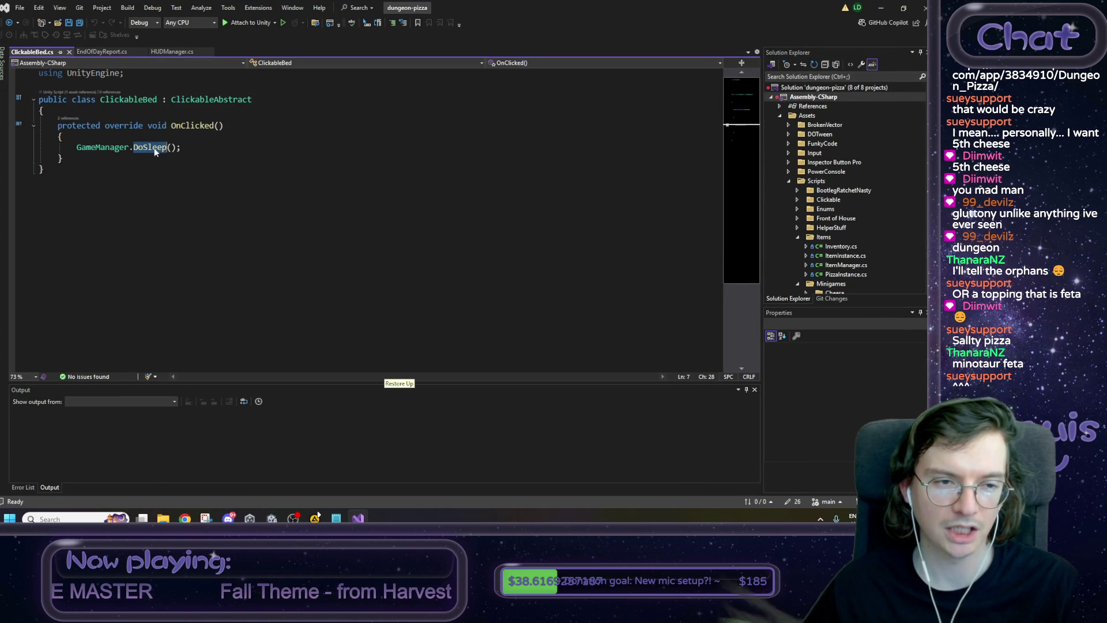
key(F12)
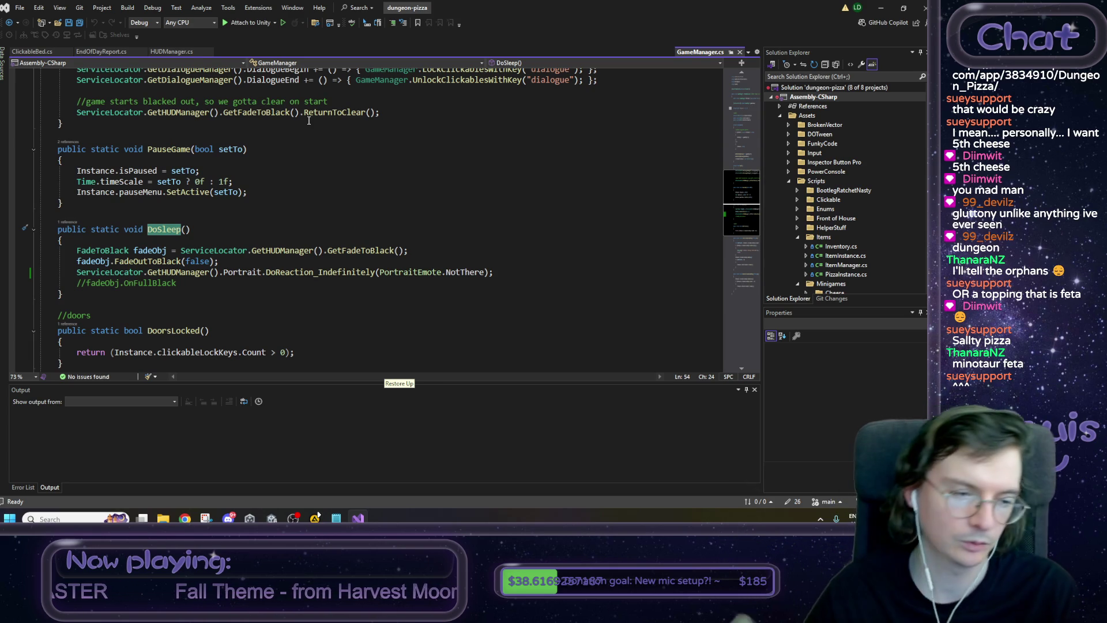
key(Down)
key(Down)
key(Down)
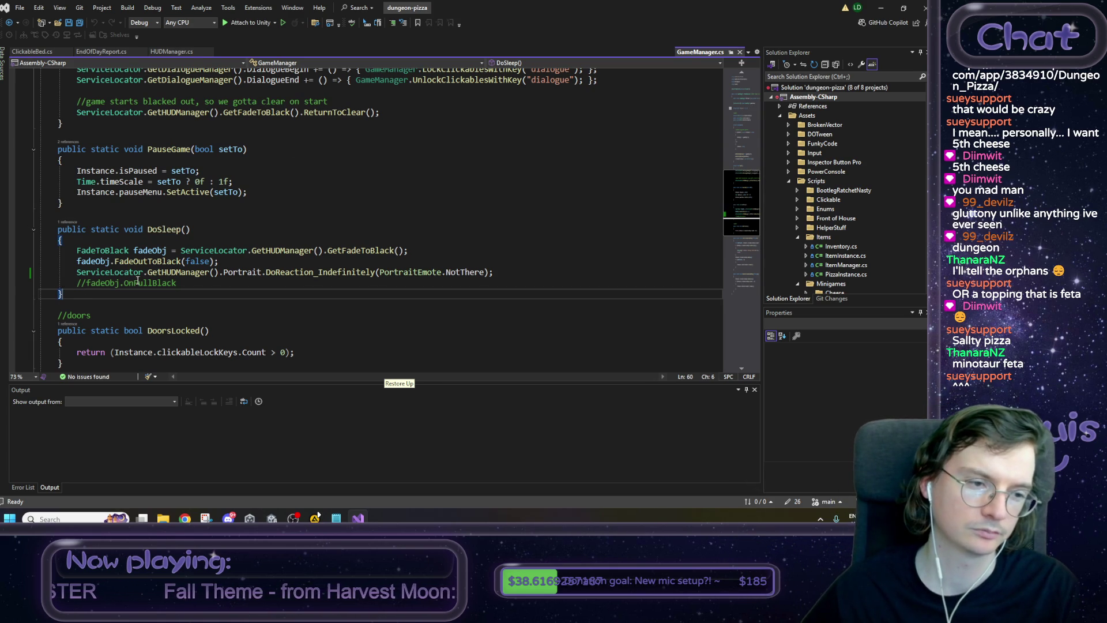
key(Return)
key(Return)
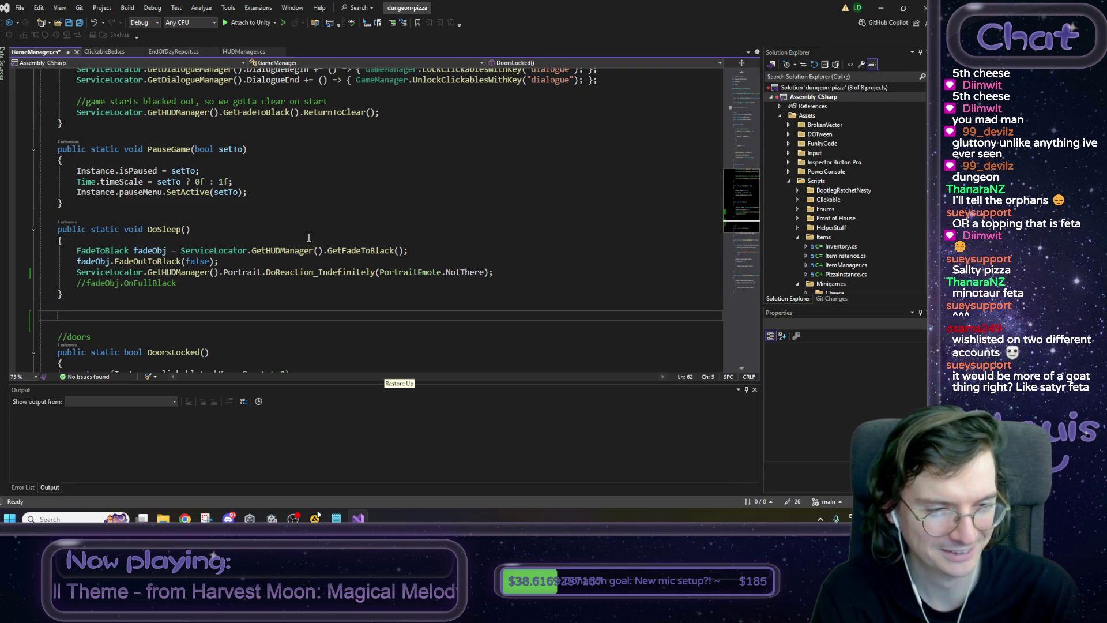
key(Up)
key(Up)
key(Up)
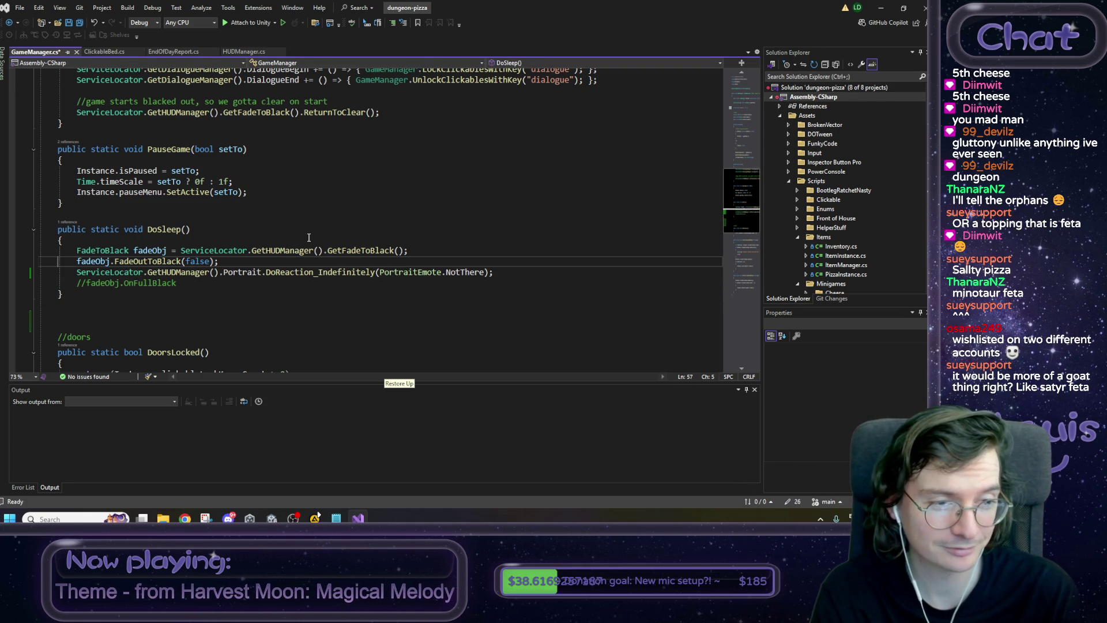
key(Down)
key(Down)
key(Down)
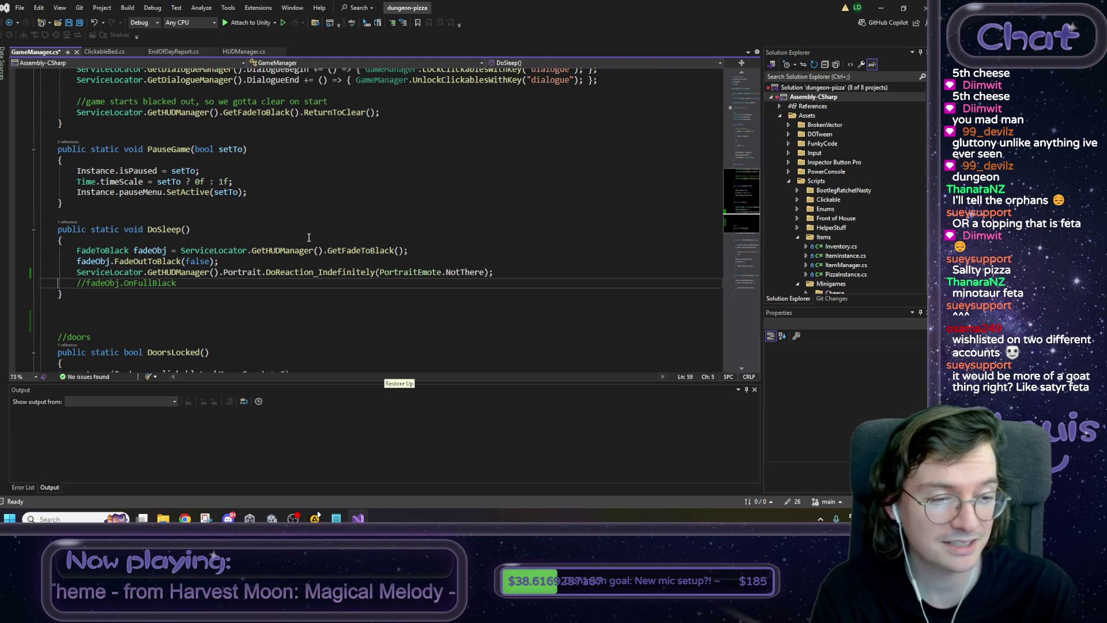
key(Down)
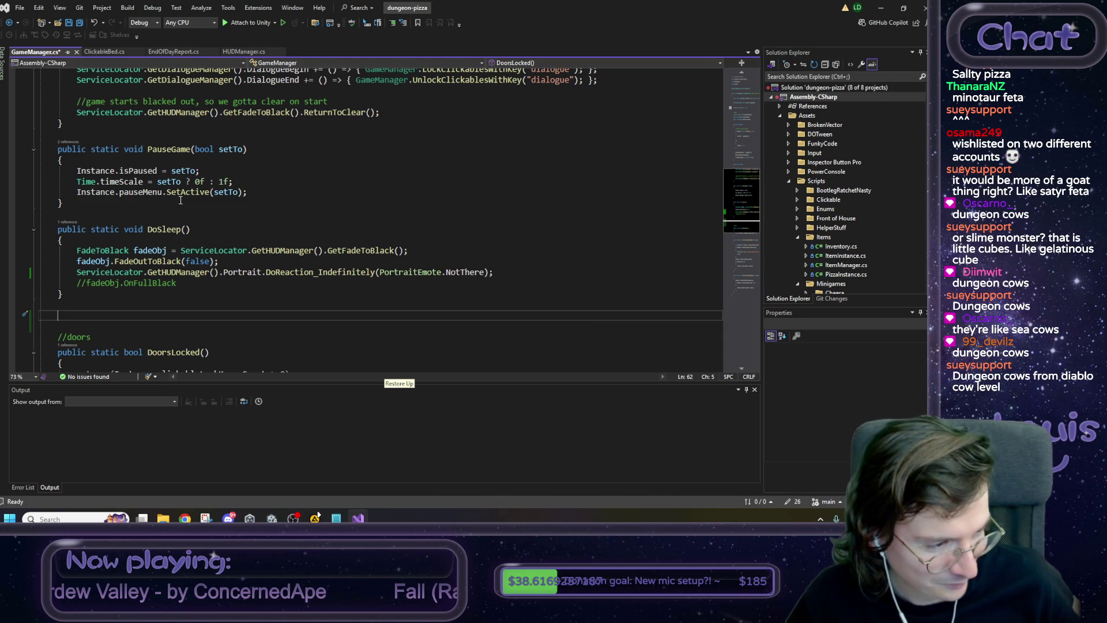
click(884, 9)
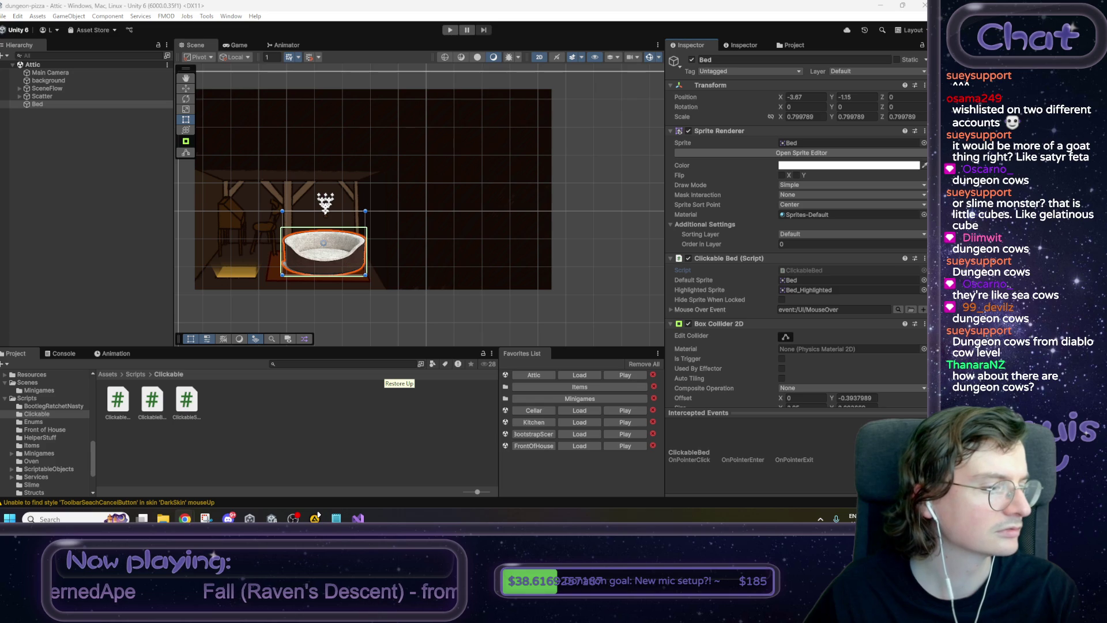
Switch to the Chrome window showing Cow-King.jpg.
key(alt+Tab)
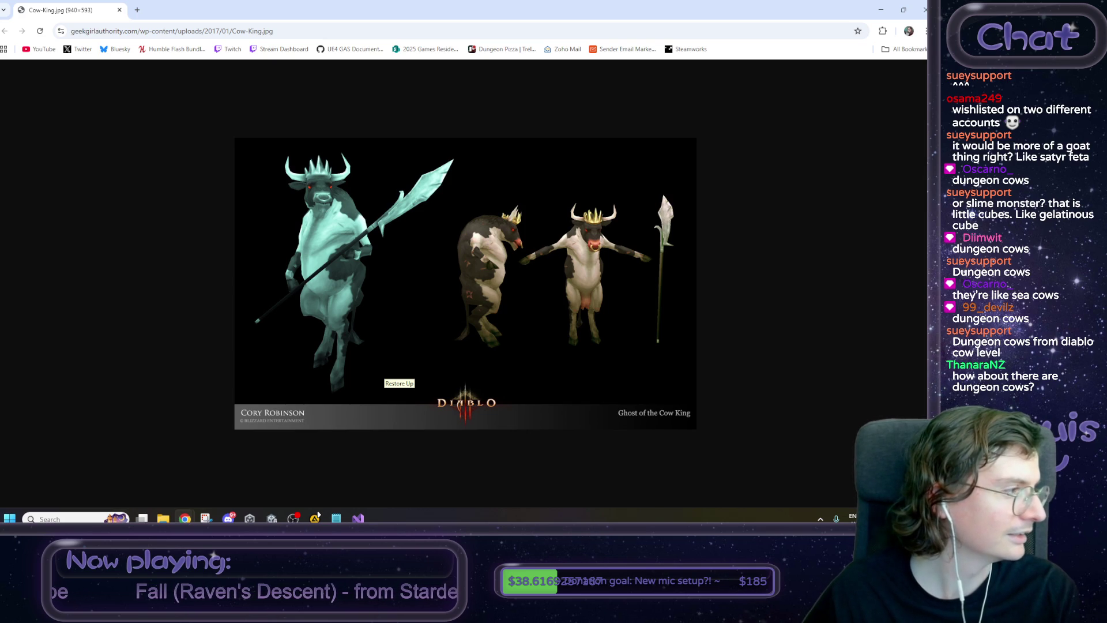
Switch back to the Unity editor with the Attic scene.
key(alt+Tab)
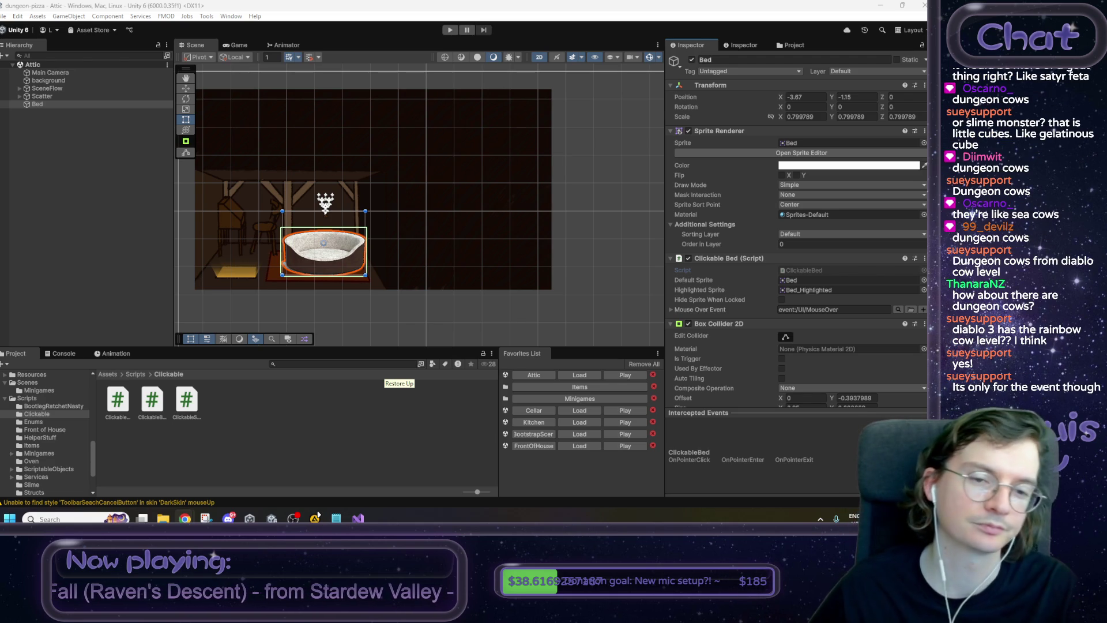
Zoom and pan the Scene view to look over the bed in the Attic.
scroll(297, 311, down, 2)
scroll(341, 320, up, 4)
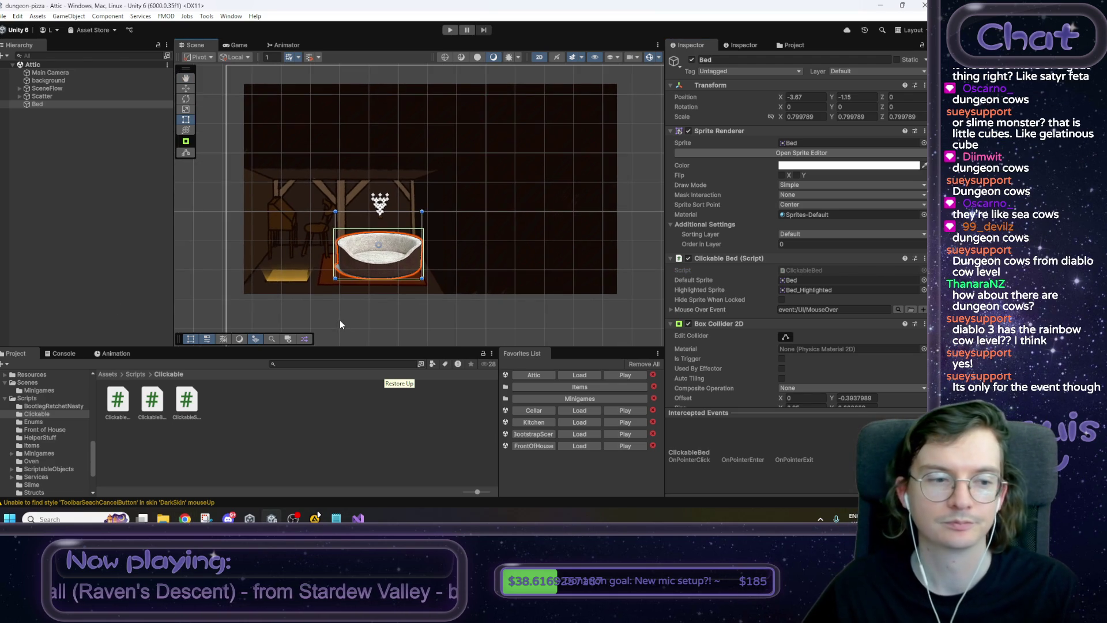
drag(365, 282, 349, 294)
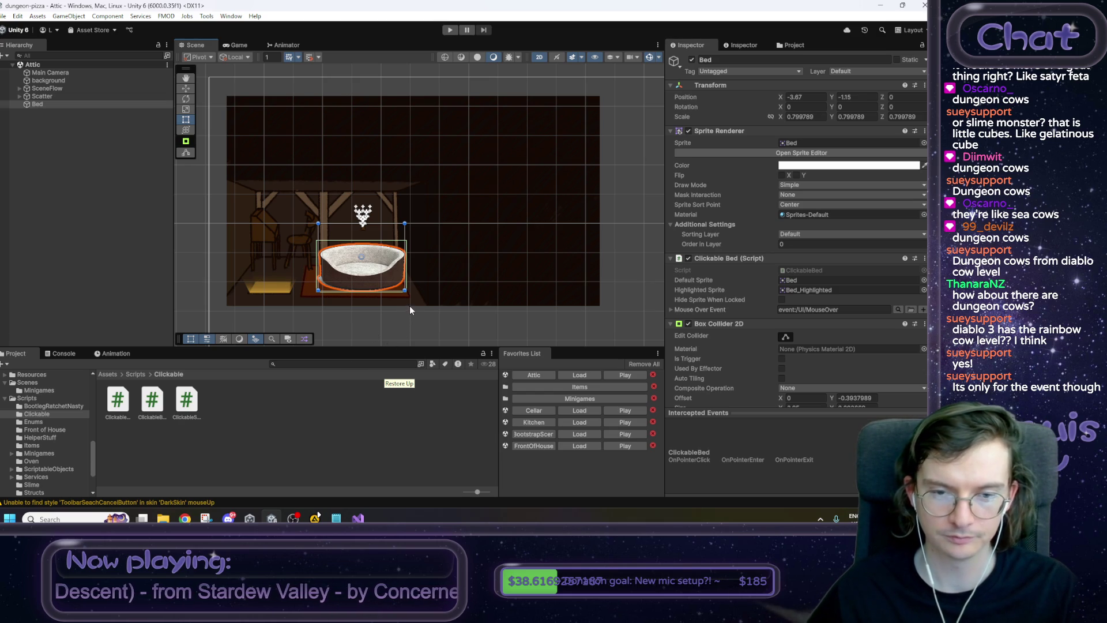
drag(428, 289, 435, 286)
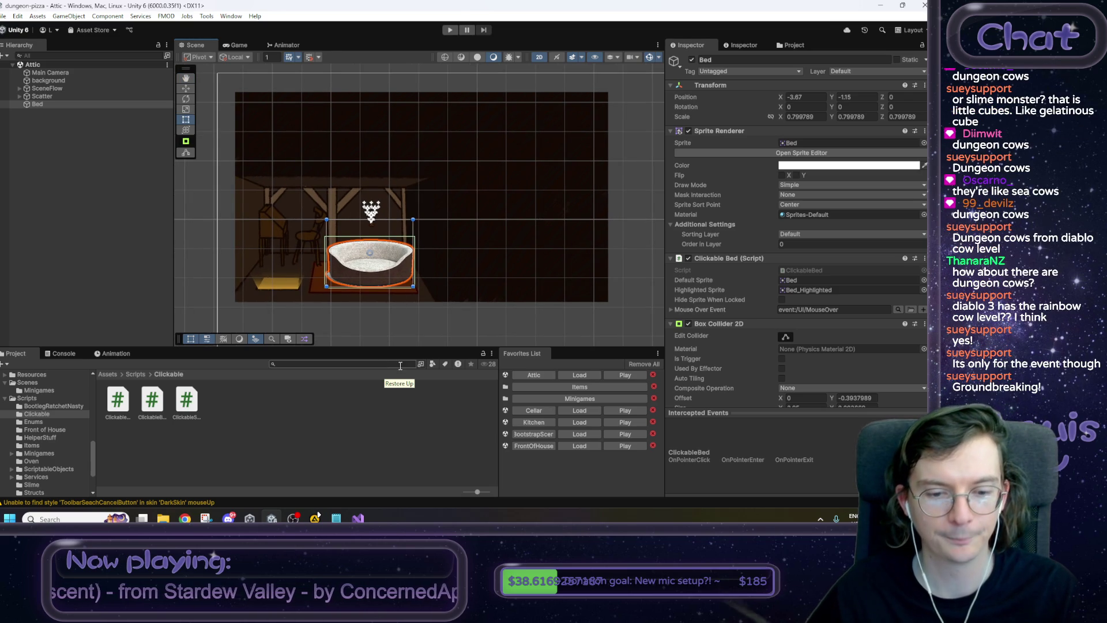
Return to GameManager.cs in Visual Studio, on the empty line below DoSleep.
click(357, 518)
click(186, 228)
click(78, 313)
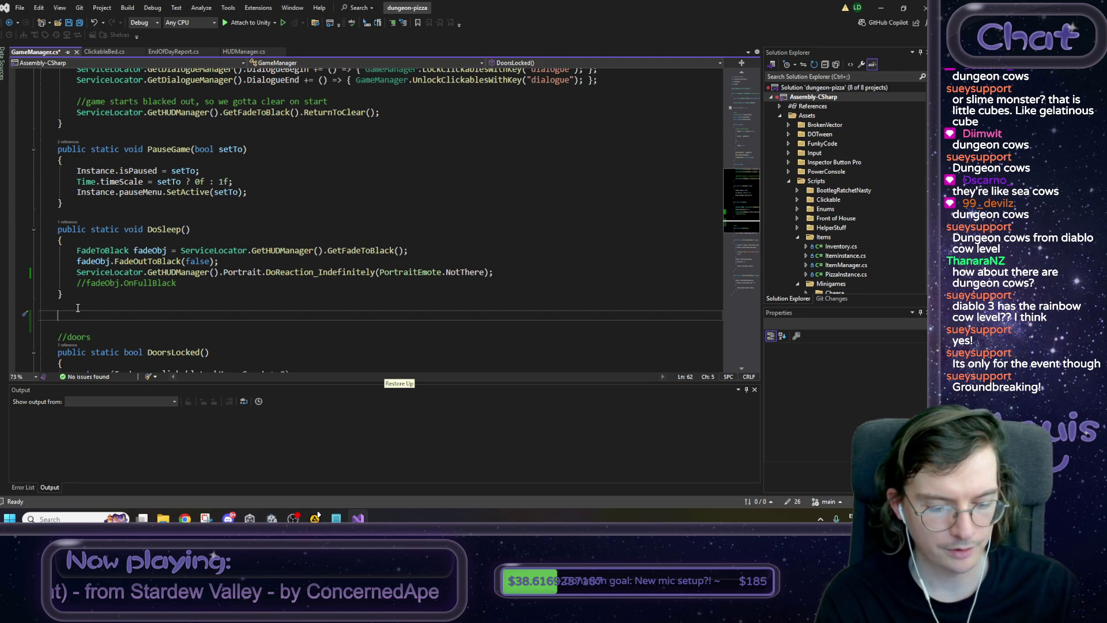
Remove the unfinished 'public static void On' line below DoSleep and save GameManager.cs.
text(pub)
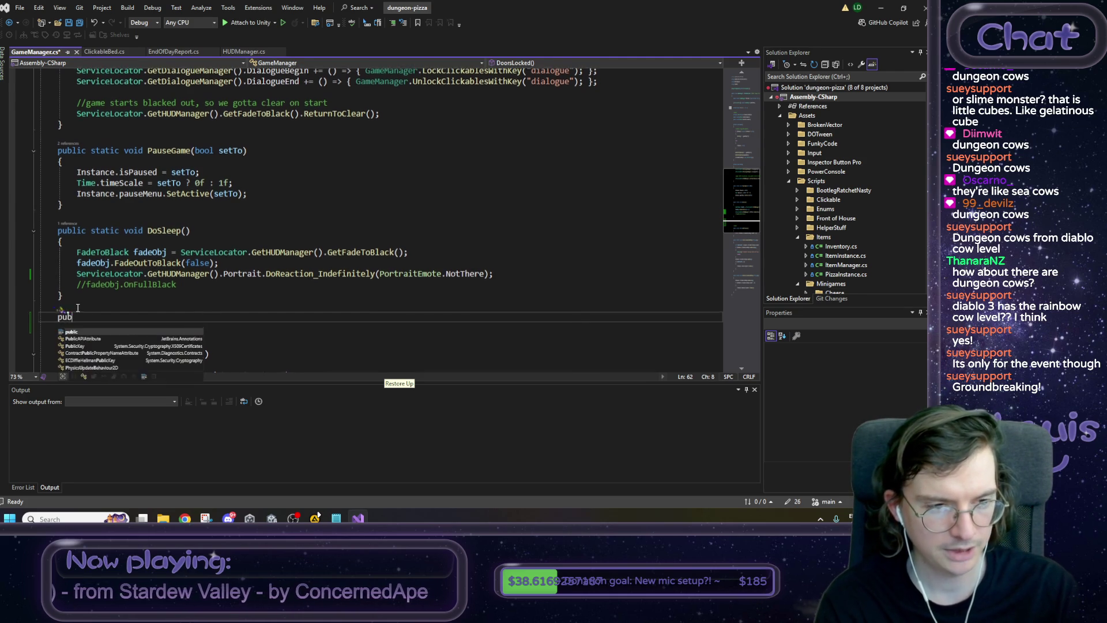
text(lic static void On)
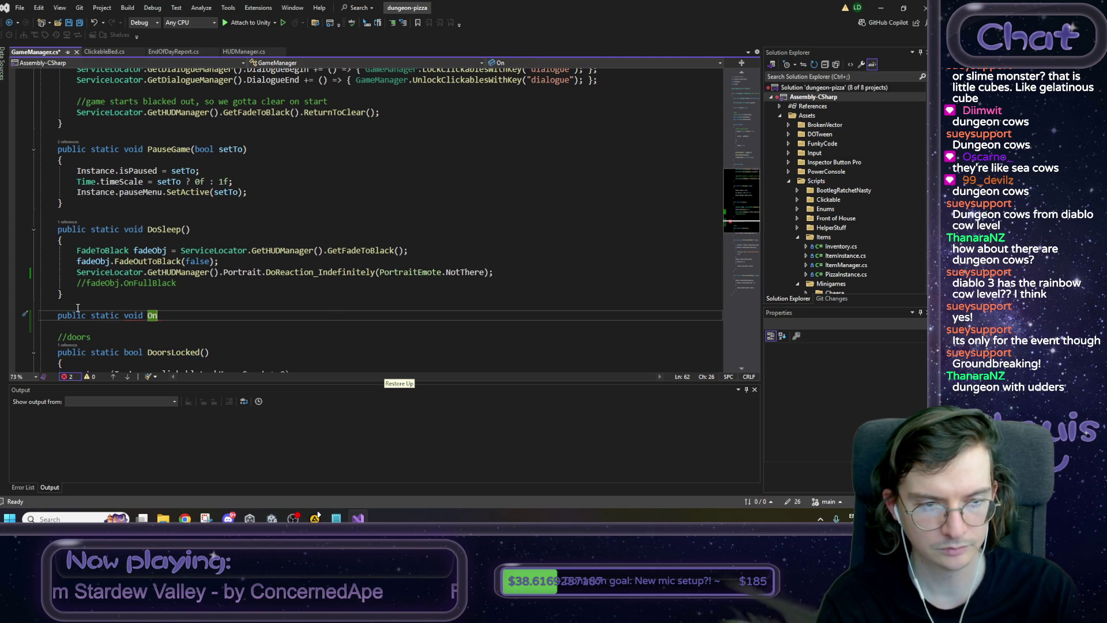
key(BackSpace)
key(BackSpace)
key(BackSpace)
key(BackSpace)
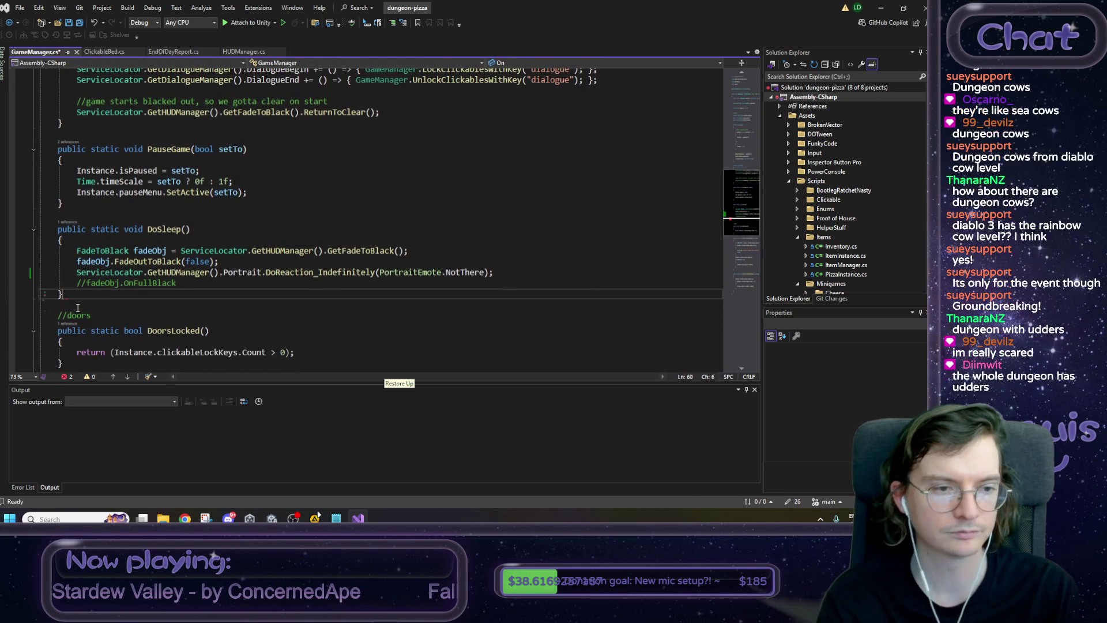
key(ctrl+s)
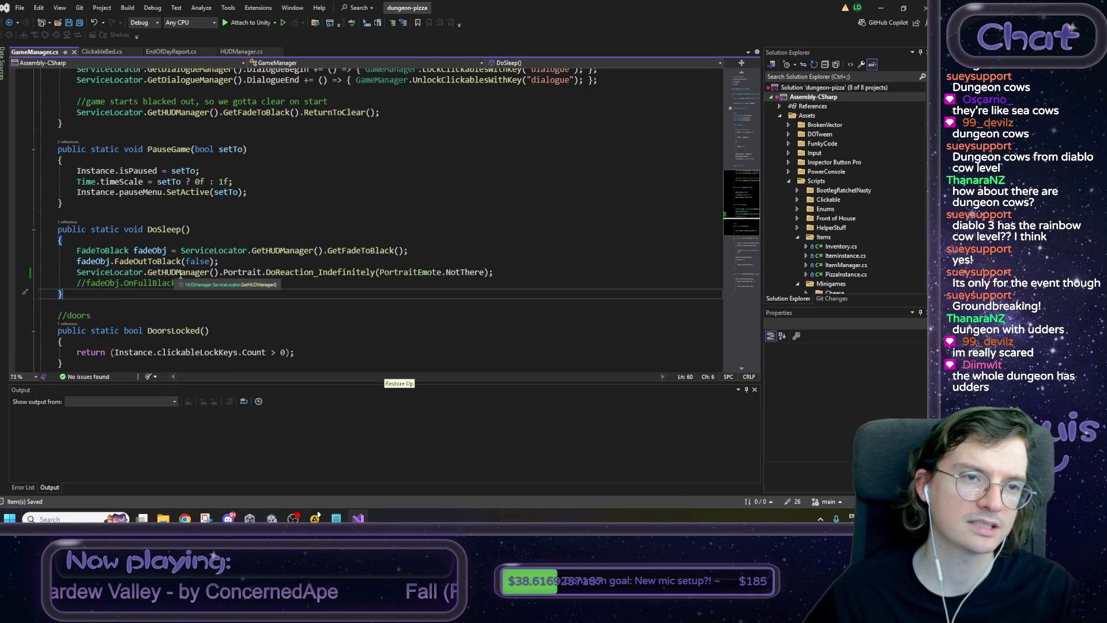
click(176, 52)
Add 'public void Appear()' calling gameObject.SetActive(true) to EndOfDayReport.cs and save it.
click(113, 236)
key(Return)
key(Return)
text(public void )
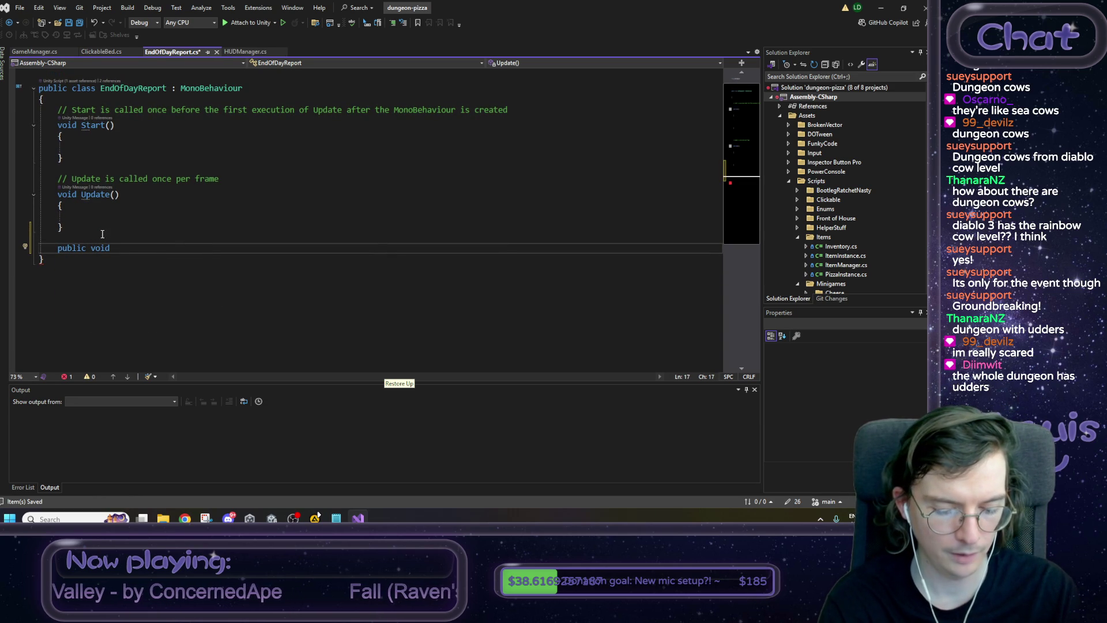
text(Appear)
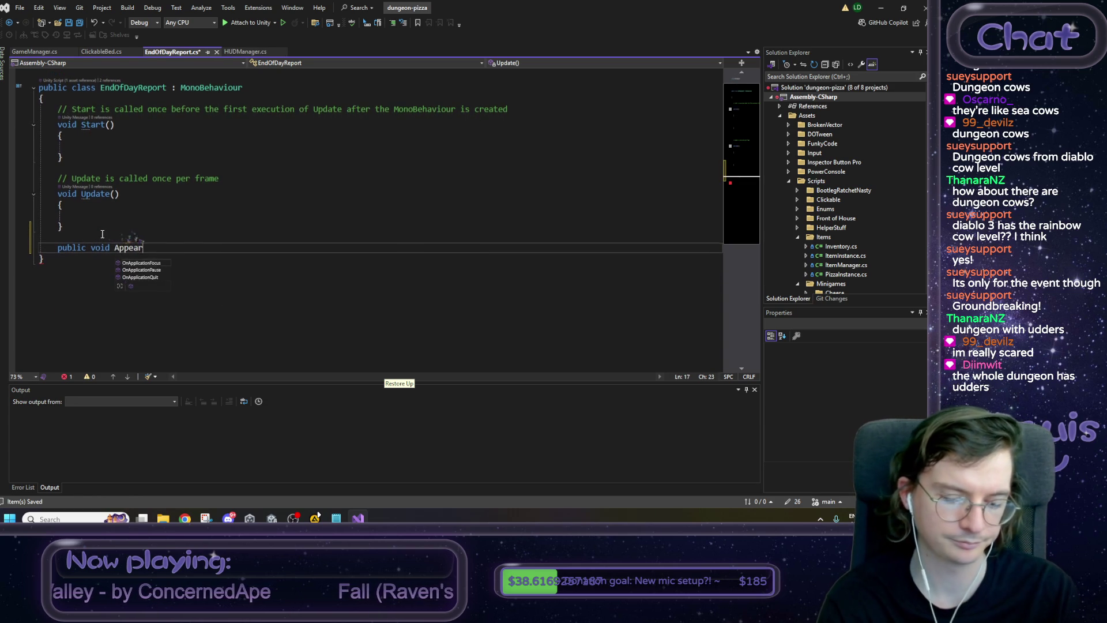
text((){)
key(Return)
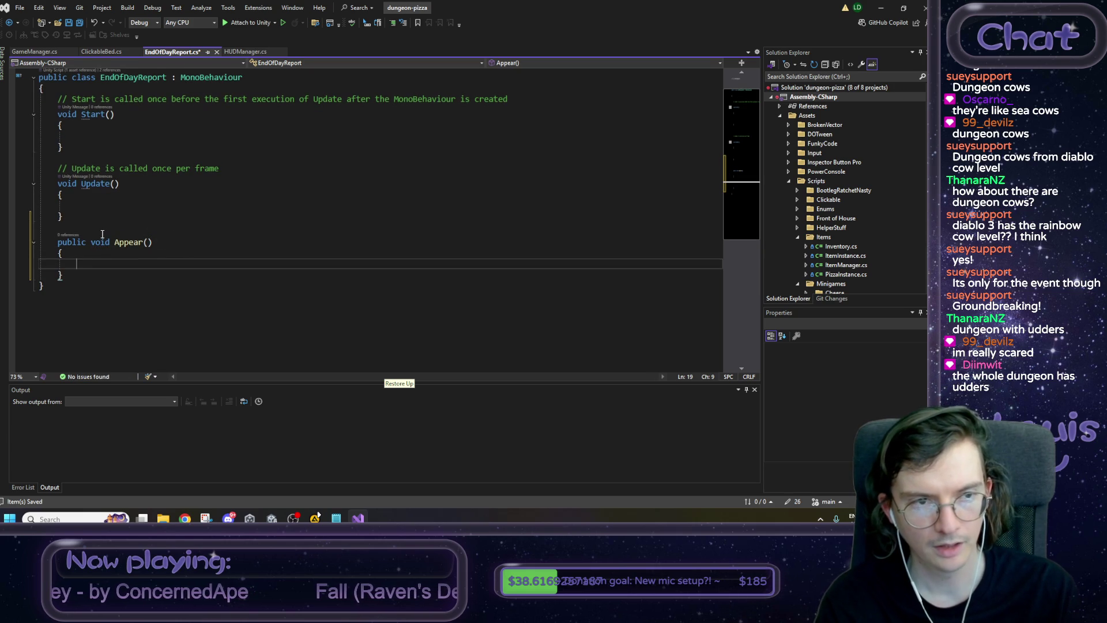
text(gameObject.SetActive(true);)
key(ctrl+s)
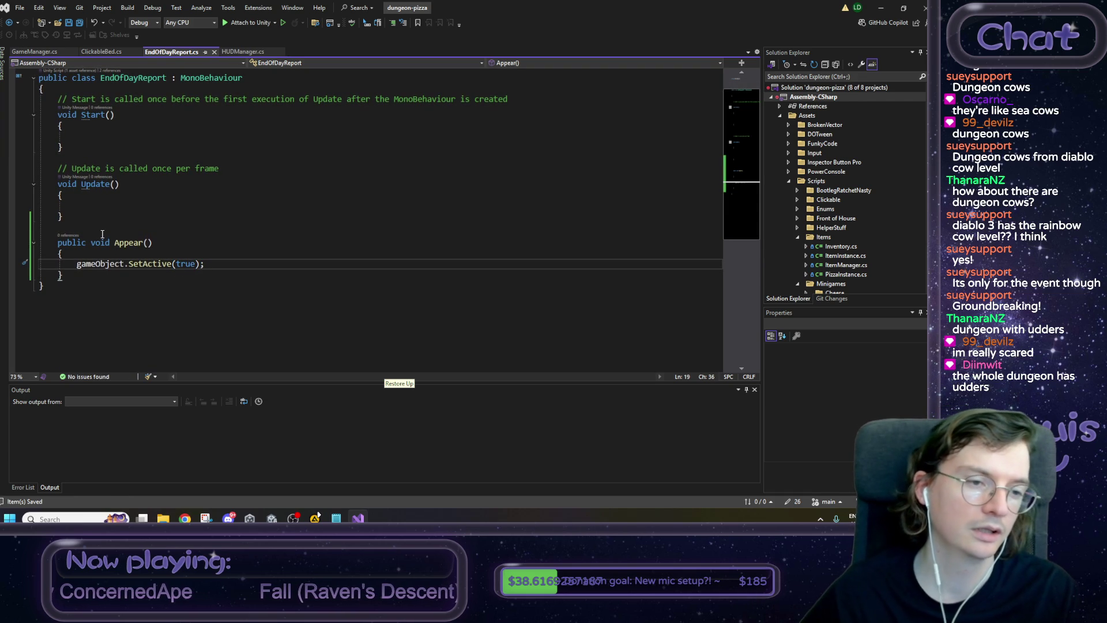
double_click(130, 243)
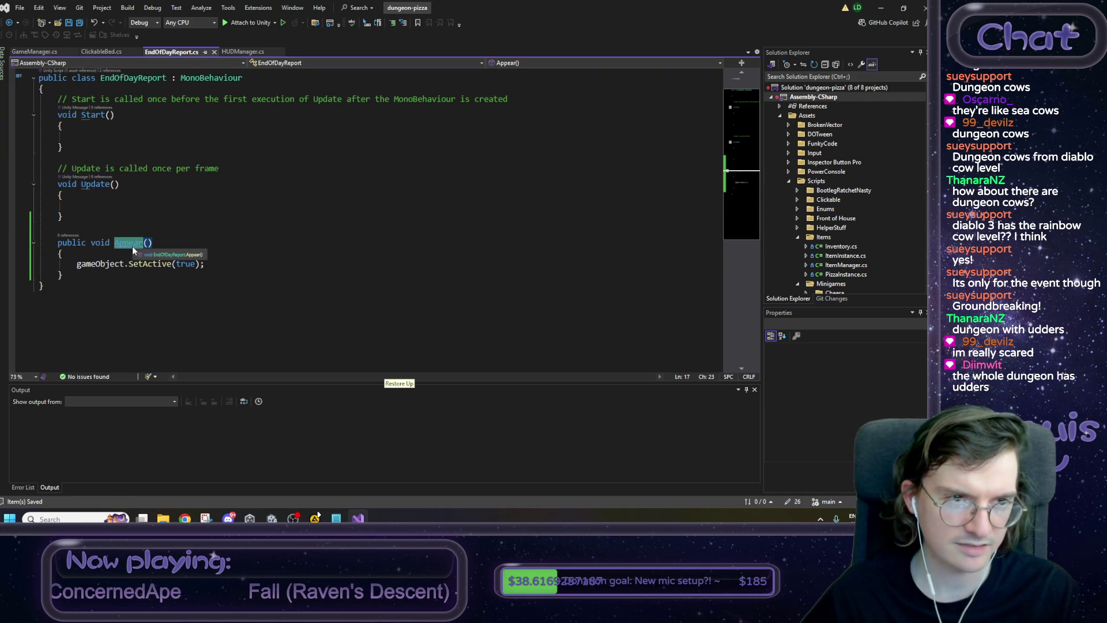
click(43, 51)
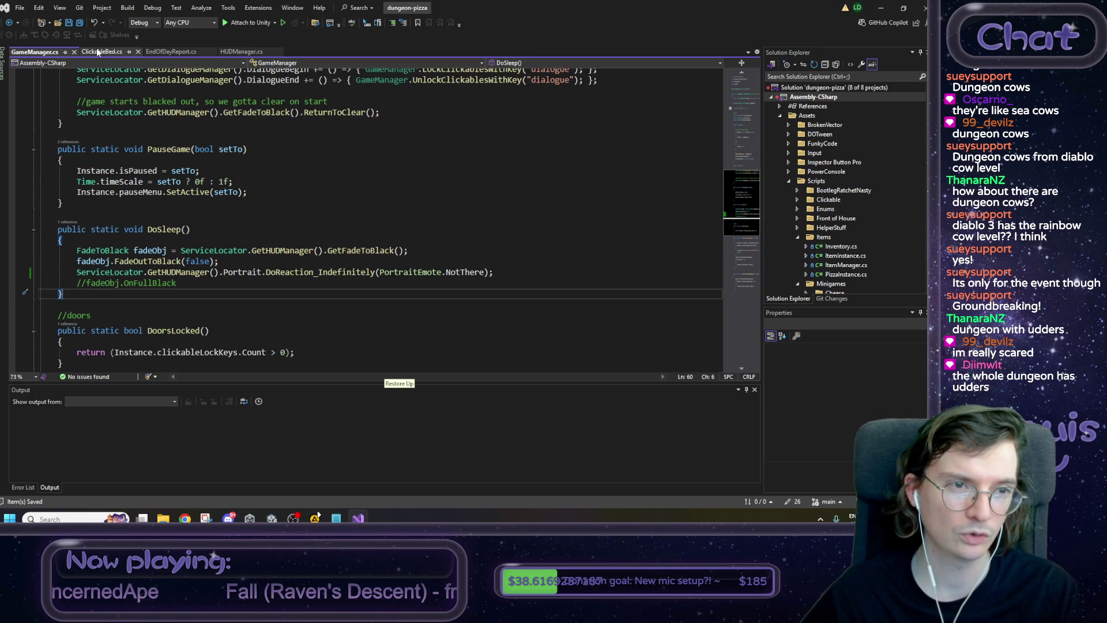
Place the cursor at the commented fadeObj.OnFullBlack line in DoSleep, clearing stray typed text.
click(194, 283)
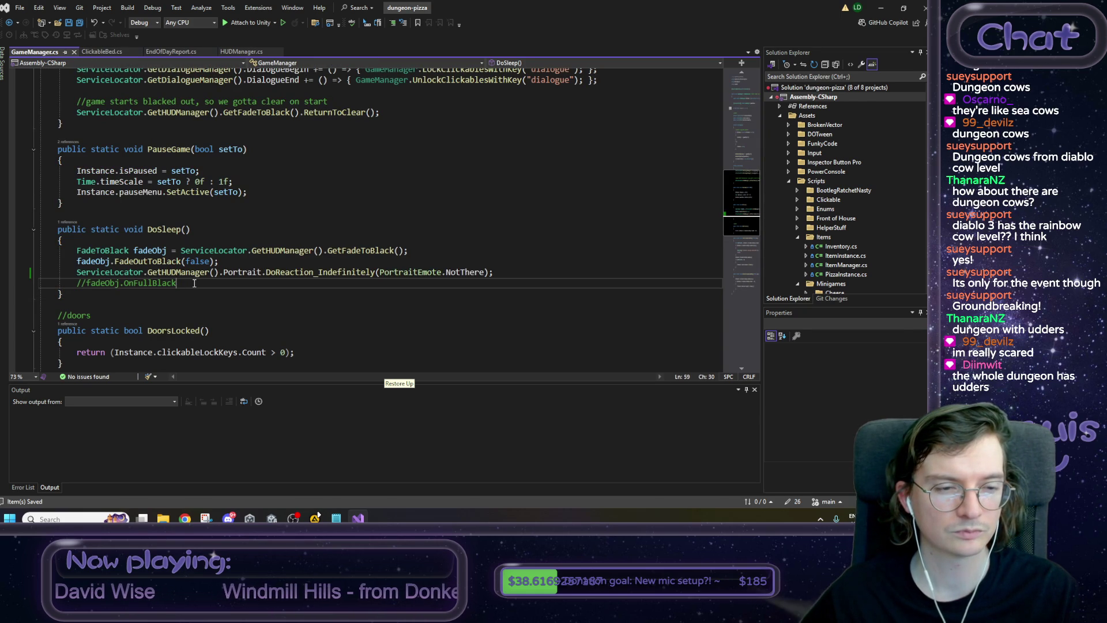
key(ctrl+Left)
key(ctrl+Left)
key(ctrl+Left)
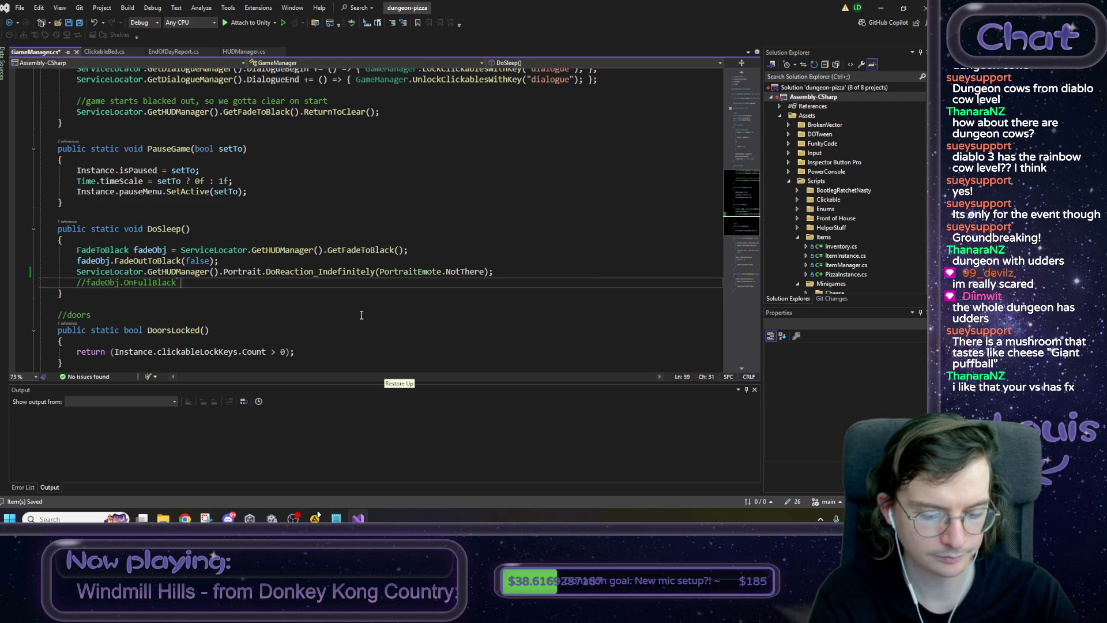
text(afsdfksjflskjfklsdjflsdjflskjdflkjsdfjsdlkfjsljfl)
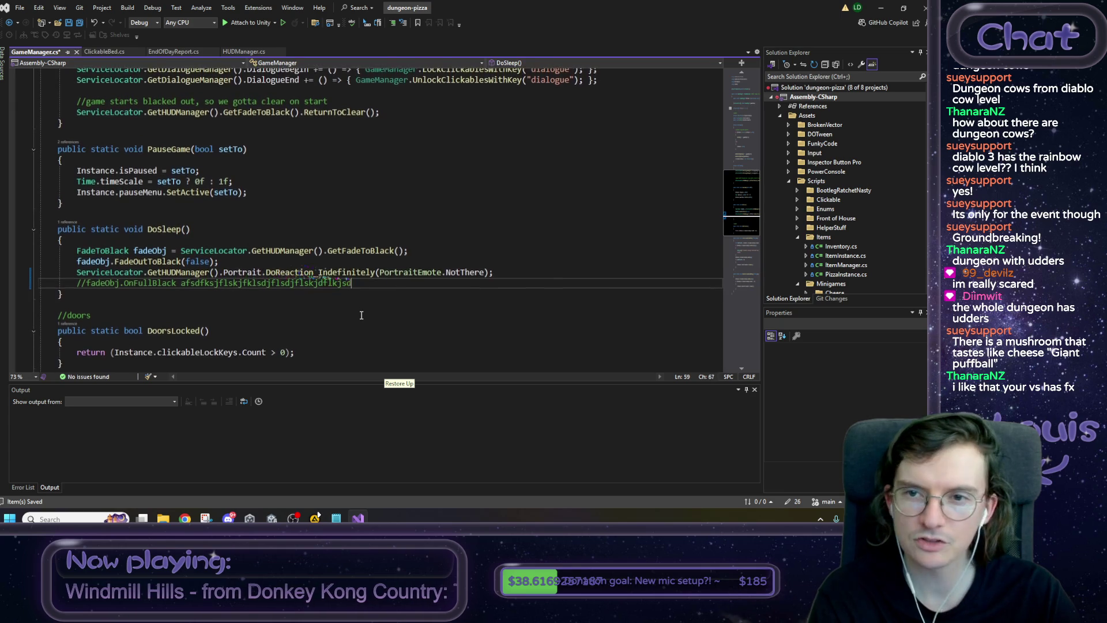
key(BackSpace)
key(BackSpace)
key(BackSpace)
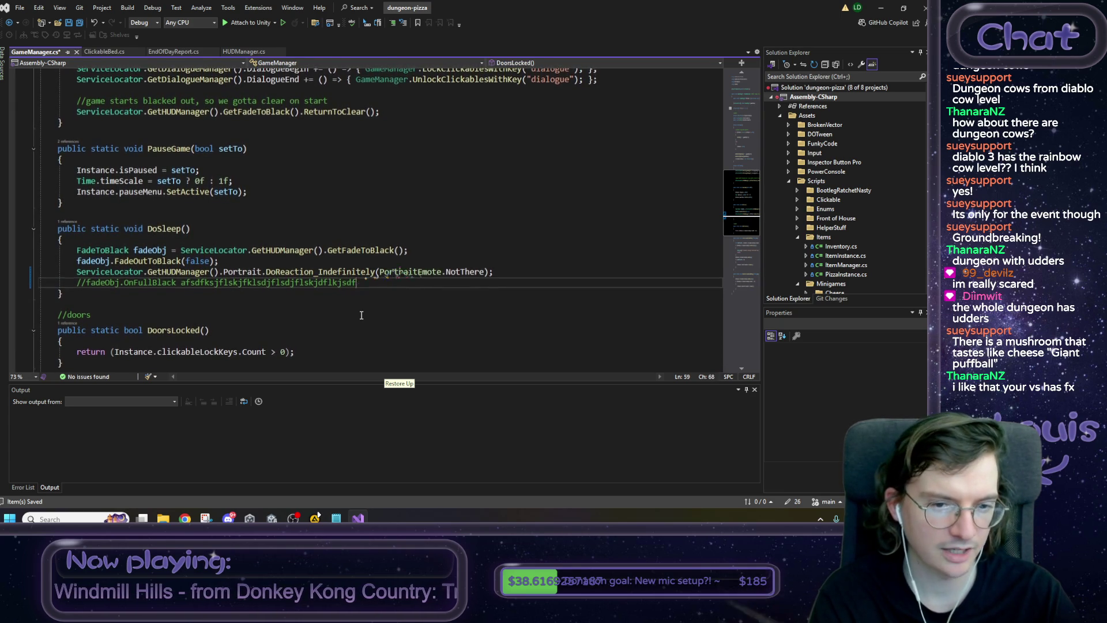
key(BackSpace)
key(BackSpace)
key(BackSpace)
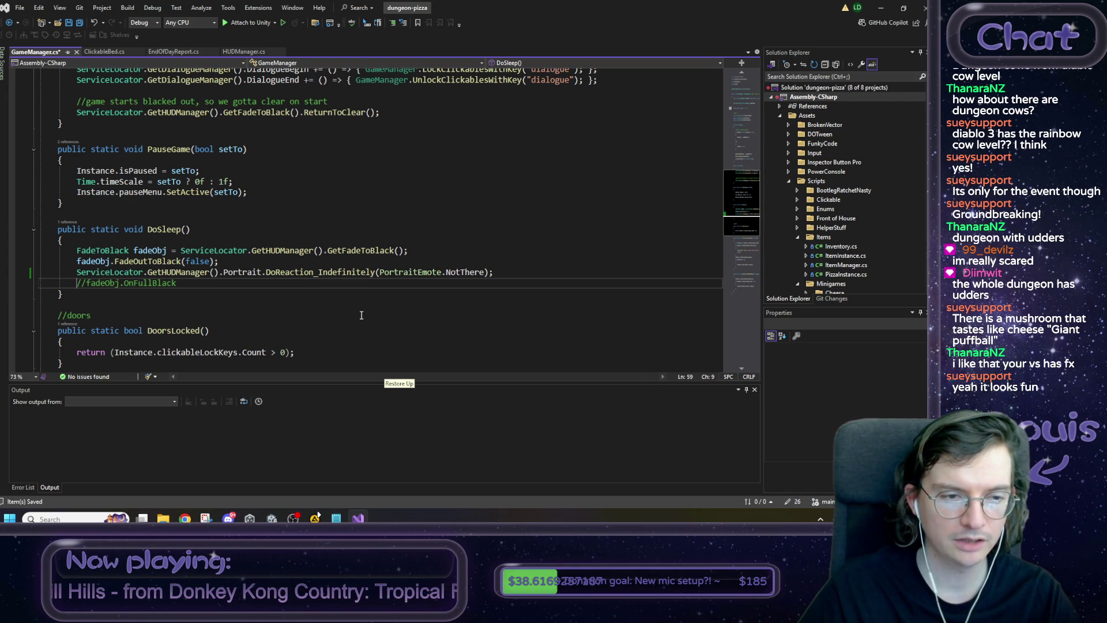
Make the DoSleep line read '//fadeObj.OnFullBlack +=', then bring up the Notepad checklist.
key(Delete)
key(Delete)
key(End)
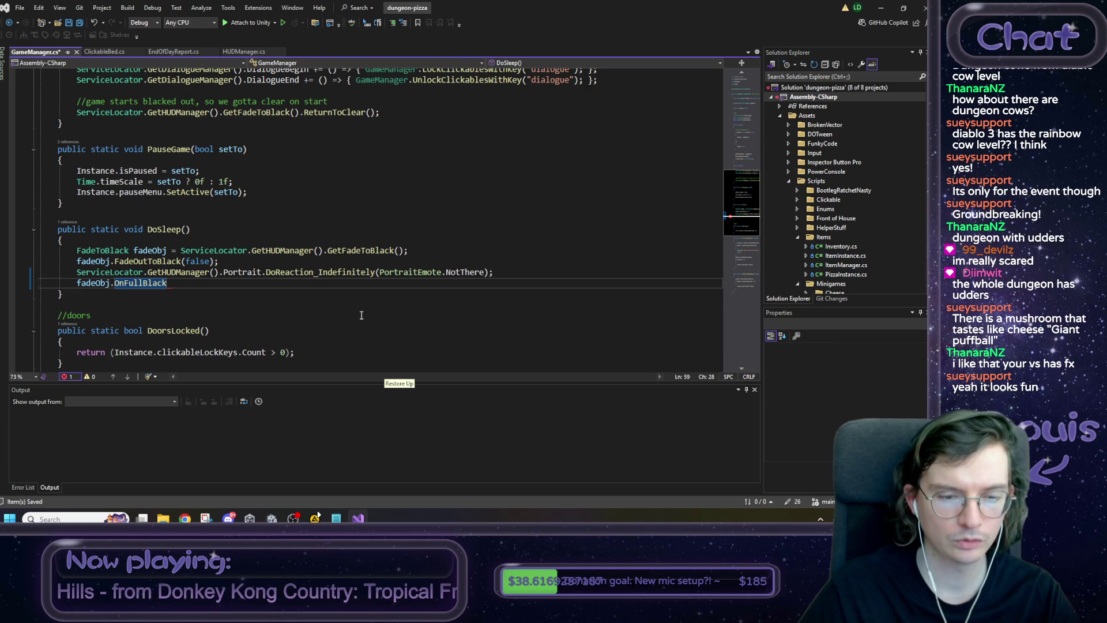
text(+=)
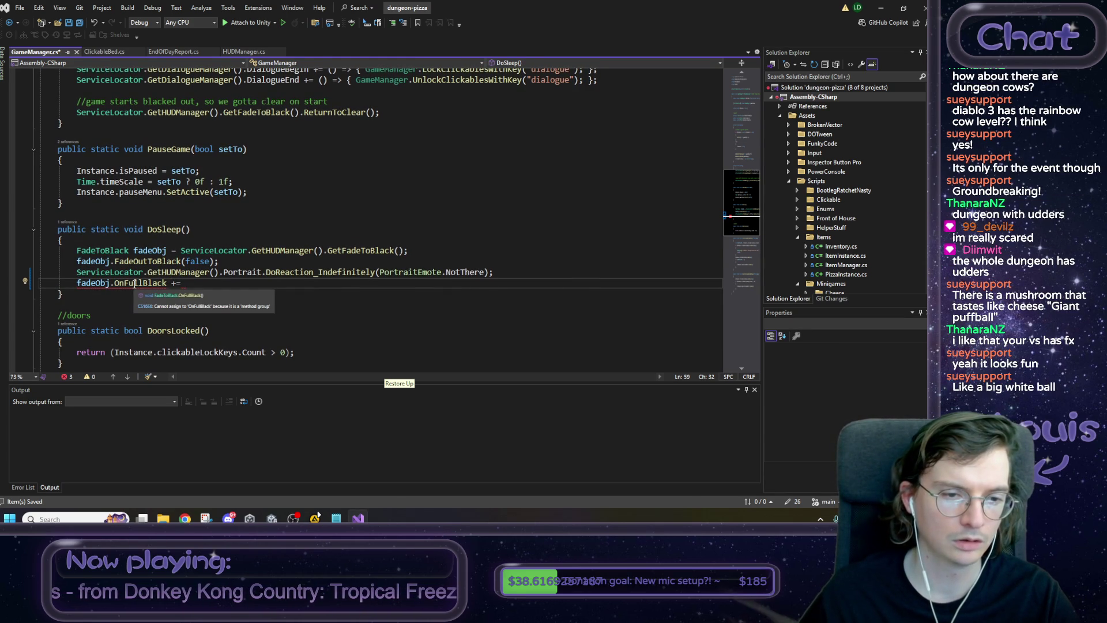
click(78, 283)
text(//)
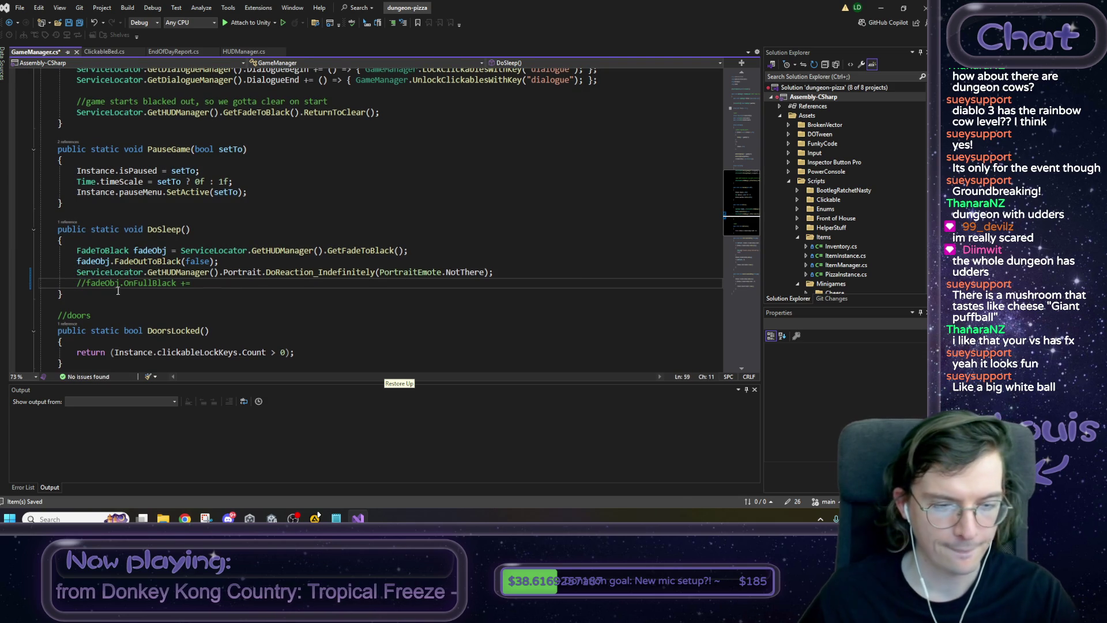
click(337, 519)
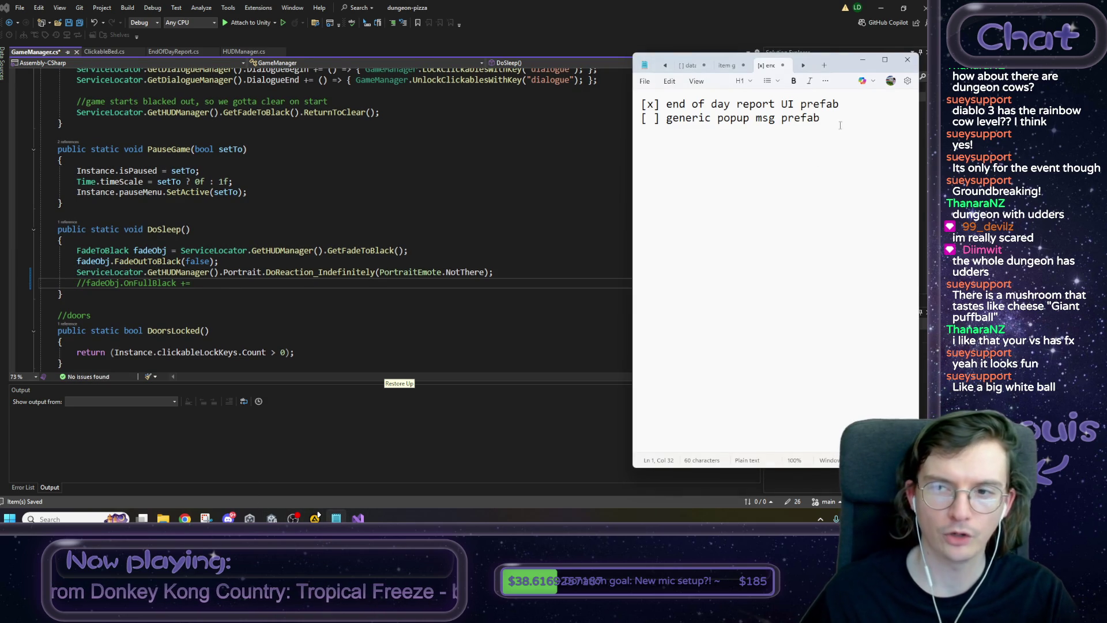
Add Notepad notes that clicking the bed triggers the fade, with an ON FULL BLACK entry.
key(Return)
key(Return)
key(Return)
key(Up)
key(Up)
key(Up)
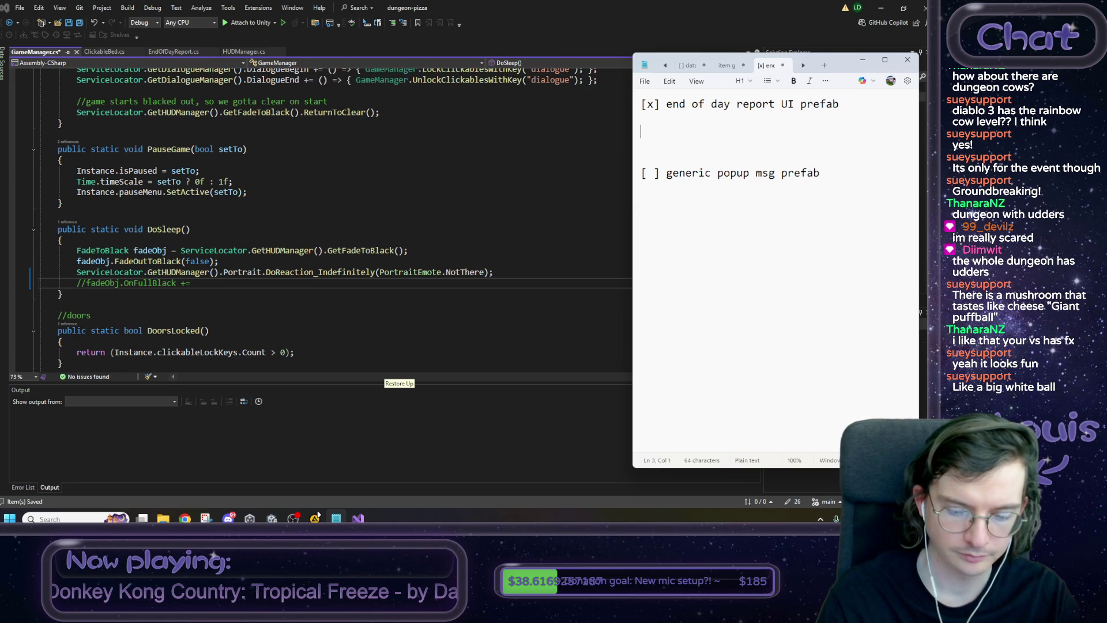
text(clicking)
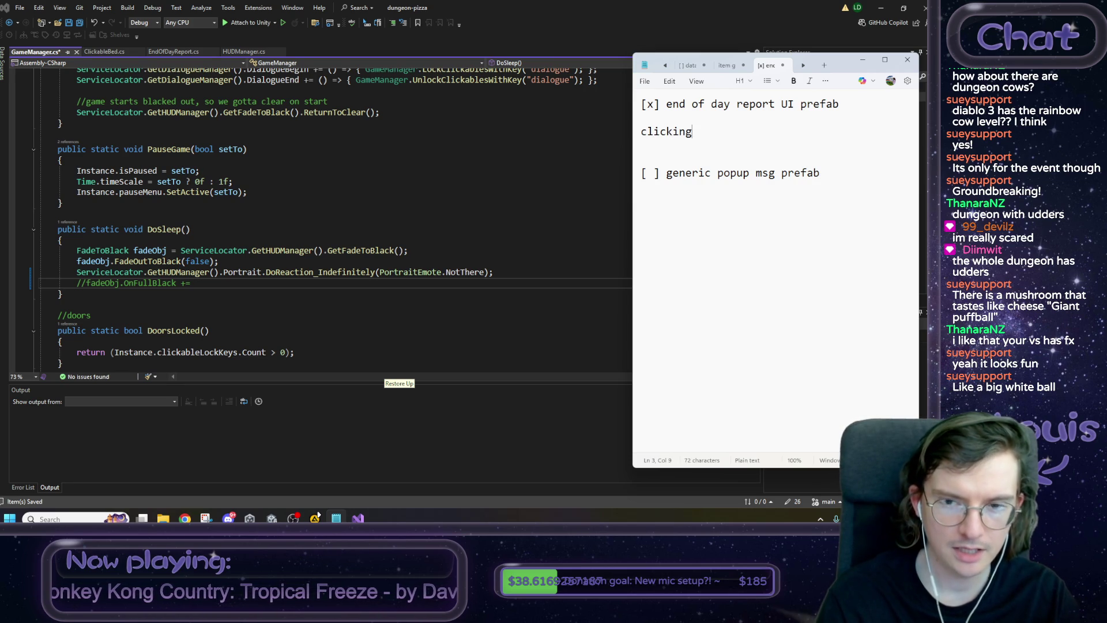
text( the bed triggers the fade to black)
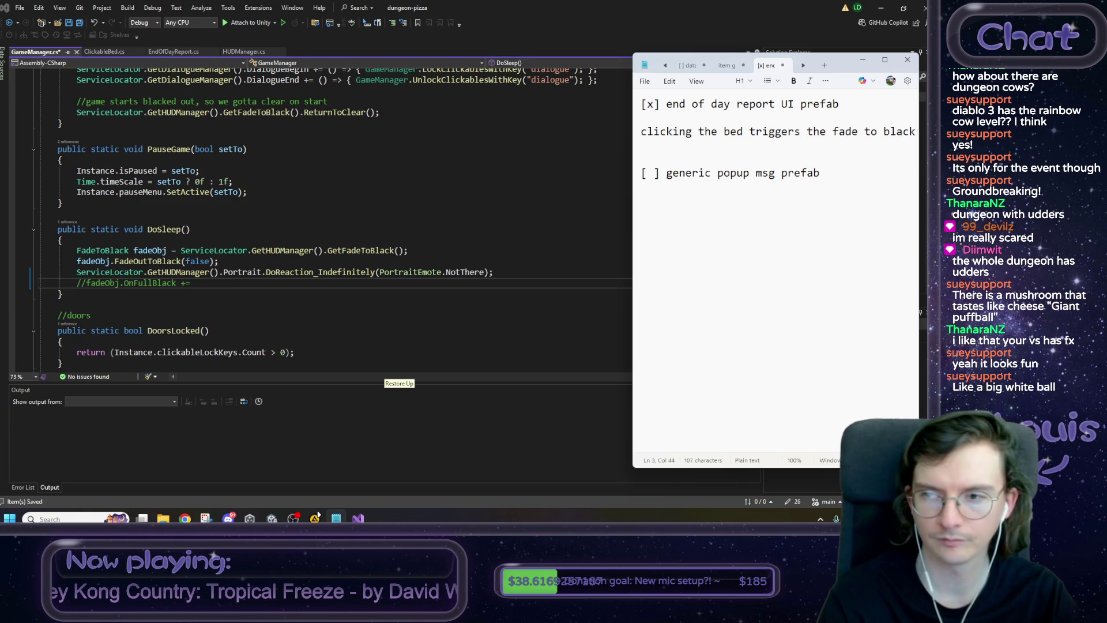
key(Return)
key(Return)
text(ON FU)
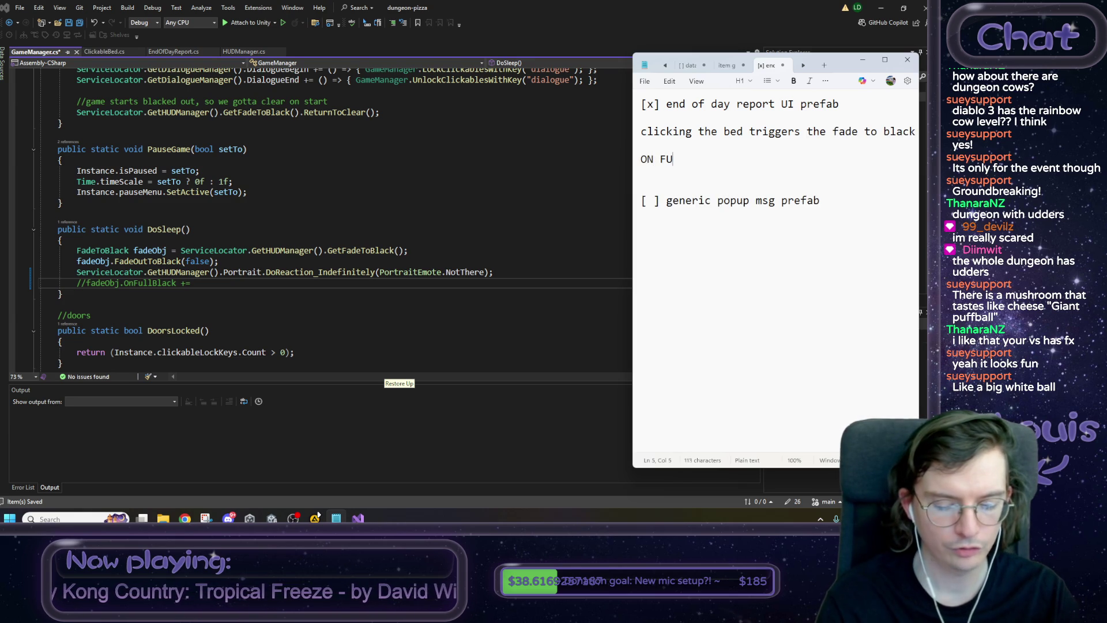
text(LL BLACK)
key(Return)
text(->)
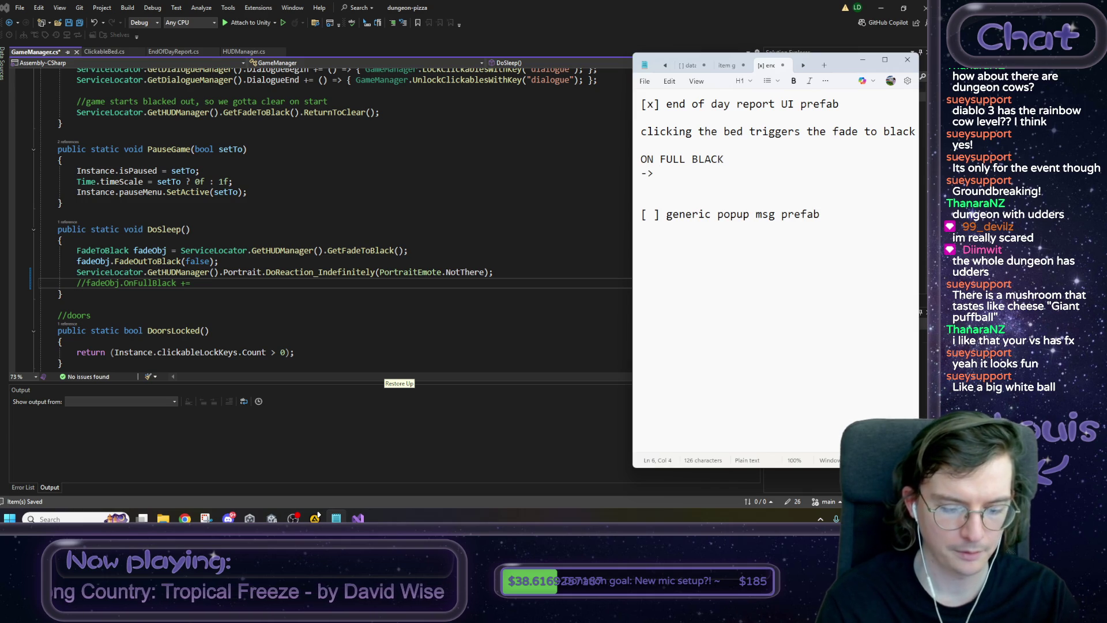
text(have the )
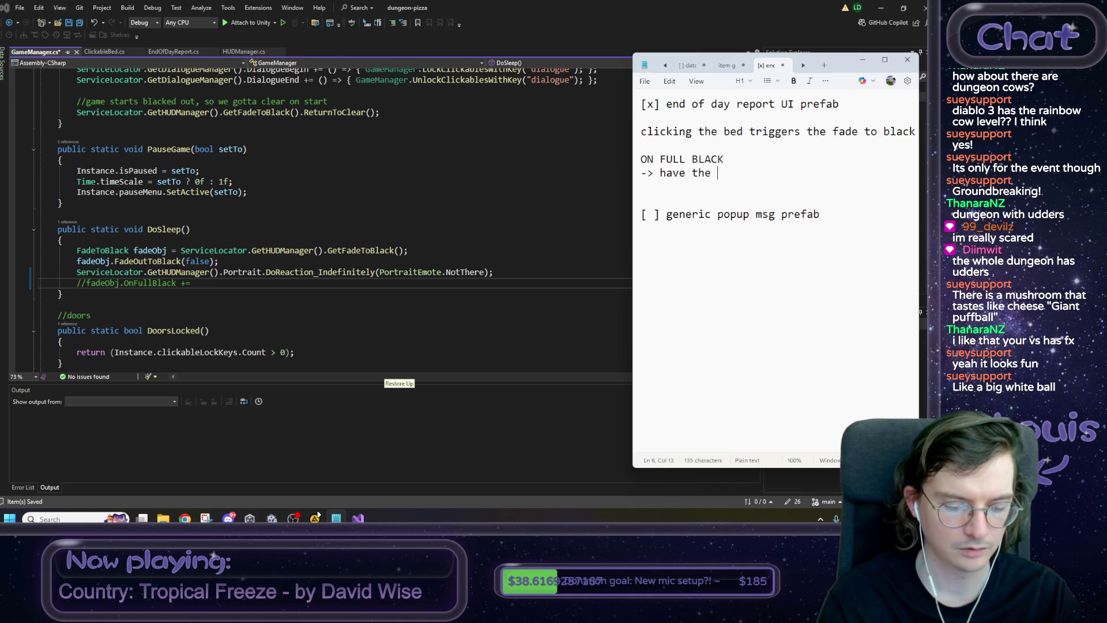
text(report UI appea)
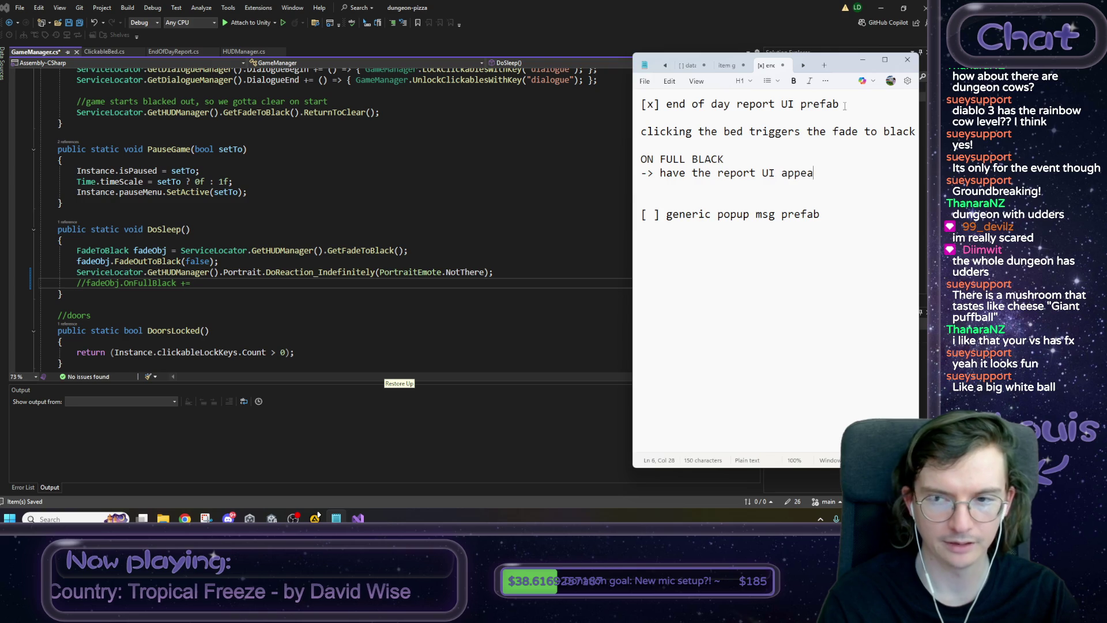
text(r)
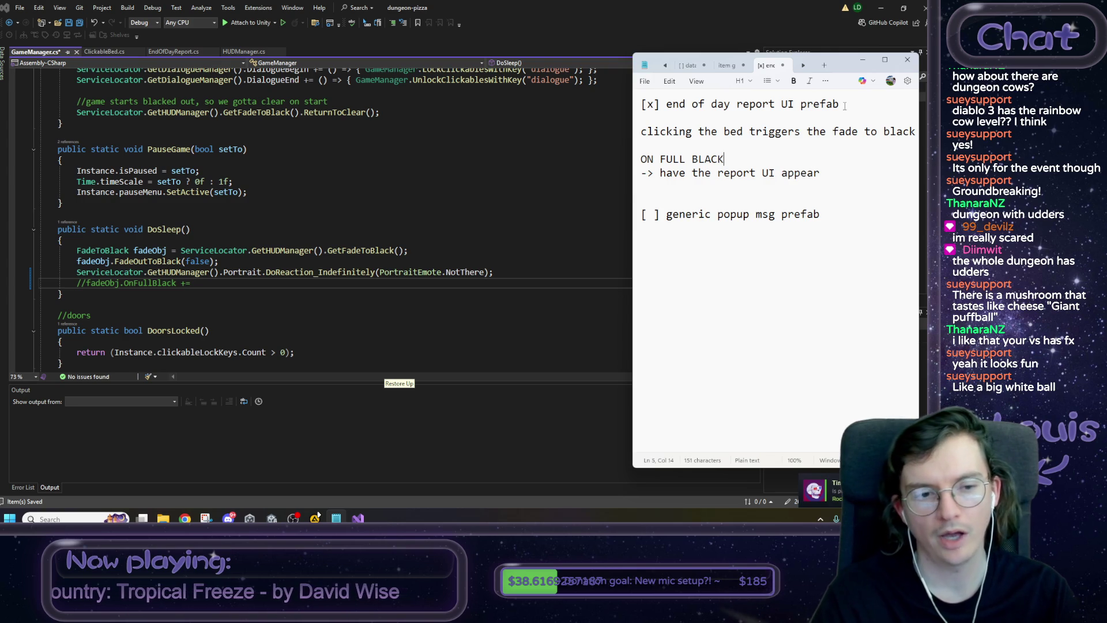
Highlight the ON FULL BLACK note, then go to the FadeToBlack class definition in Visual Studio.
key(Up)
key(shift+Right)
key(Left)
key(Home)
key(shift+End)
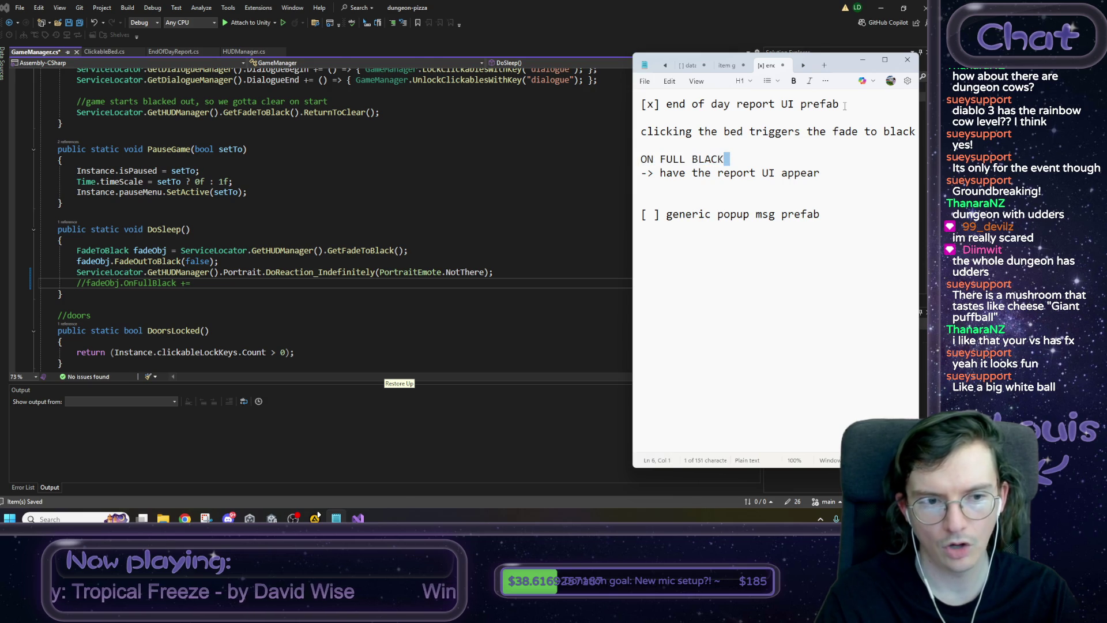
click(95, 251)
key(F12)
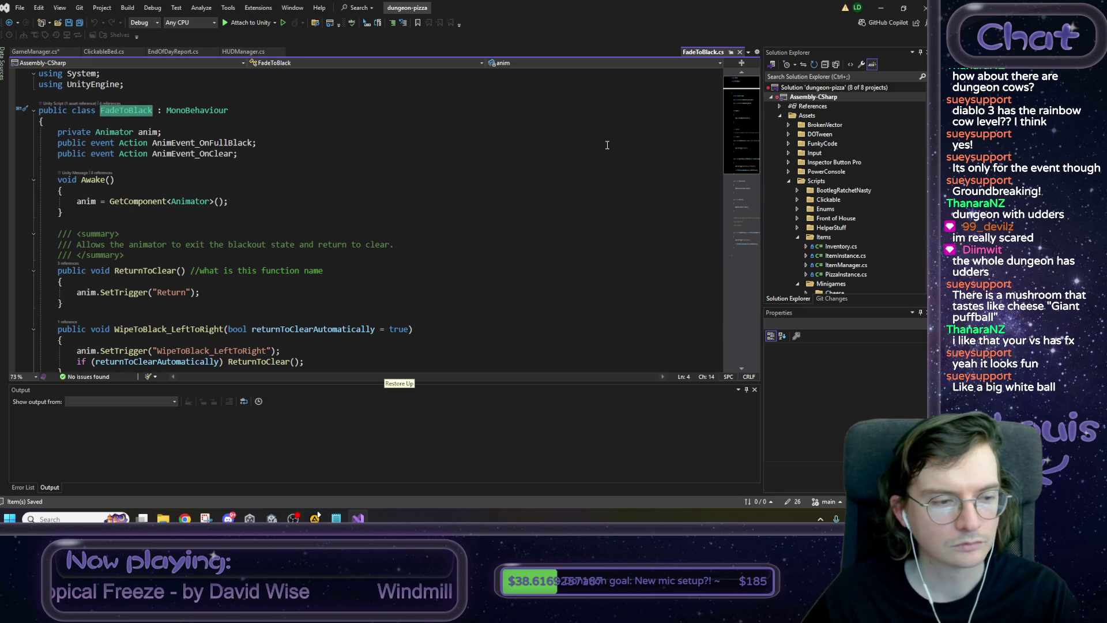
Keep FadeToBlack.cs open as a permanent tab, scroll to OnFullBlack(), then switch to Chrome.
click(731, 52)
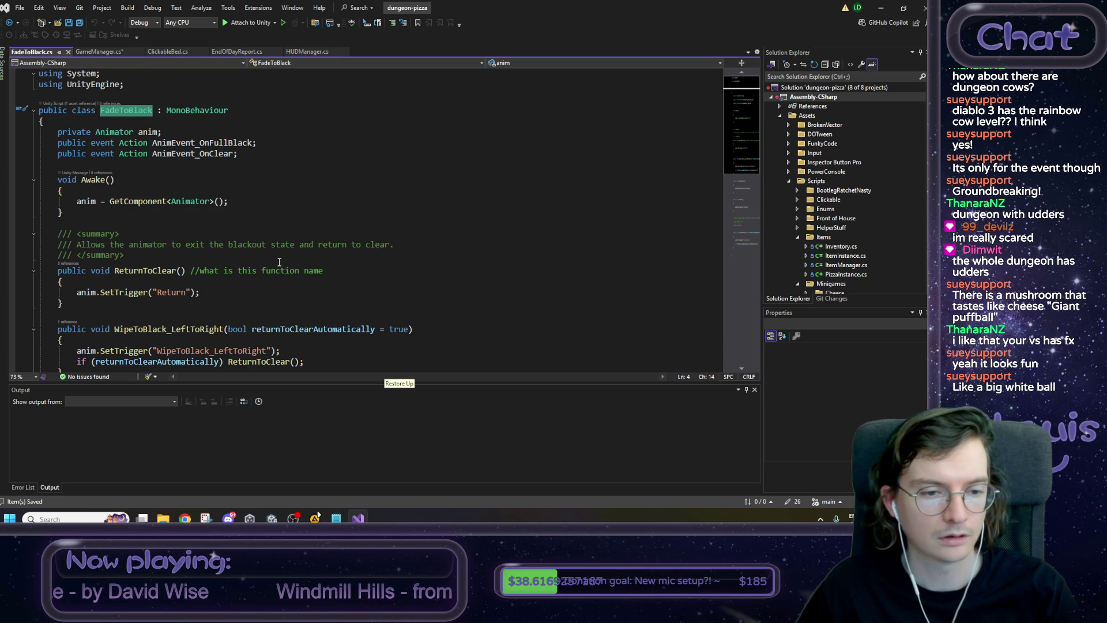
scroll(279, 262, down, 1)
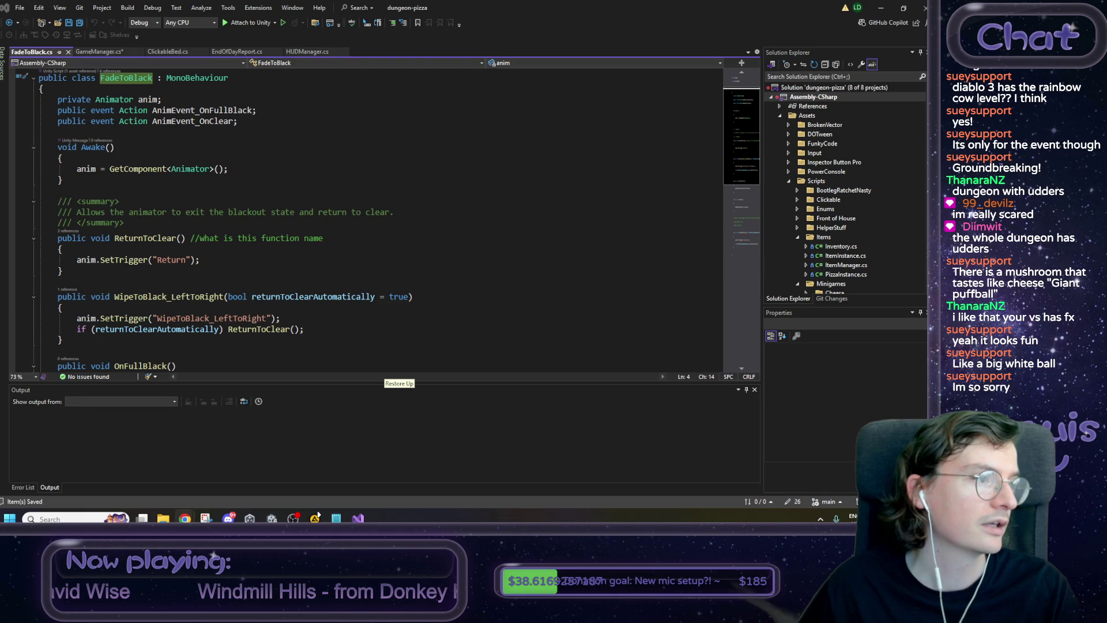
key(alt+Tab)
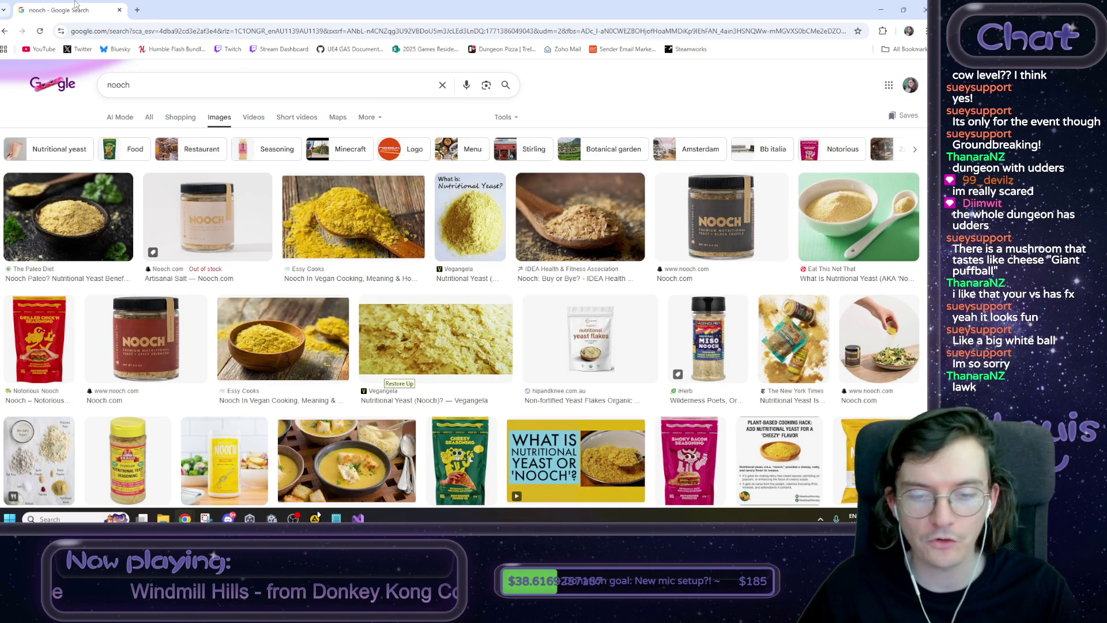
Switch from Chrome's nooch image results back to FadeToBlack.cs in Visual Studio.
key(alt+Tab)
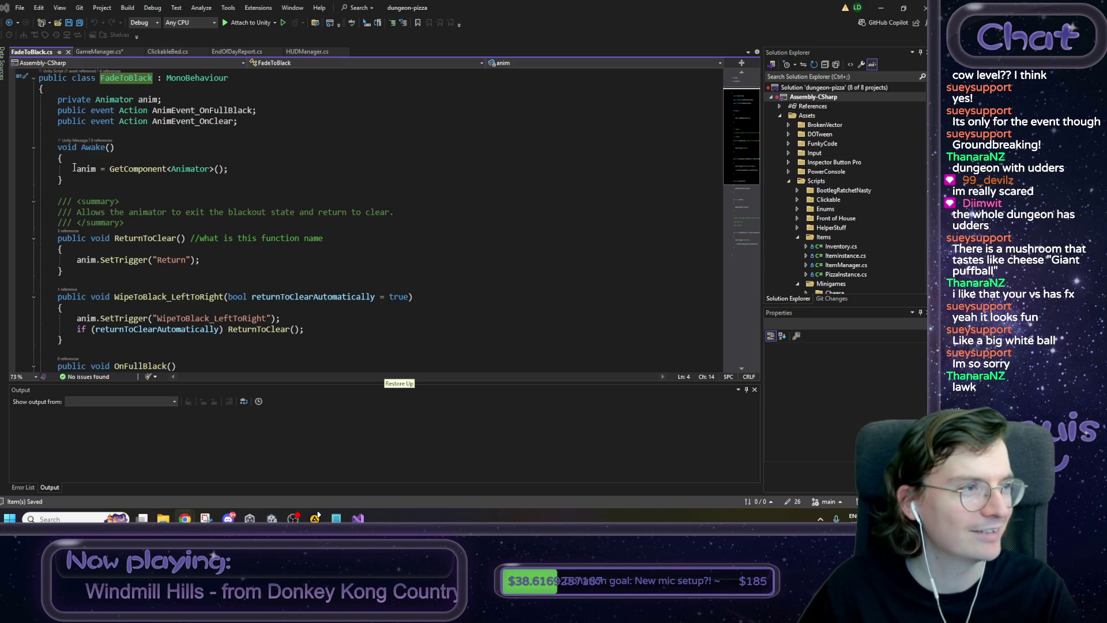
Copy the AnimEvent_OnFullBlack event name in FadeToBlack.cs and switch to GameManager's DoSleep.
scroll(379, 261, up, 1)
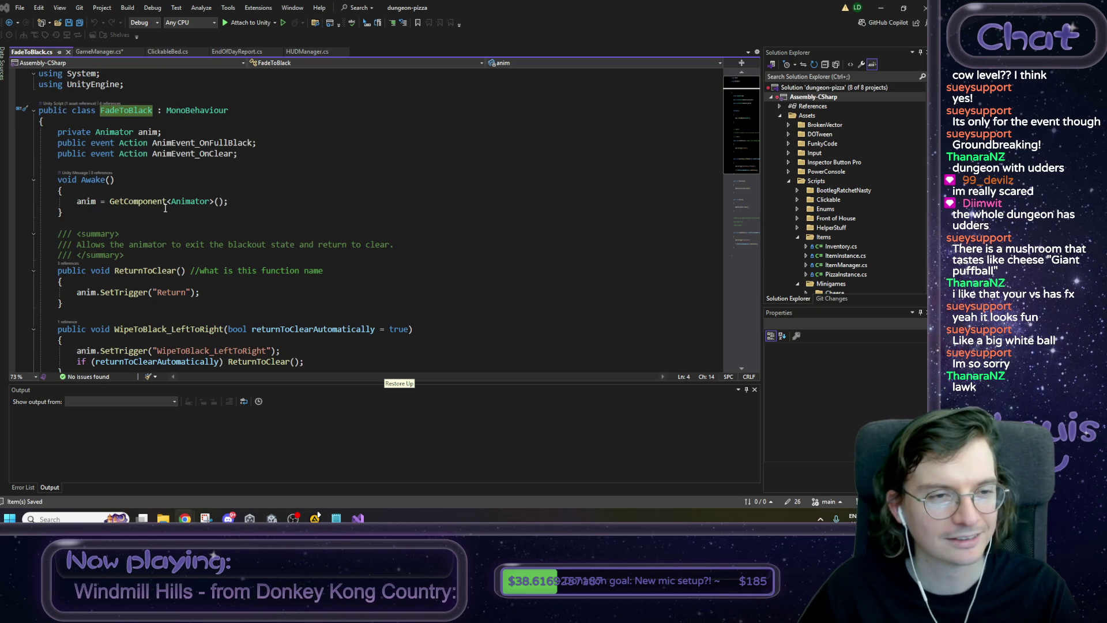
click(247, 157)
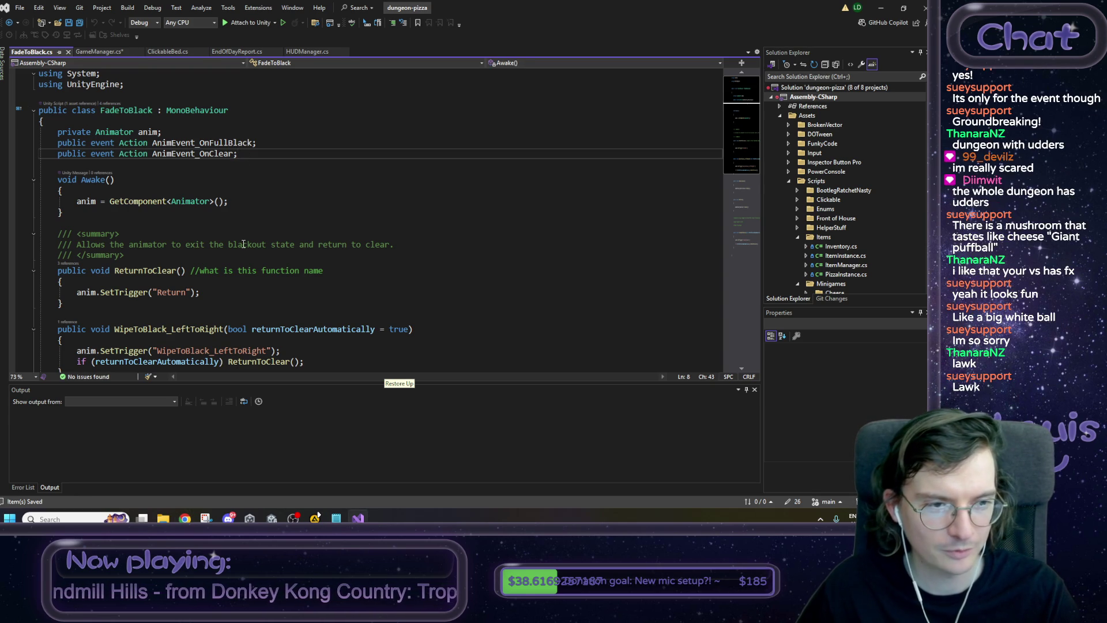
scroll(246, 245, down, 1)
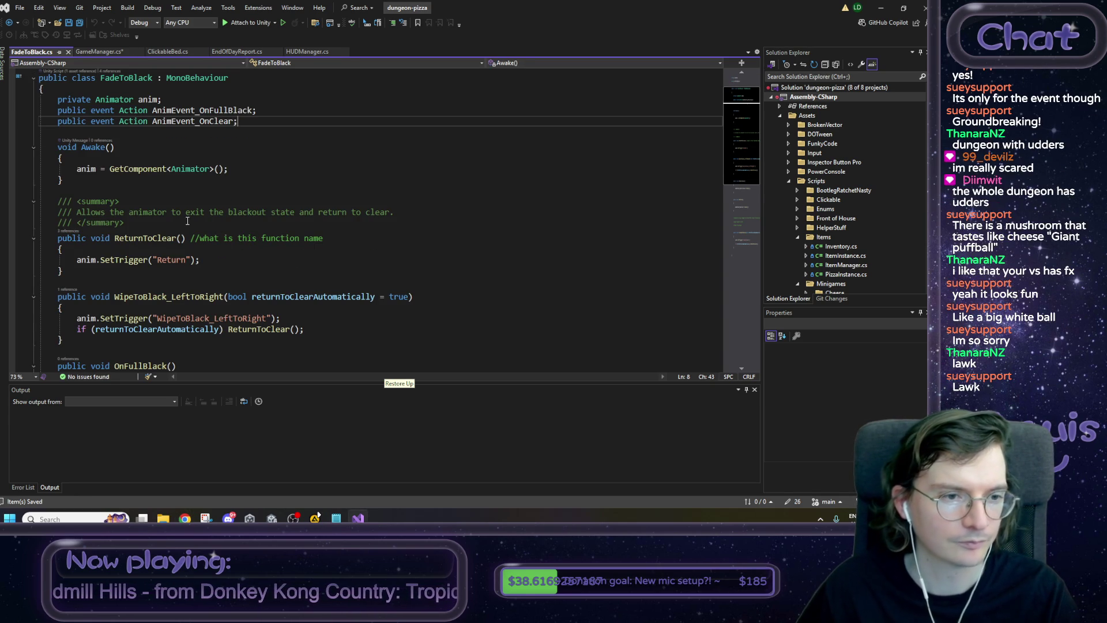
scroll(187, 221, down, 4)
scroll(168, 173, up, 5)
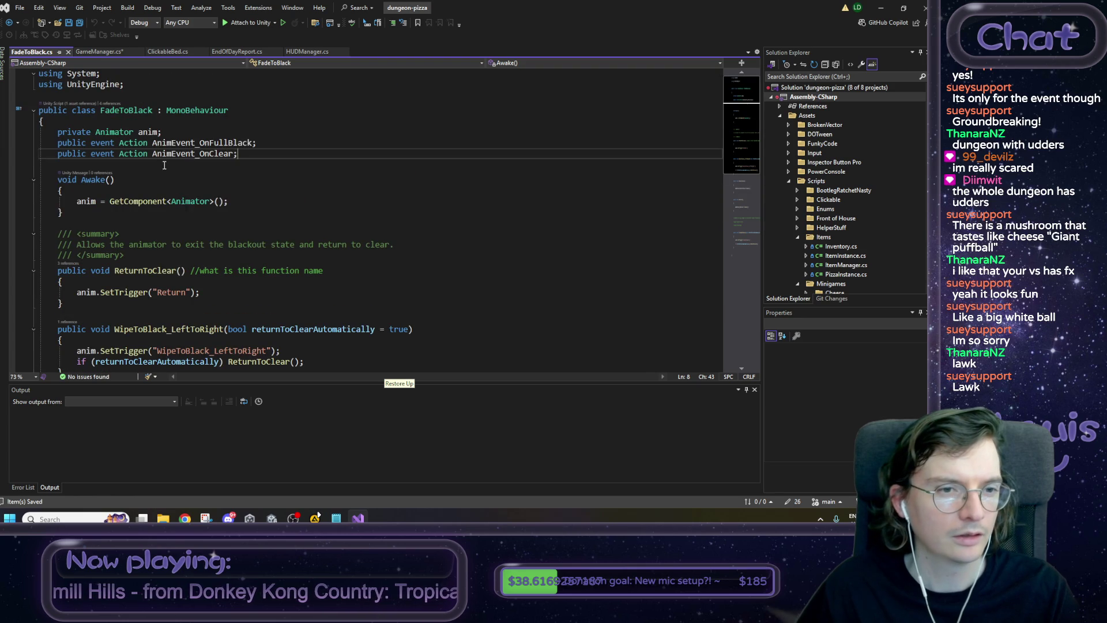
double_click(195, 143)
key(ctrl+c)
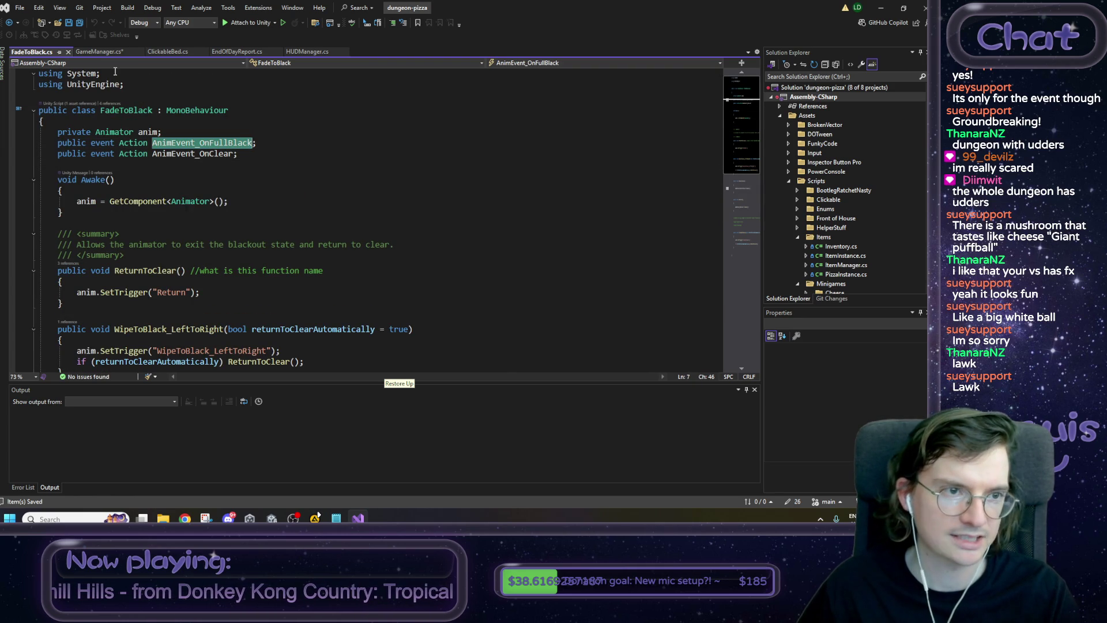
click(108, 53)
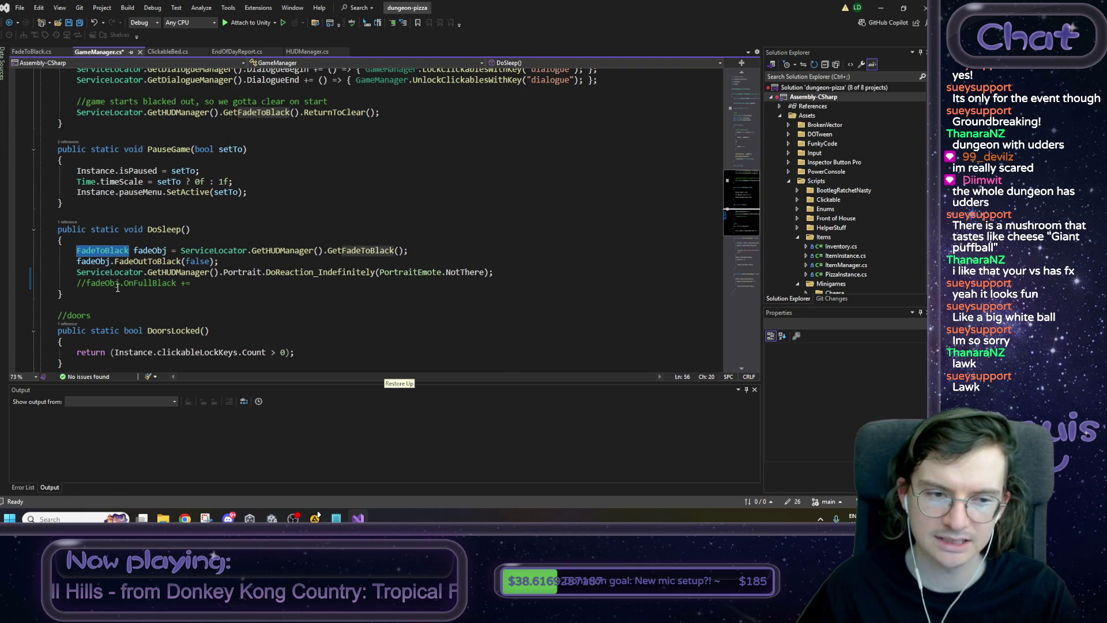
Paste AnimEvent_OnFullBlack into the commented fadeObj subscription line and uncomment it.
double_click(152, 283)
key(ctrl+v)
click(85, 283)
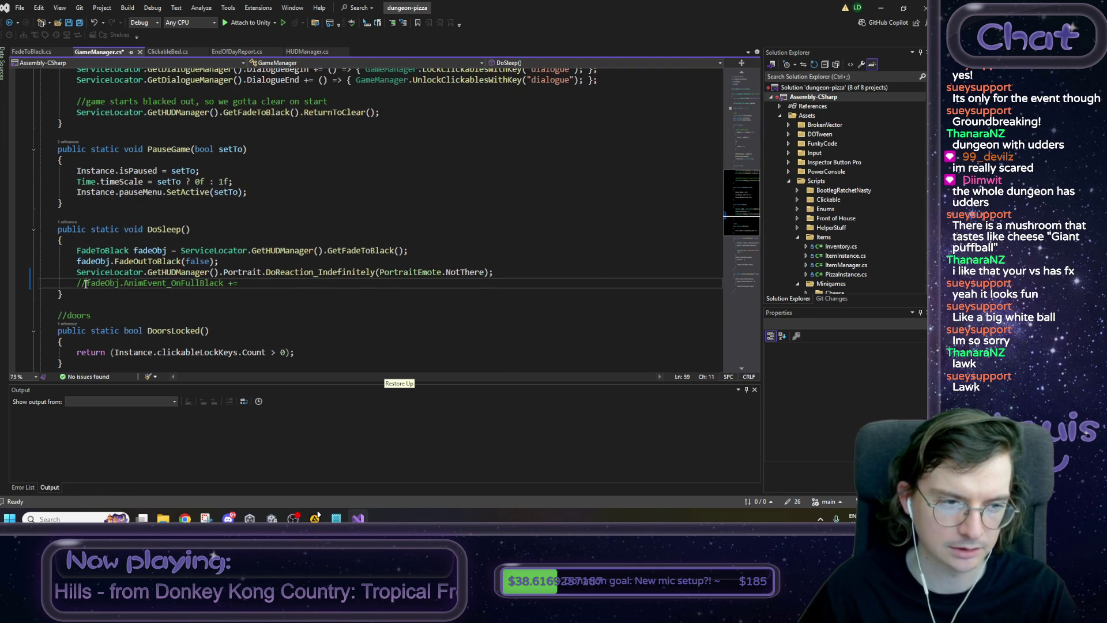
key(BackSpace)
key(BackSpace)
key(End)
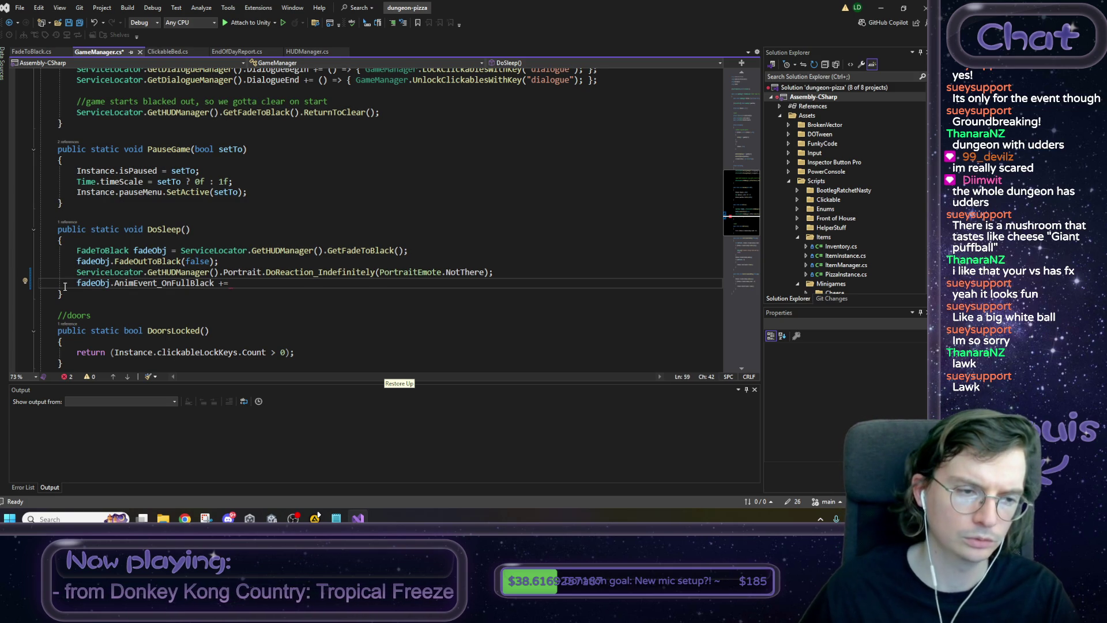
Declare a HUDManager hud variable atop DoSleep and replace the repeated GetHUDManager calls with hud.
drag(75, 271, 219, 272)
key(ctrl+c)
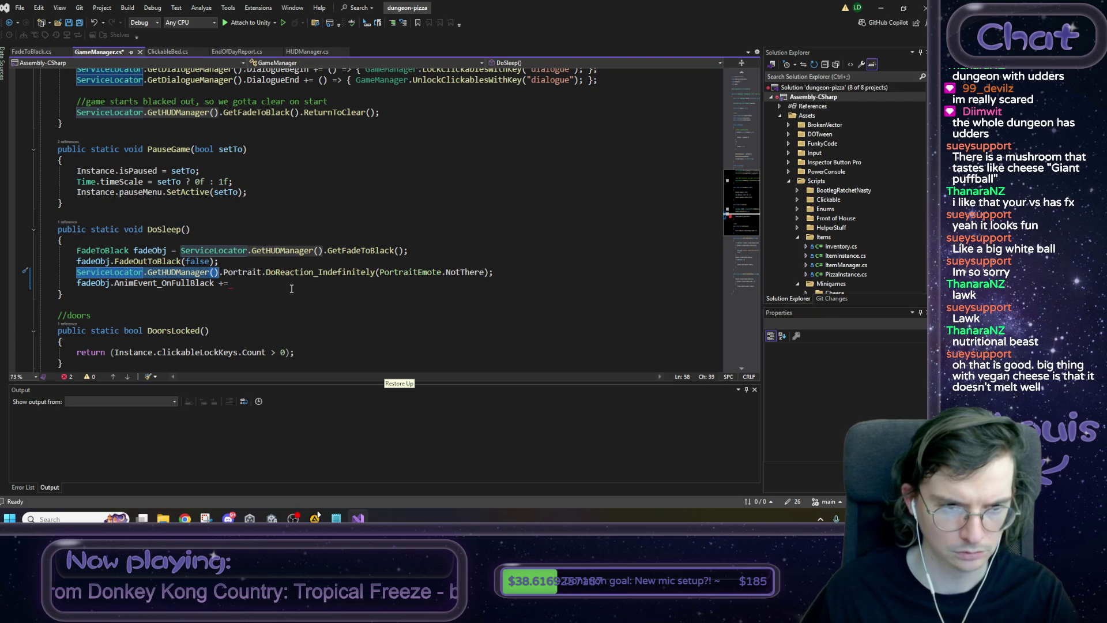
click(266, 283)
click(166, 239)
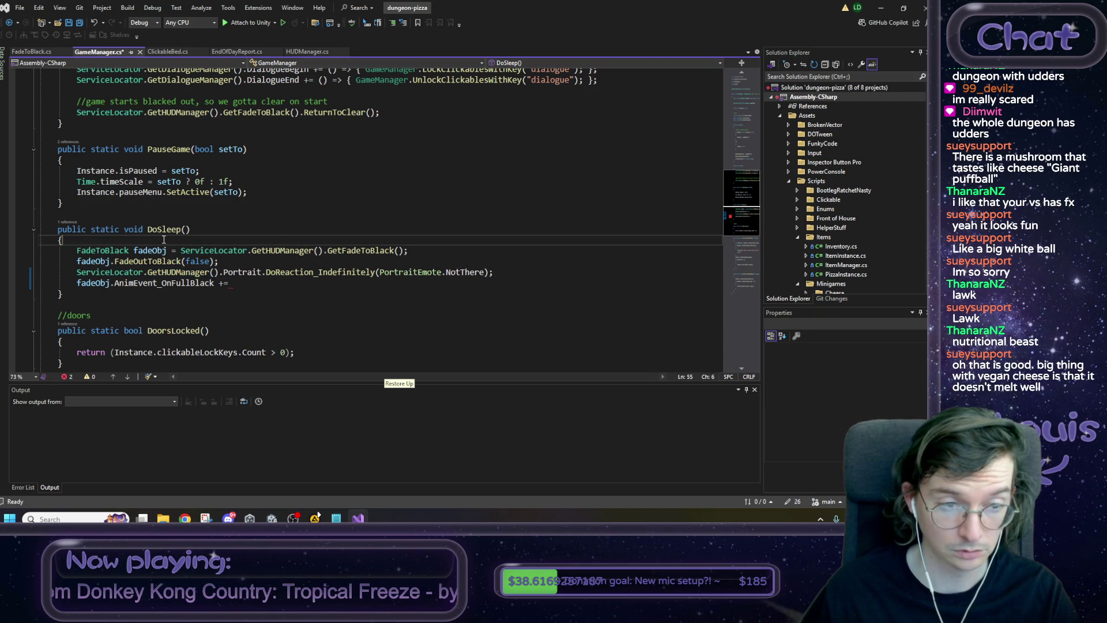
key(Return)
key(ctrl+v)
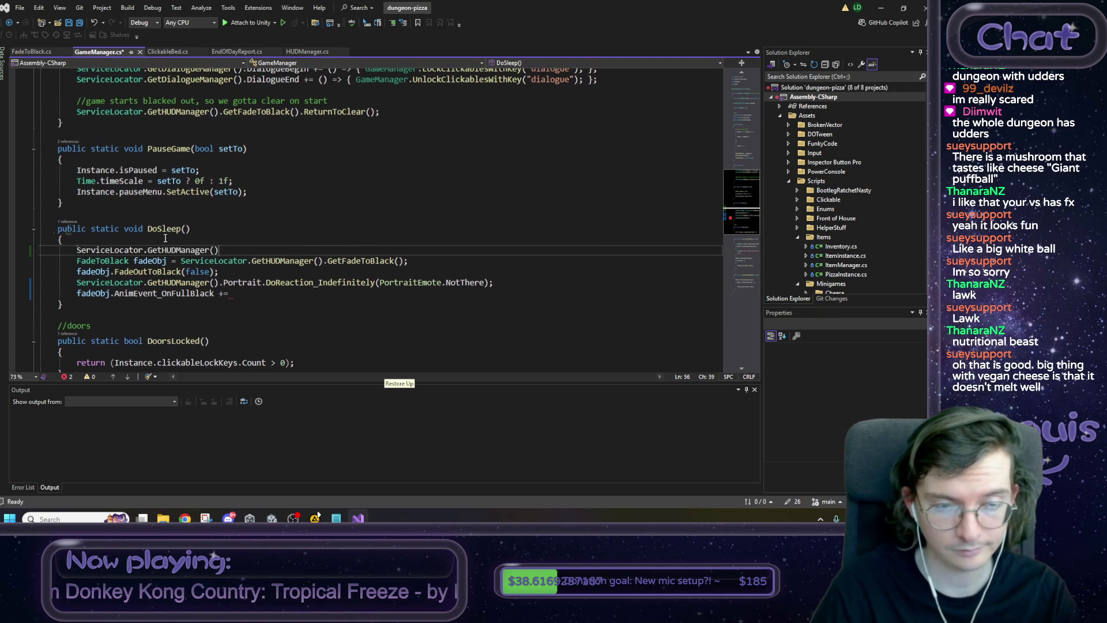
key(Home)
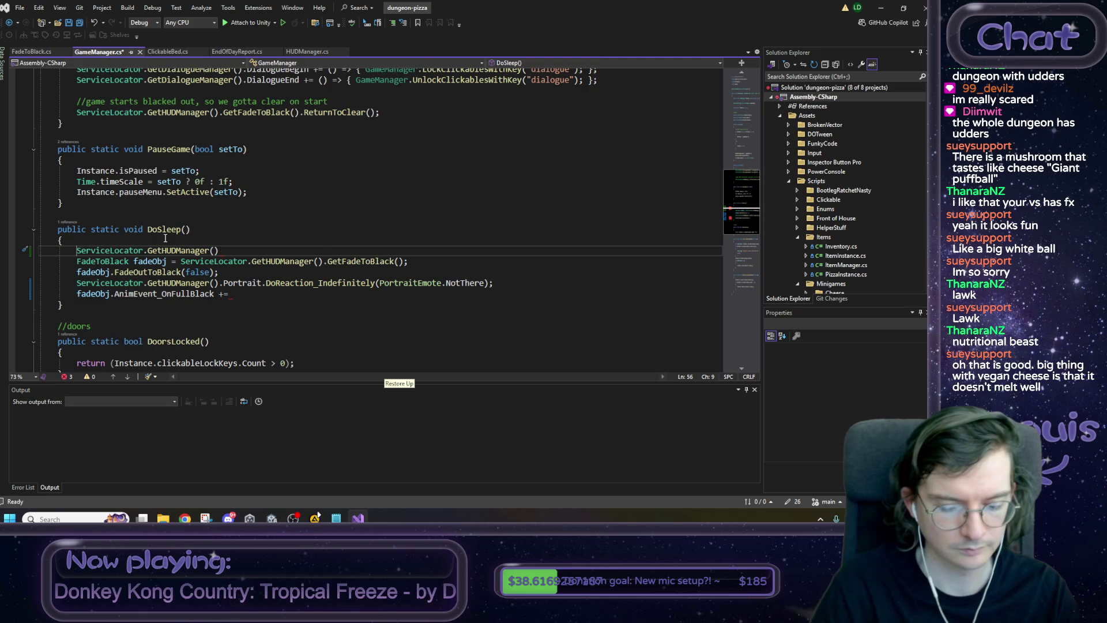
text(HUDM)
text(anager hu)
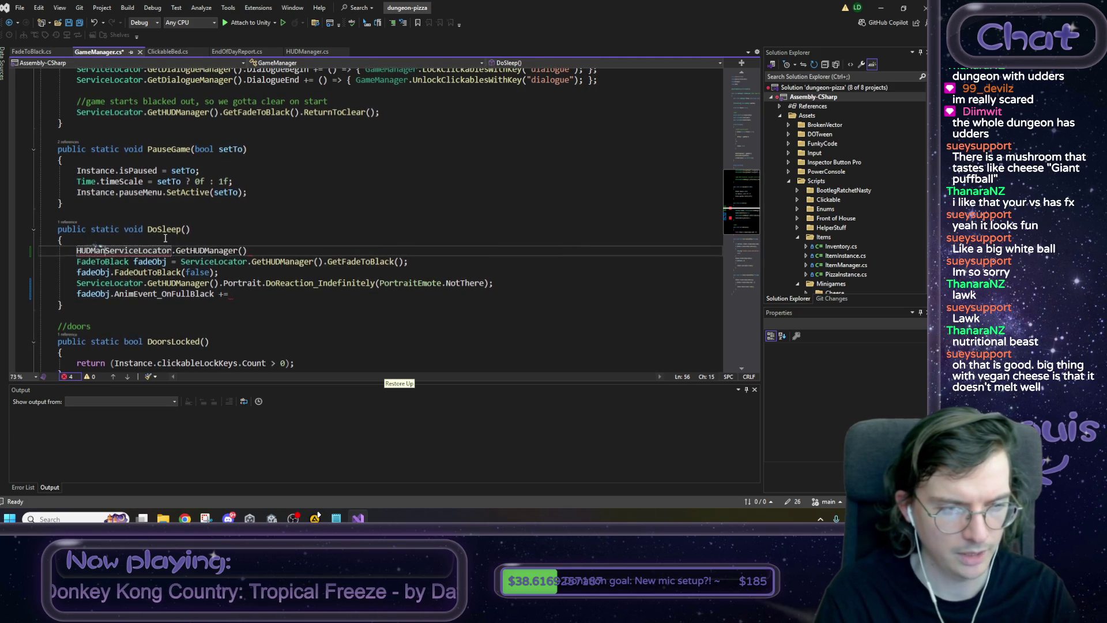
text(d =)
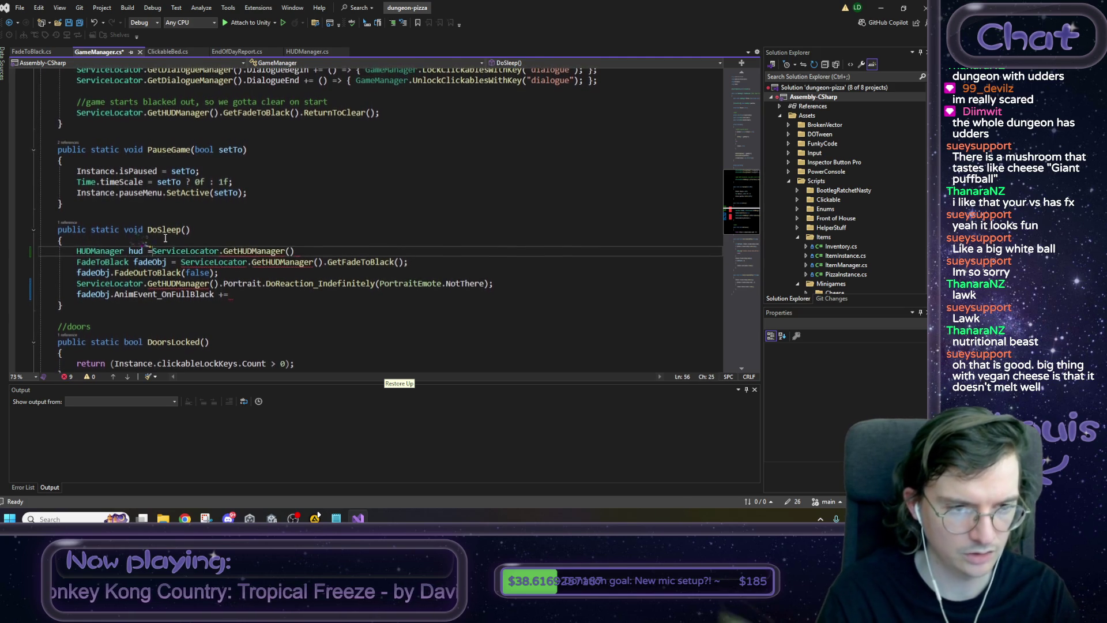
key(End)
text(;)
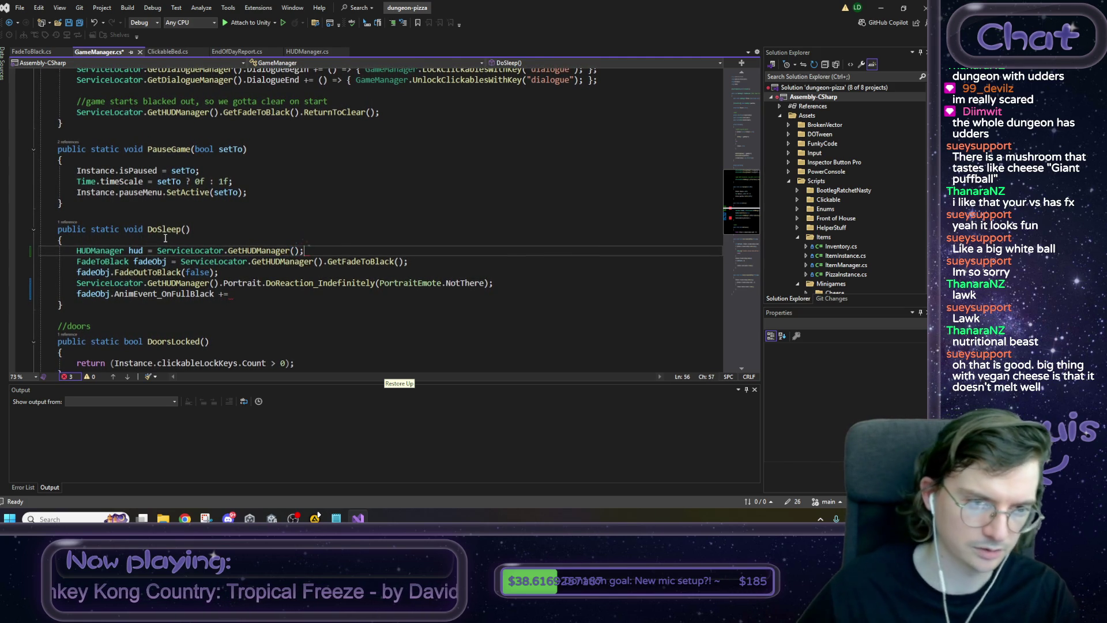
click(142, 250)
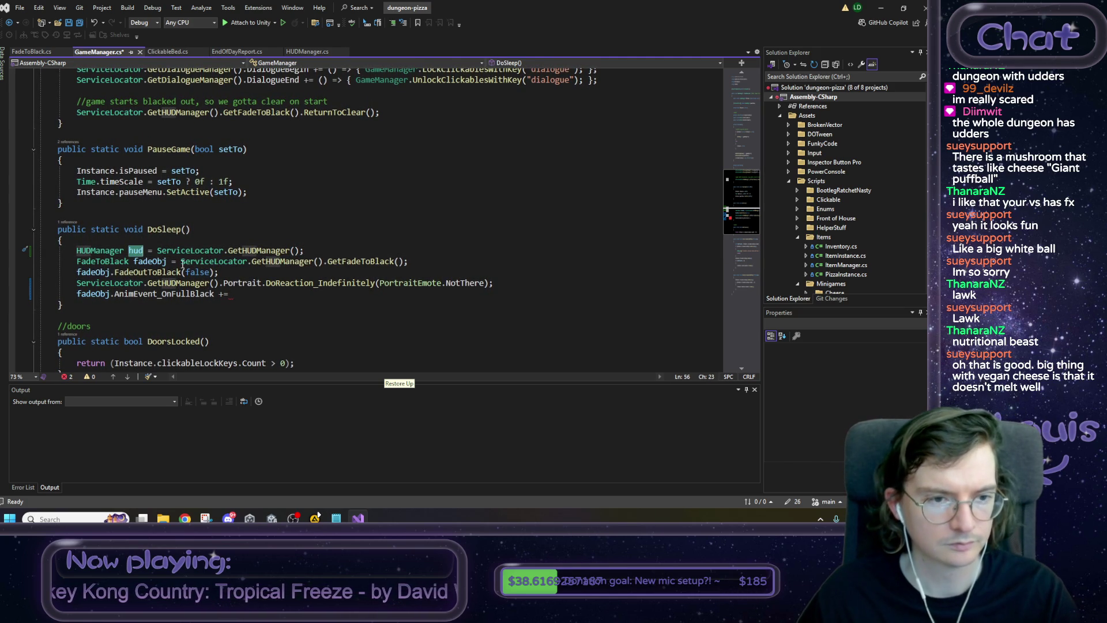
drag(180, 261, 324, 261)
text(hud)
drag(77, 283, 218, 283)
text(hud)
Finish the subscription with hud.GetEndOfDayReport().Appear; and save.
click(296, 296)
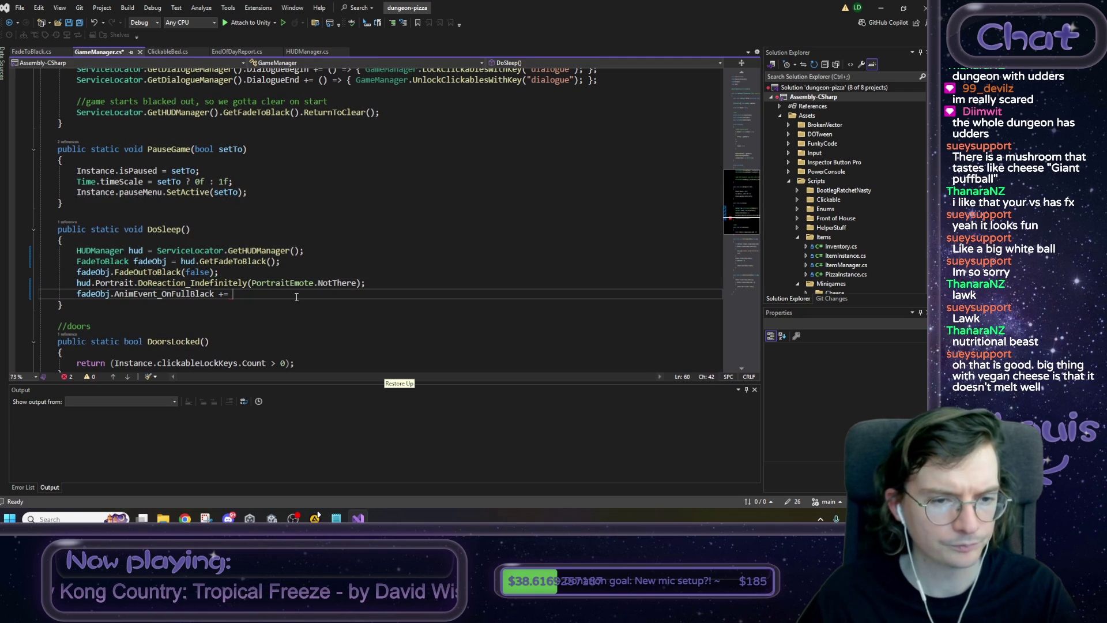
text(hud.)
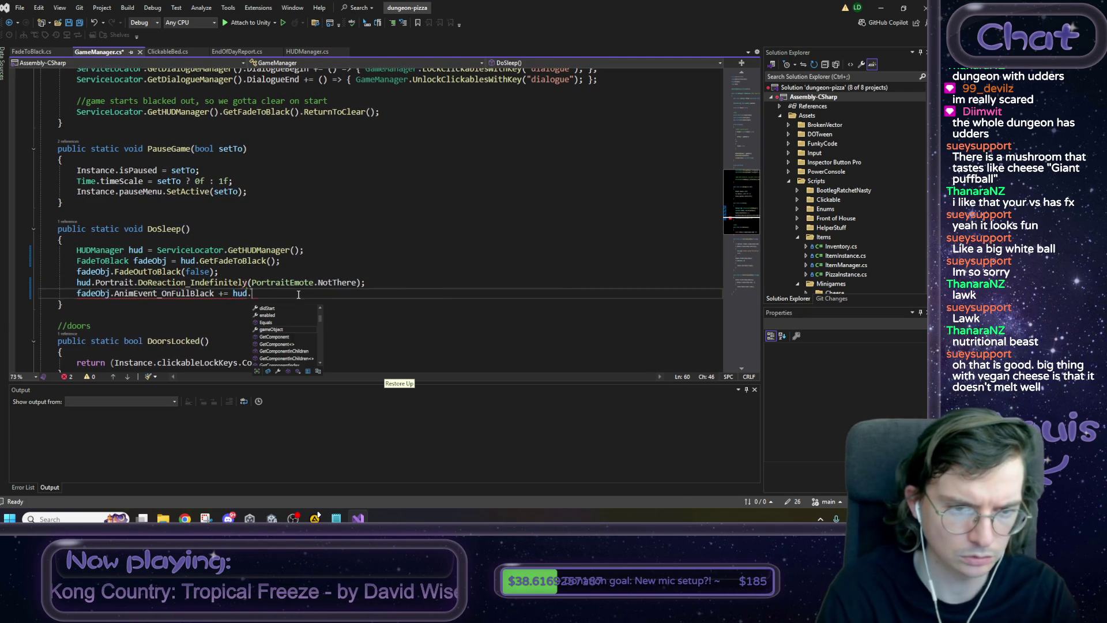
text(Get)
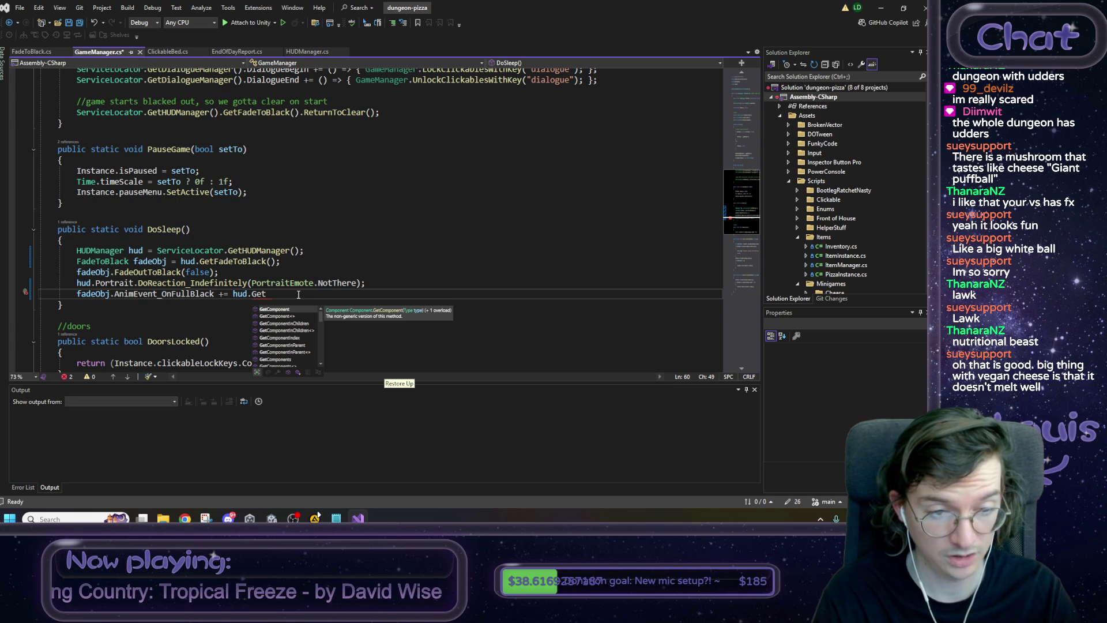
text(End)
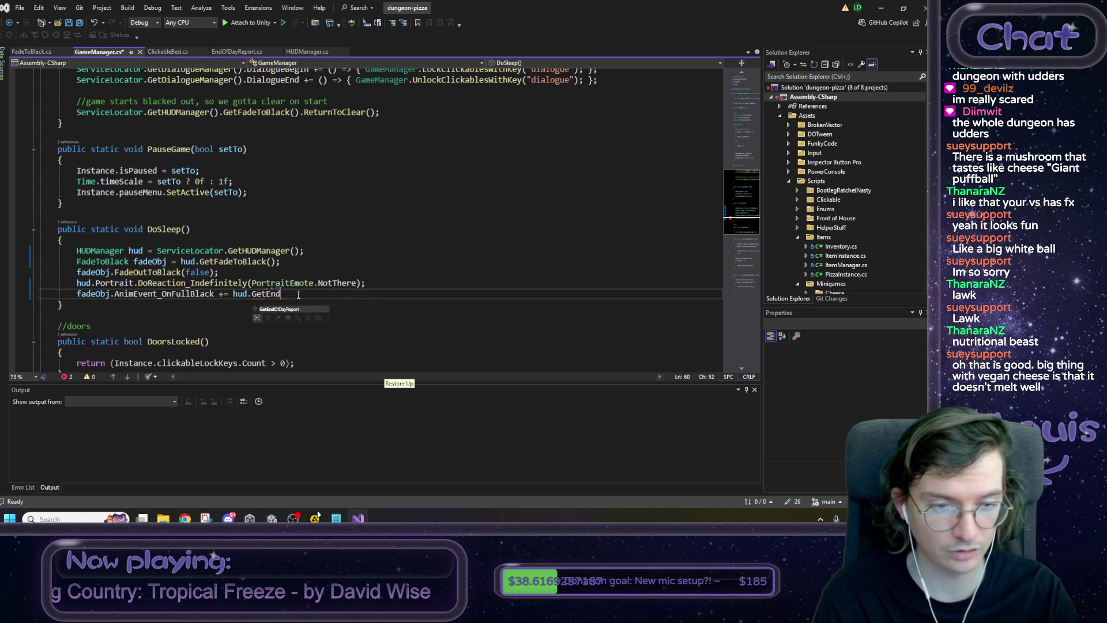
text(OfDayReport())
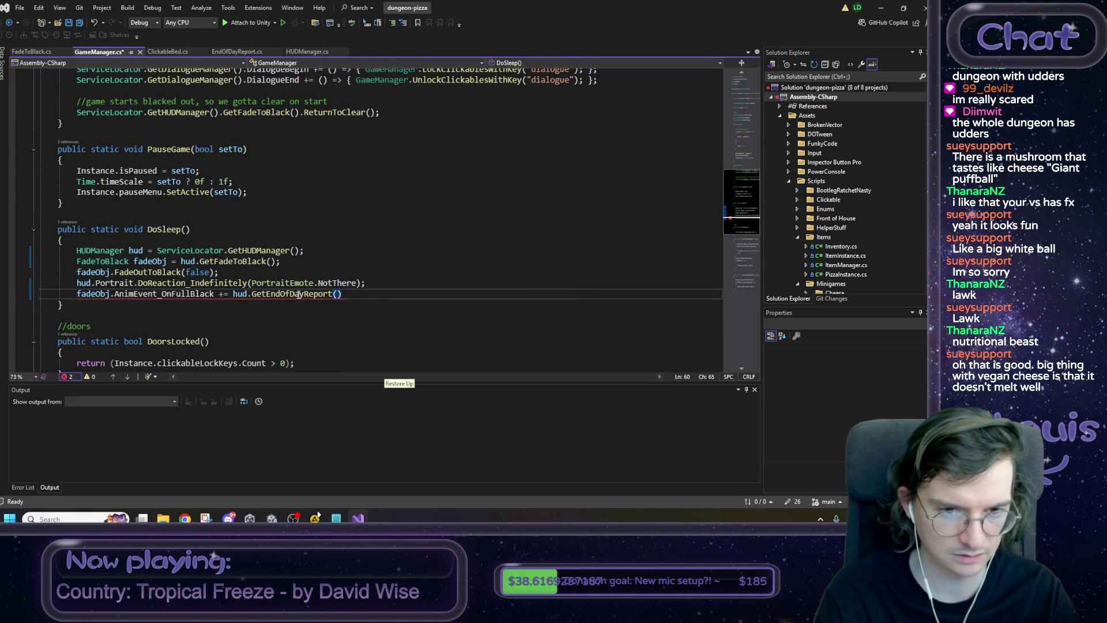
text(.)
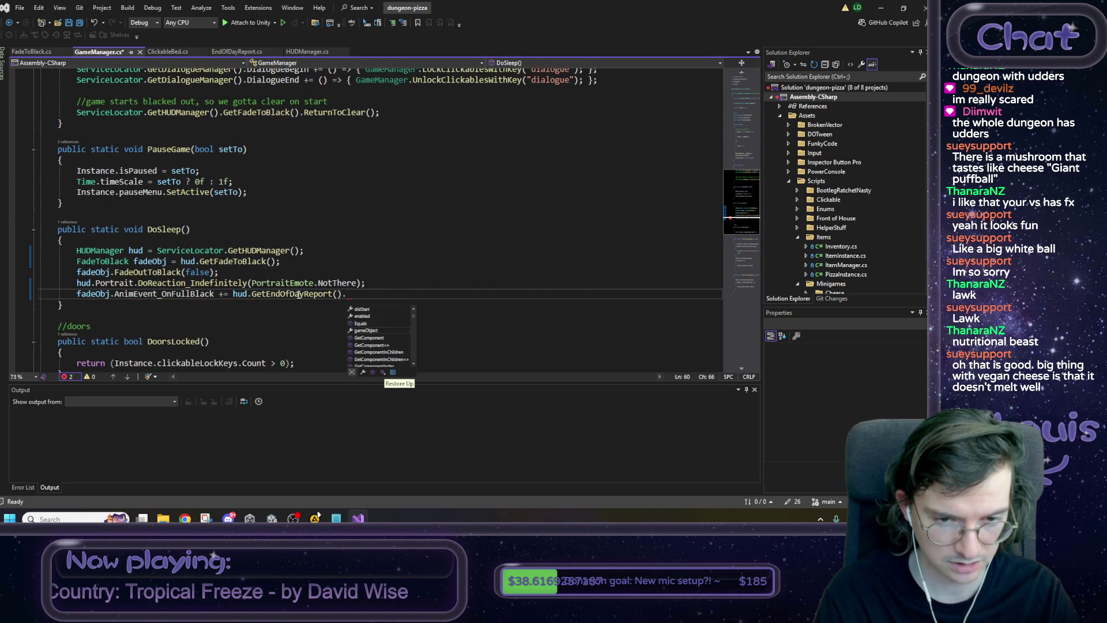
text(Appear)
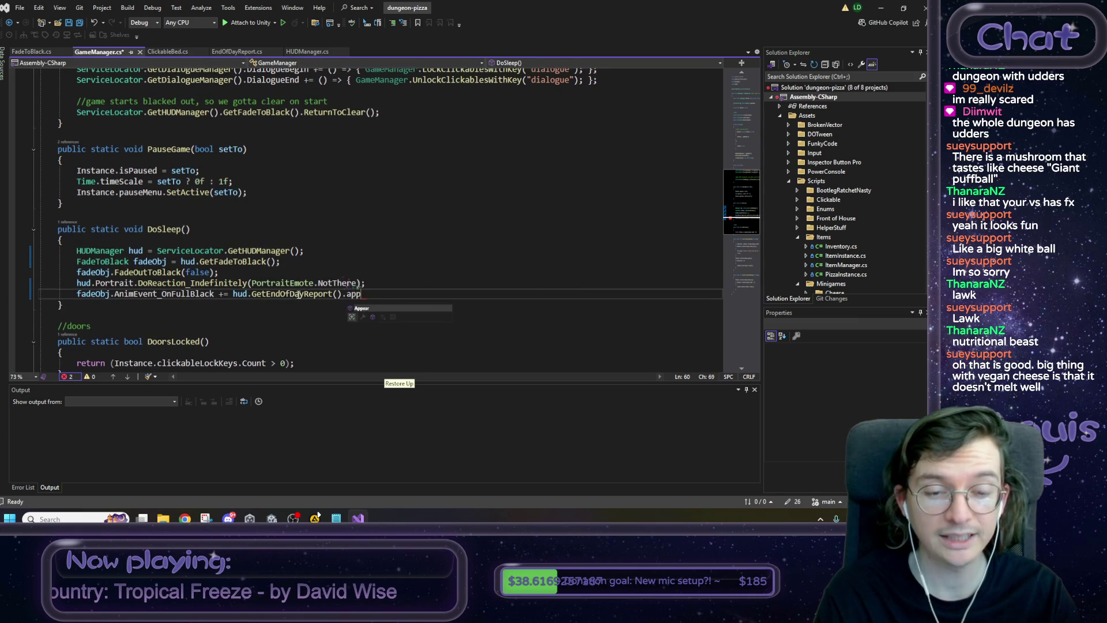
text(;)
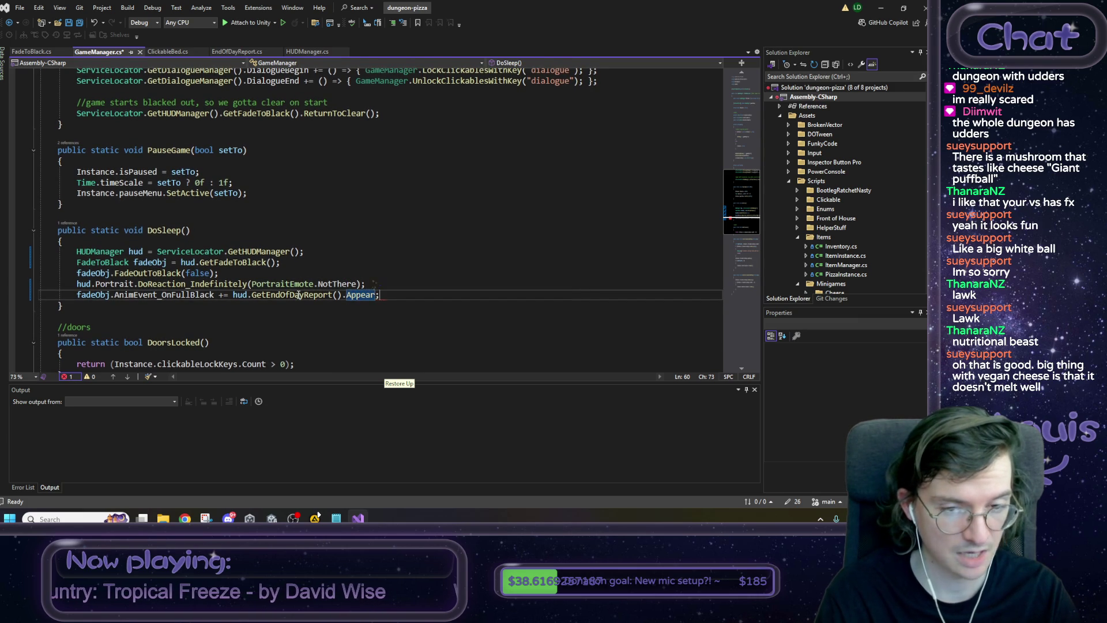
key(ctrl+s)
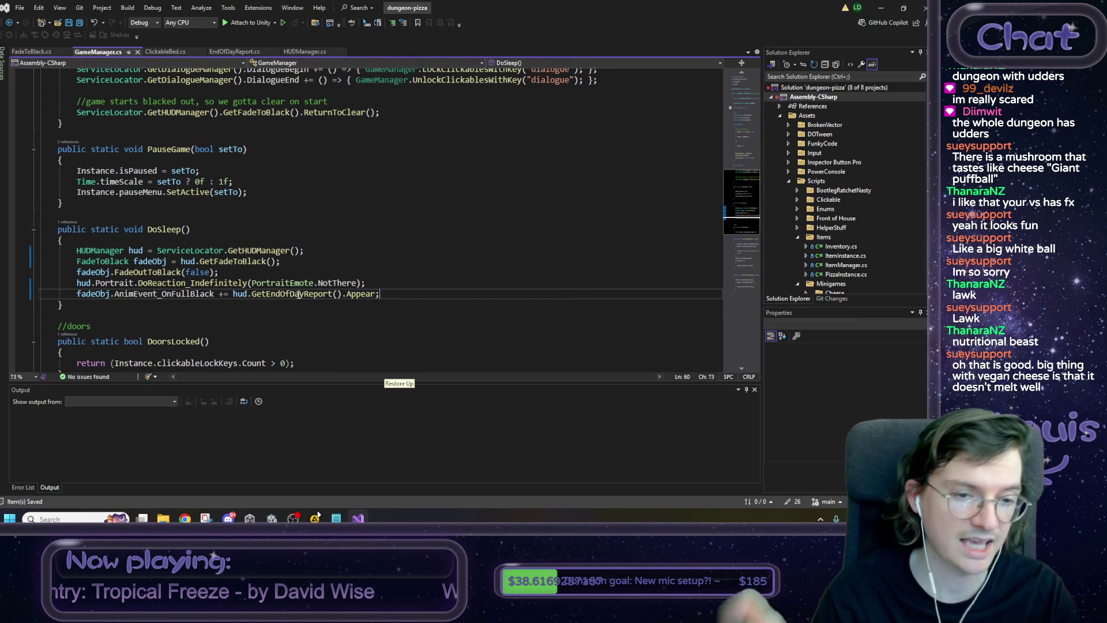
Add a blank line above the subscription and a '//BUT! where do we unbind' comment below, then save.
key(Home)
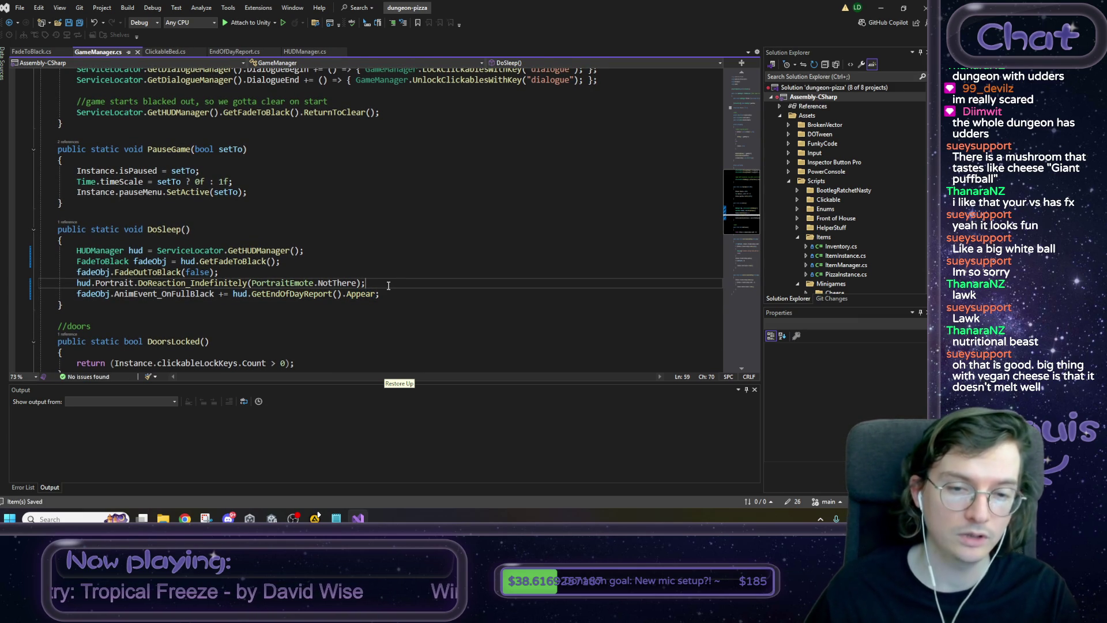
key(Return)
key(shift+End)
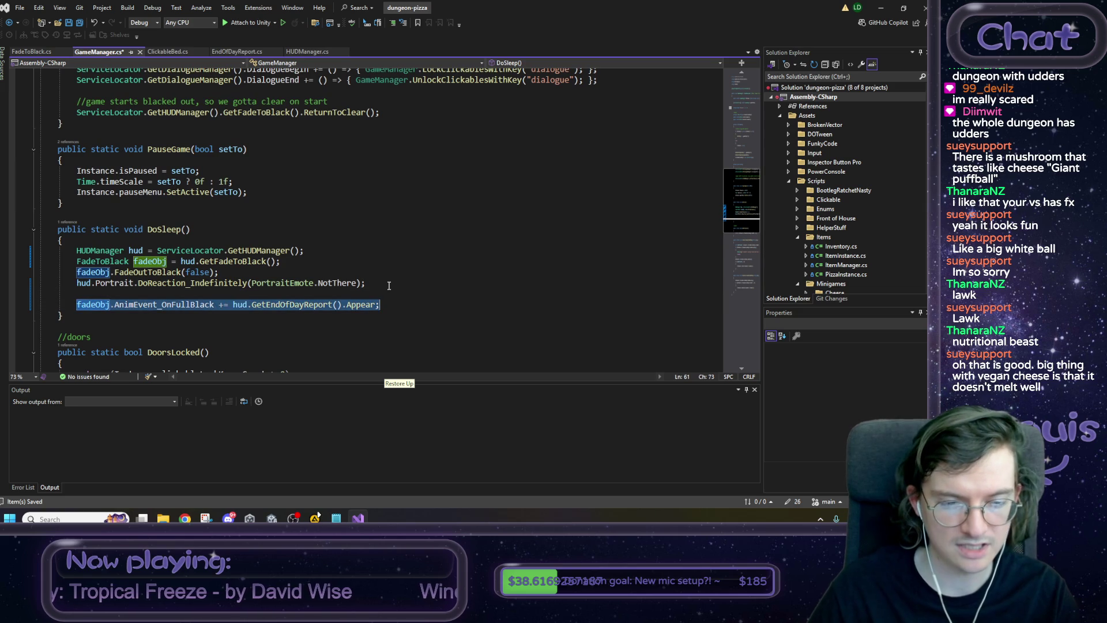
key(End)
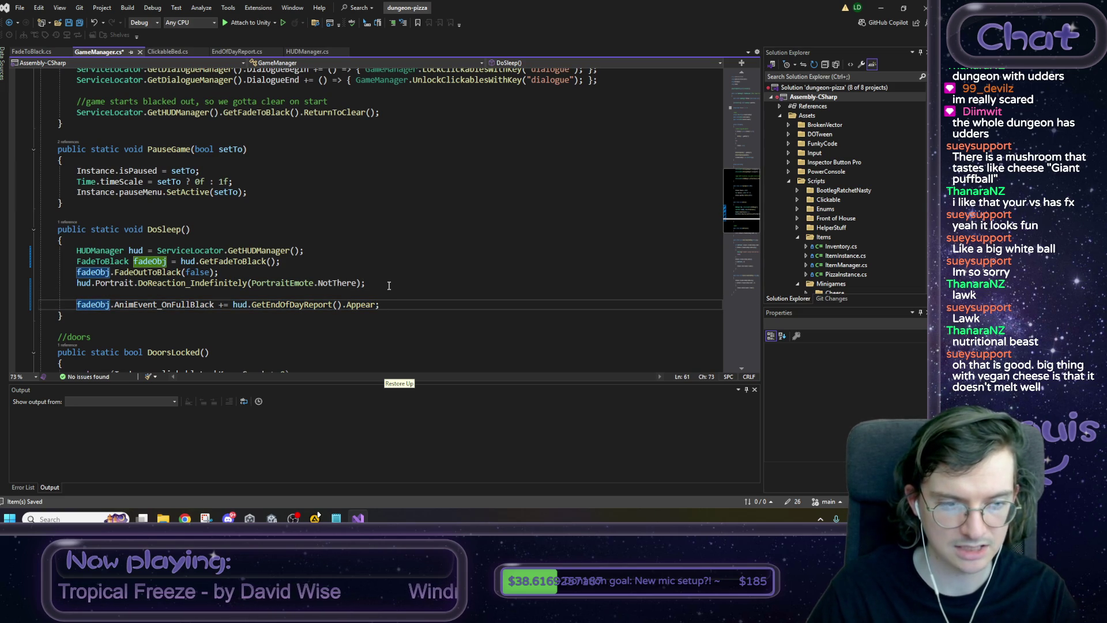
key(Return)
text(//BUT)
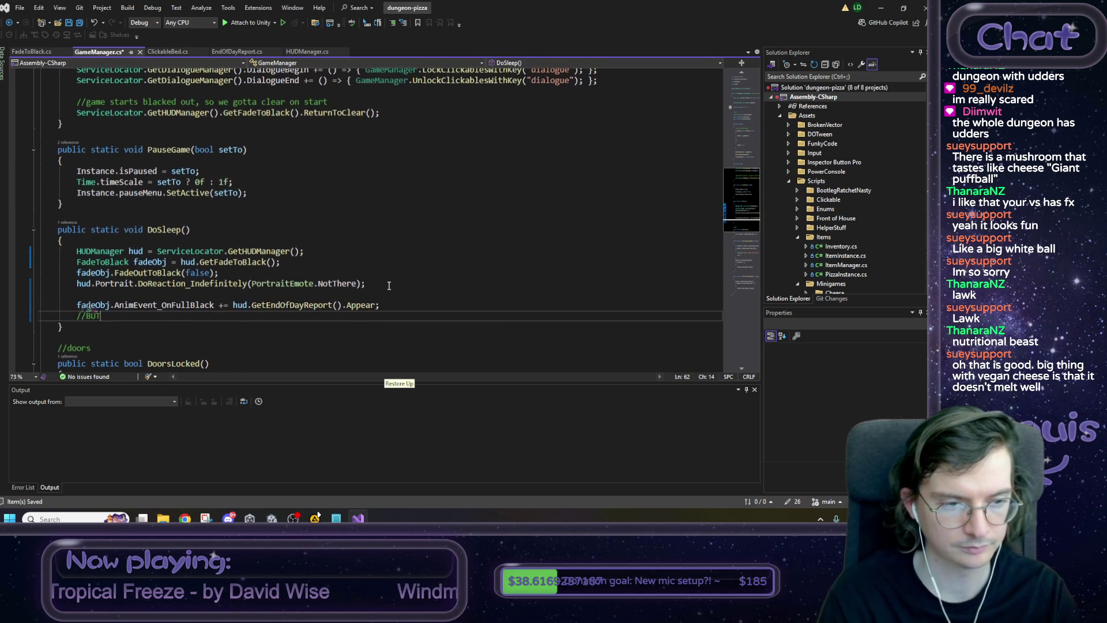
text(! where do)
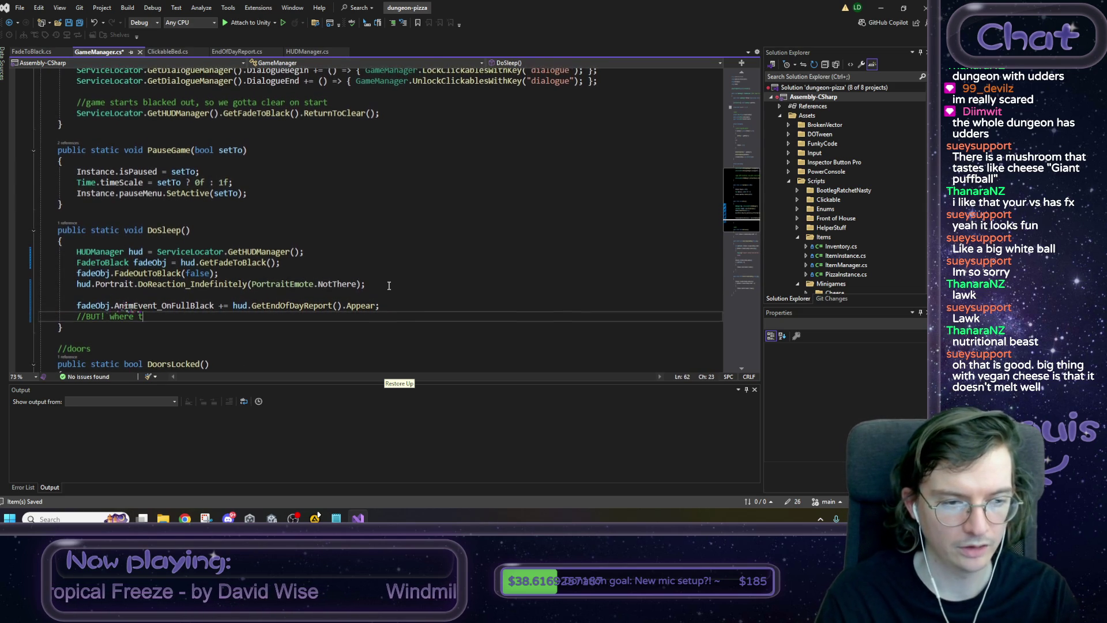
text( we un)
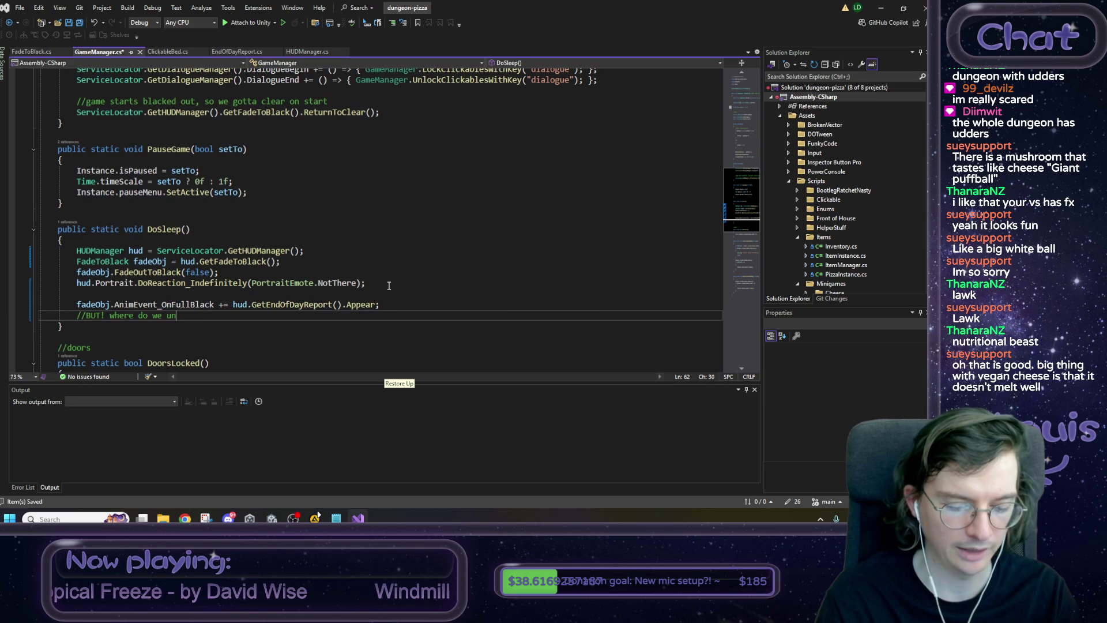
text(bind)
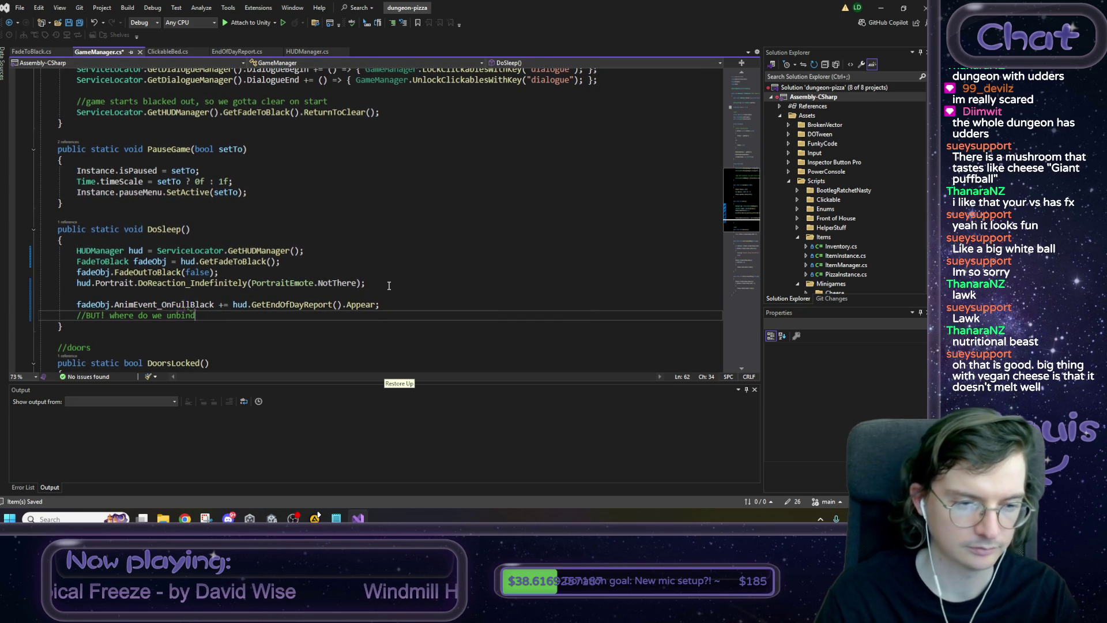
drag(211, 316, 69, 310)
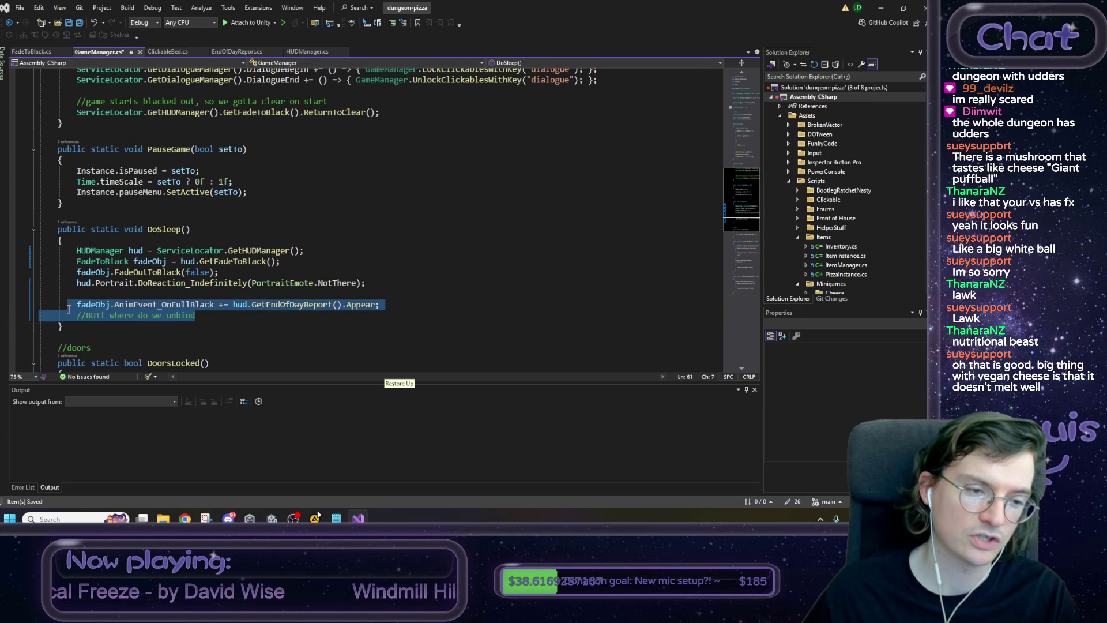
click(209, 315)
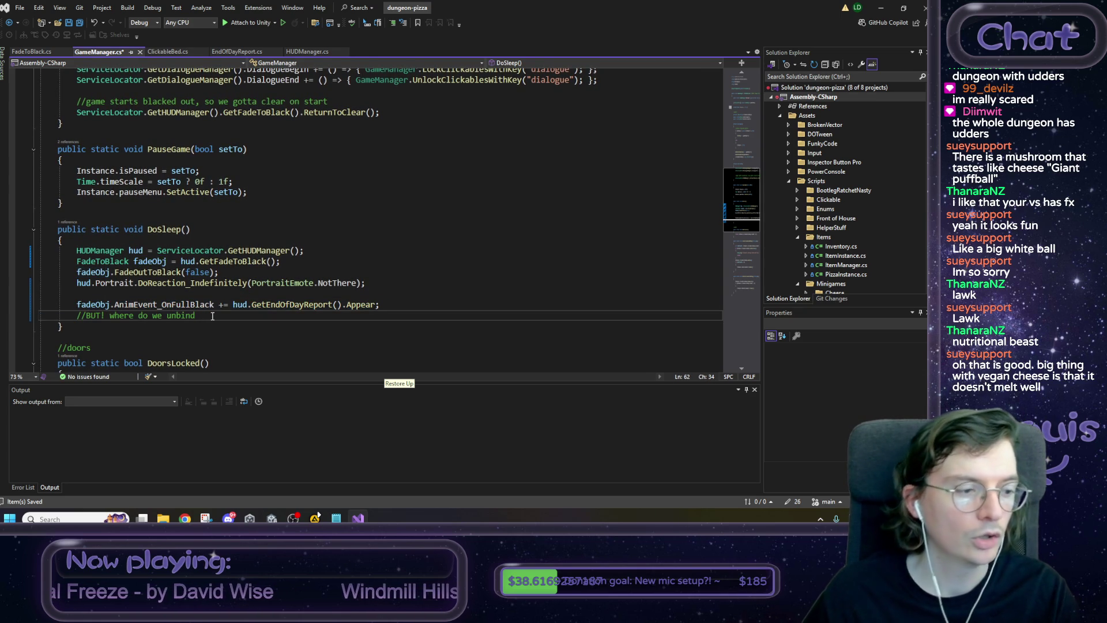
key(ctrl+s)
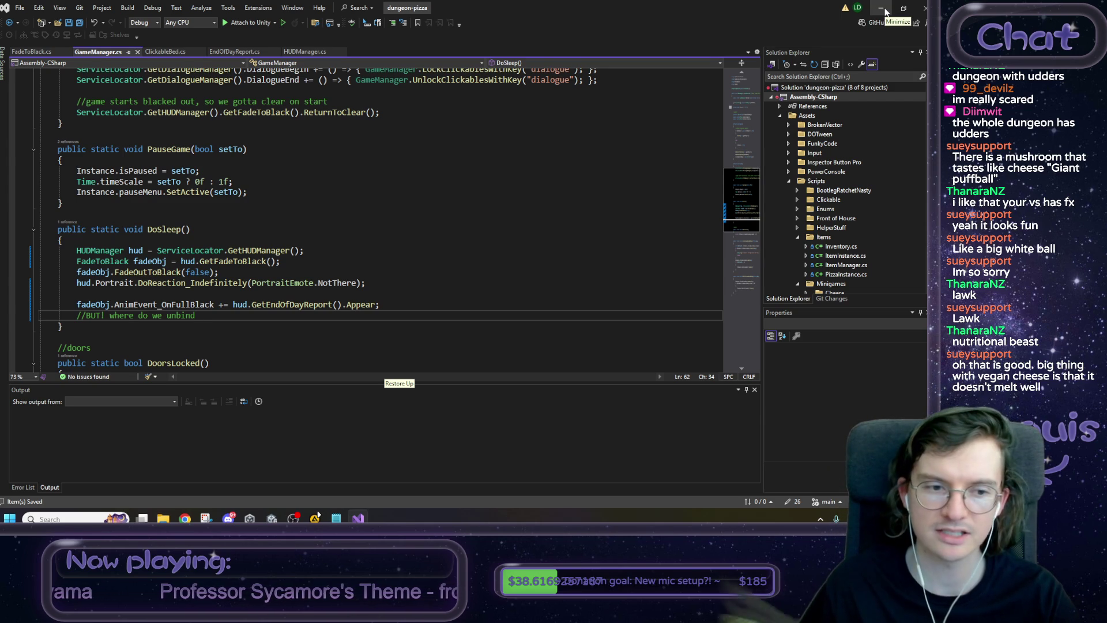
Play the Attic scene in Unity, click the bed, and confirm the report popup appears over black.
click(886, 12)
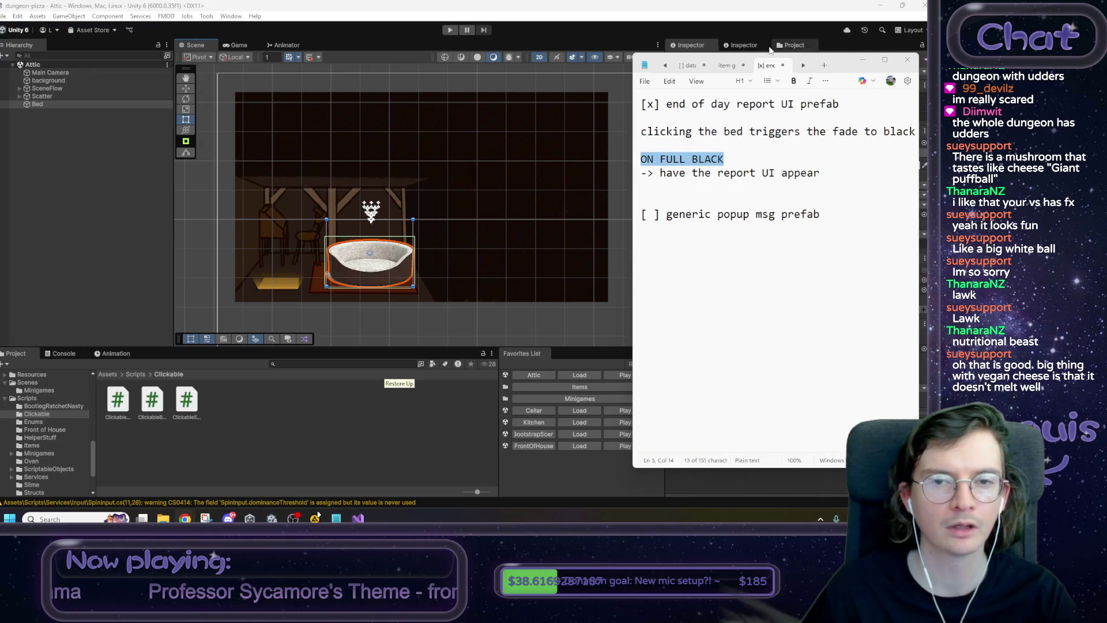
click(694, 4)
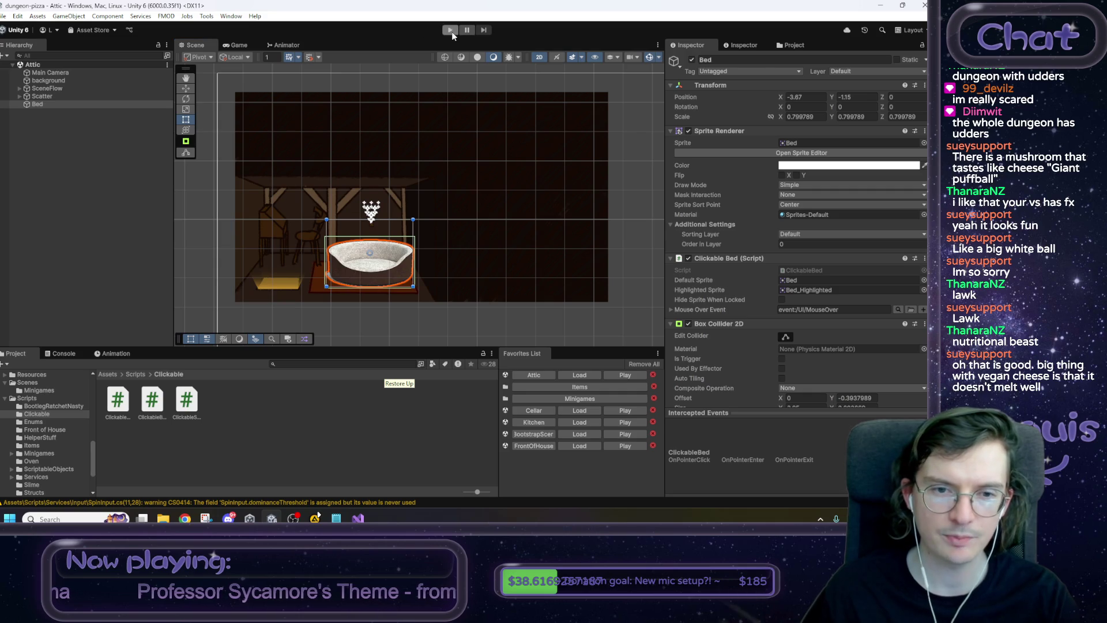
click(450, 30)
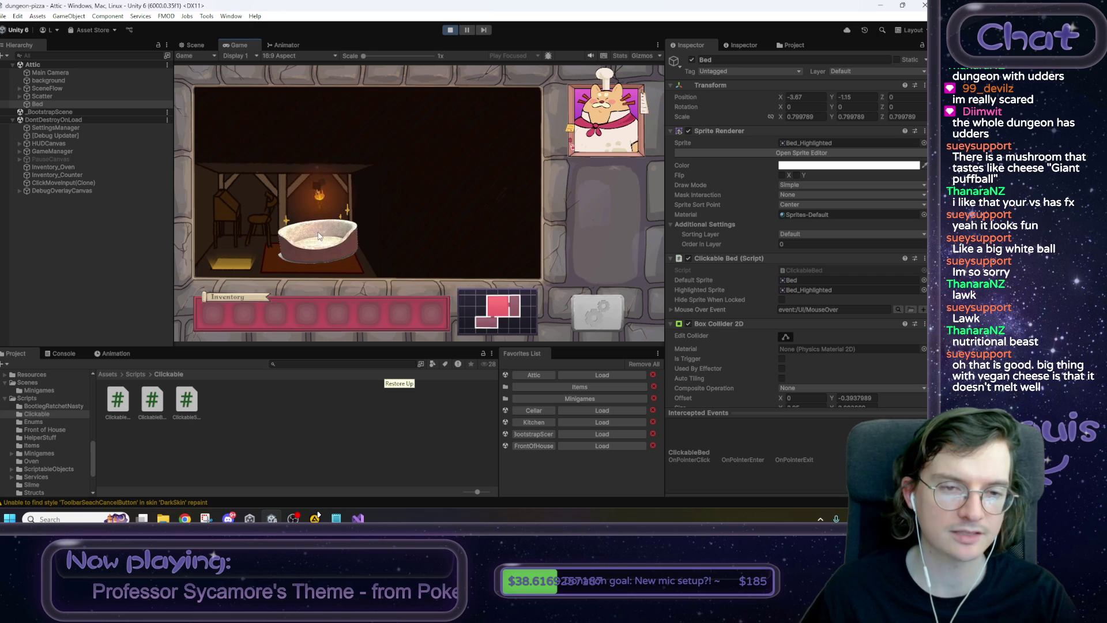
click(355, 213)
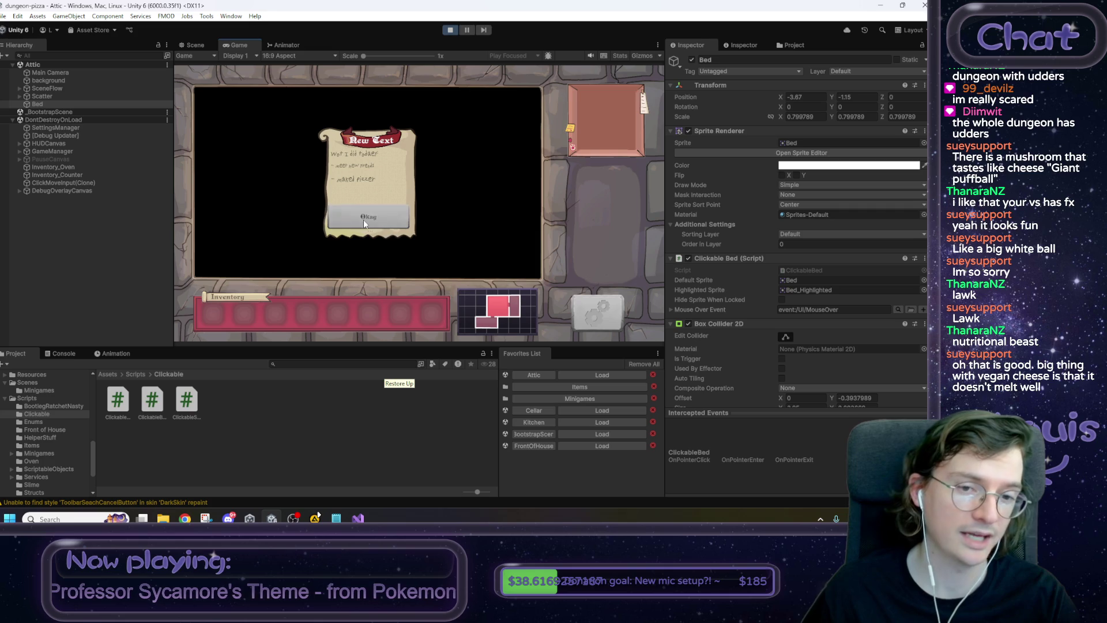
click(449, 30)
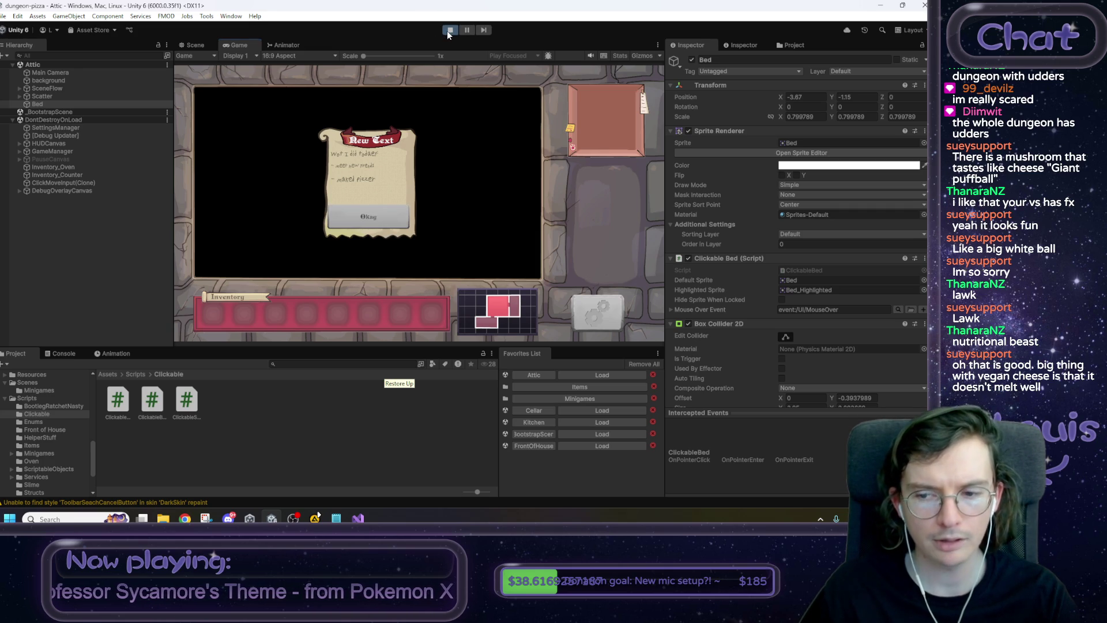
click(358, 519)
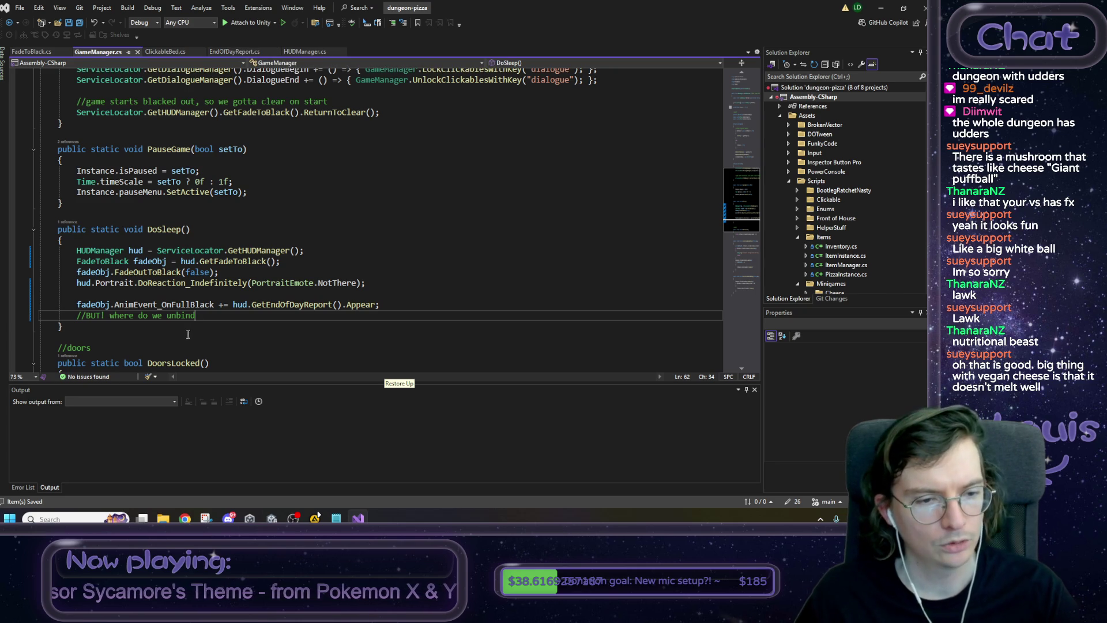
Highlight the full-black subscription and unbind comment on lines 61–62 of DoSleep for the annotated snip.
drag(207, 316, 21, 311)
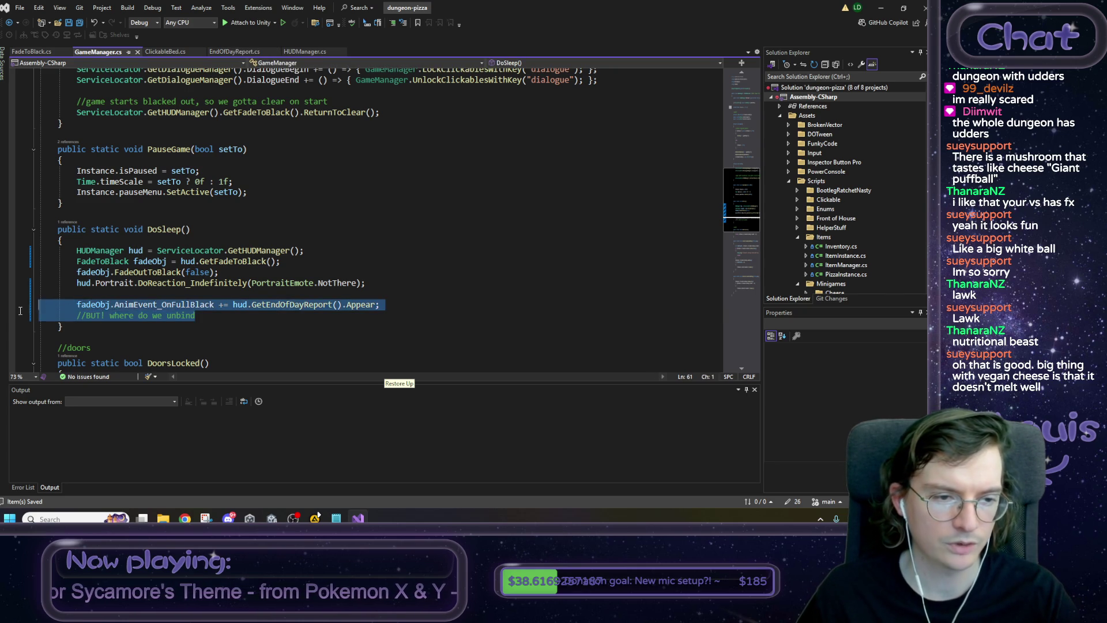
click(201, 315)
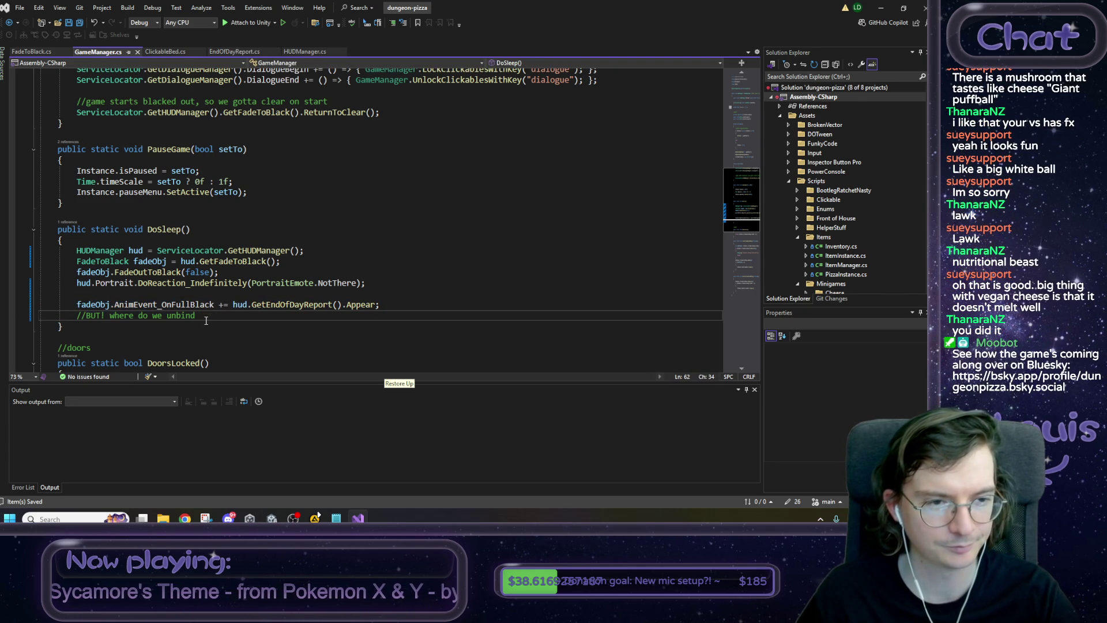
scroll(206, 320, down, 1)
drag(115, 272, 340, 272)
click(385, 272)
drag(233, 271, 345, 272)
click(419, 273)
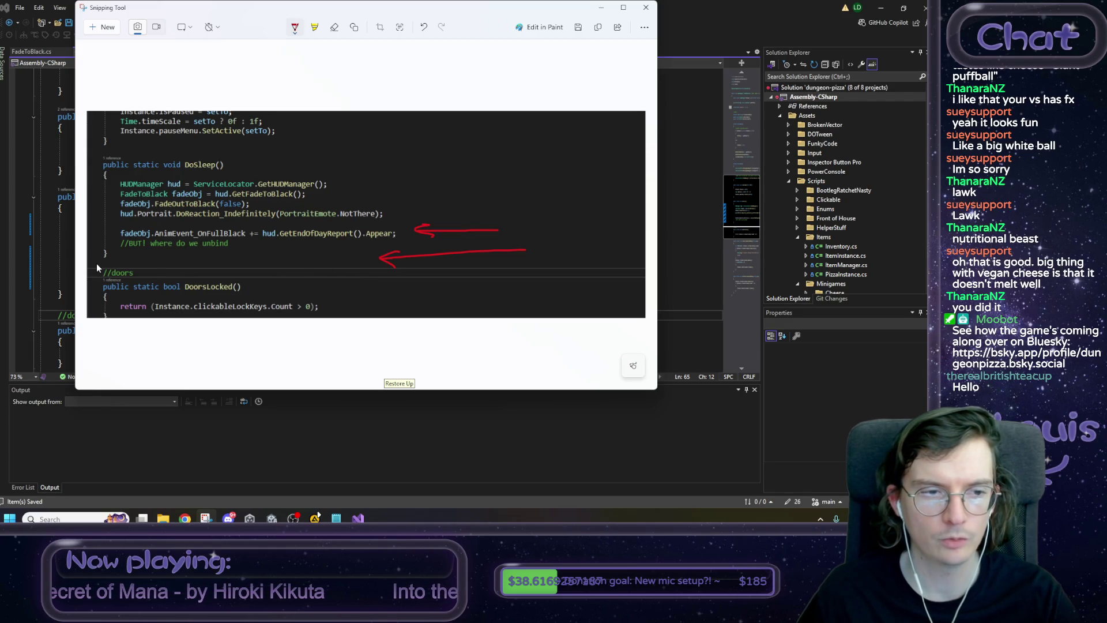
Underline DoSleep's closing brace in red on the snip, then minimize Snipping Tool.
mouse_move(107, 262)
mouse_down()
mouse_move(122, 264)
mouse_move(105, 266)
mouse_up()
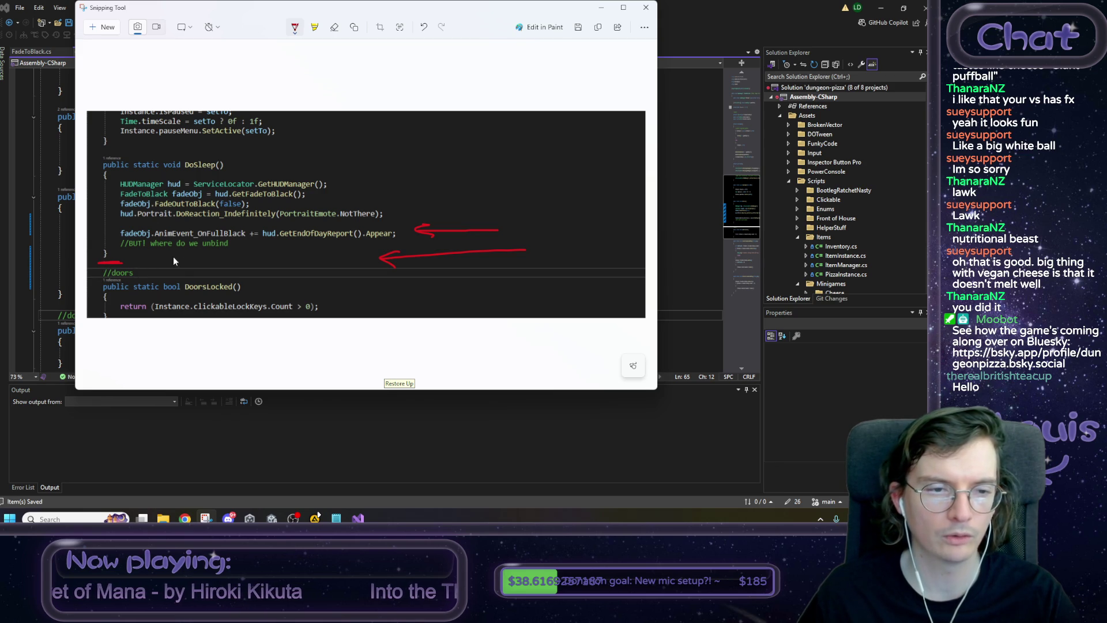
click(601, 7)
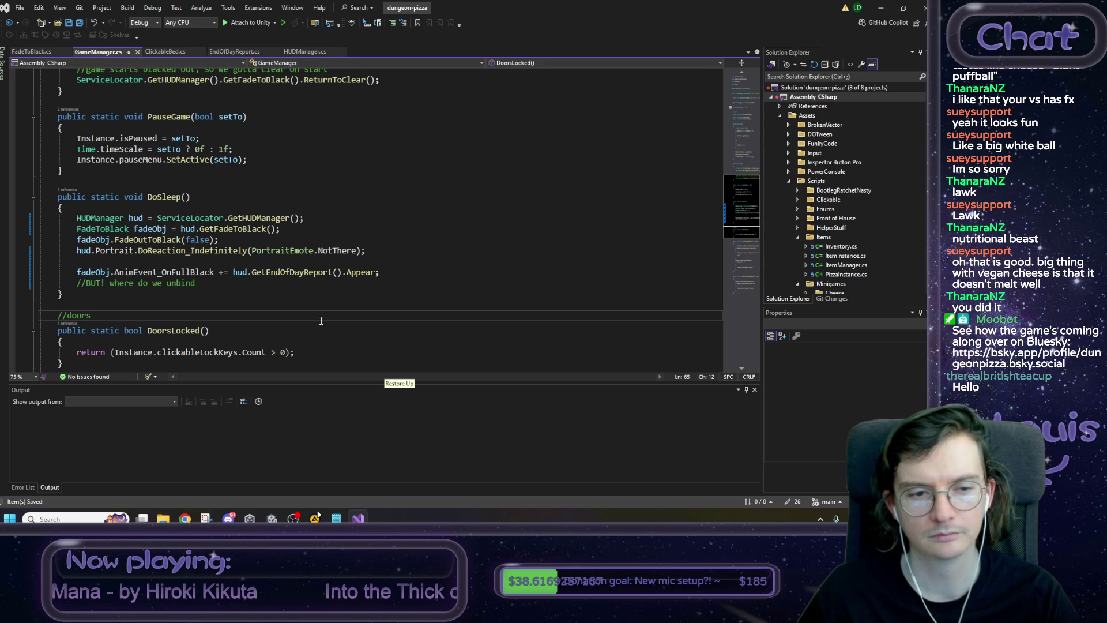
Inspect the GetEndOfDayReport call and the fadeObj usages in DoSleep's subscription line.
drag(382, 272, 36, 275)
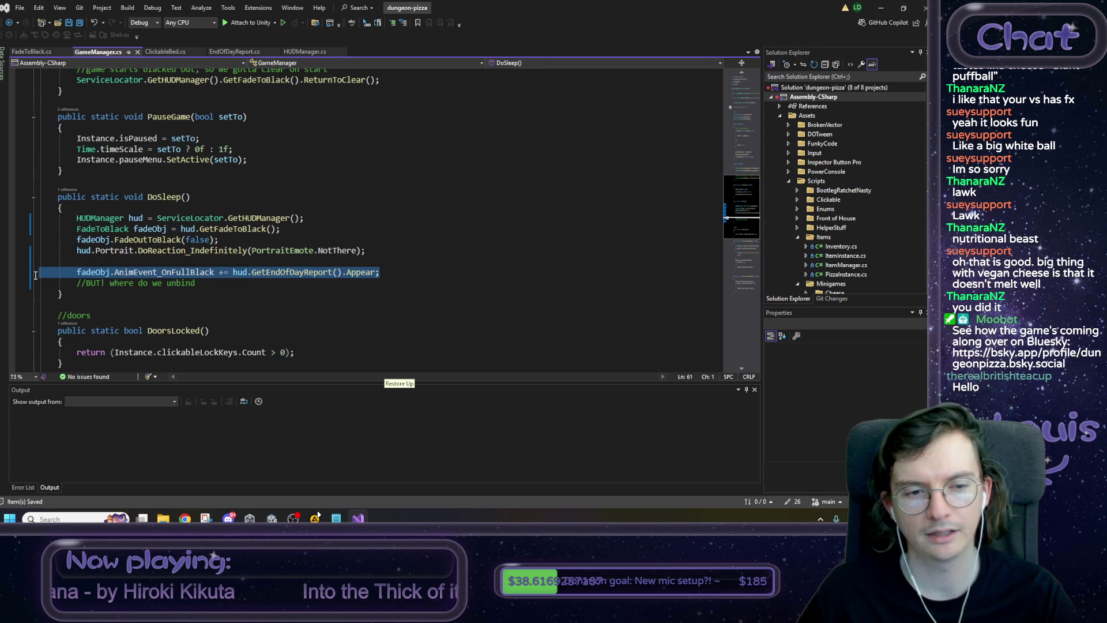
mouse_move(391, 278)
mouse_down()
mouse_move(310, 272)
mouse_move(392, 278)
mouse_up()
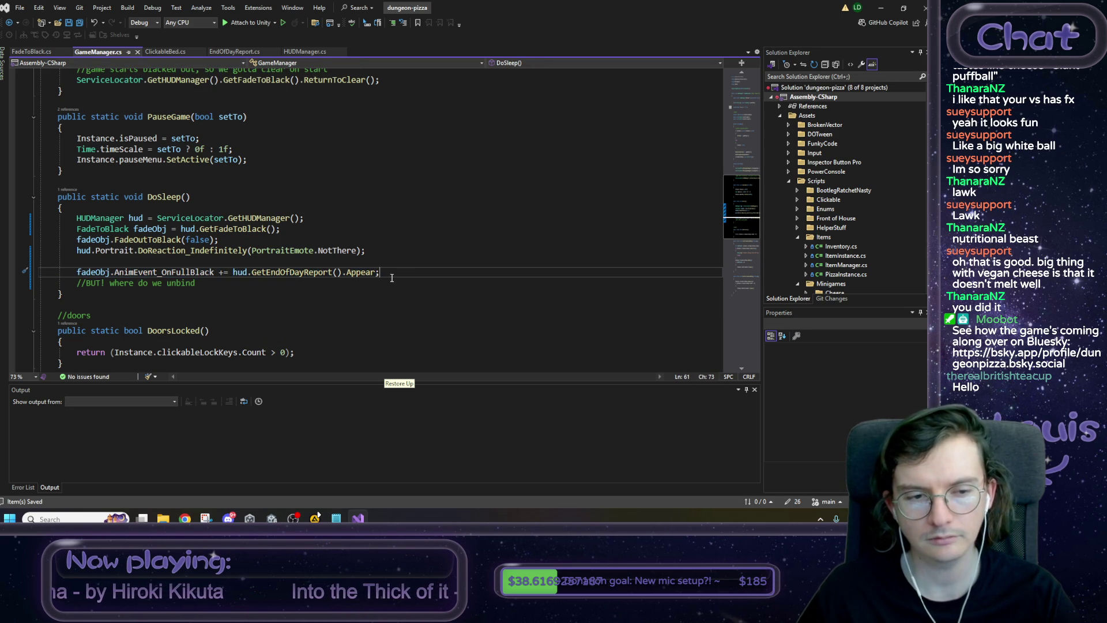
double_click(290, 273)
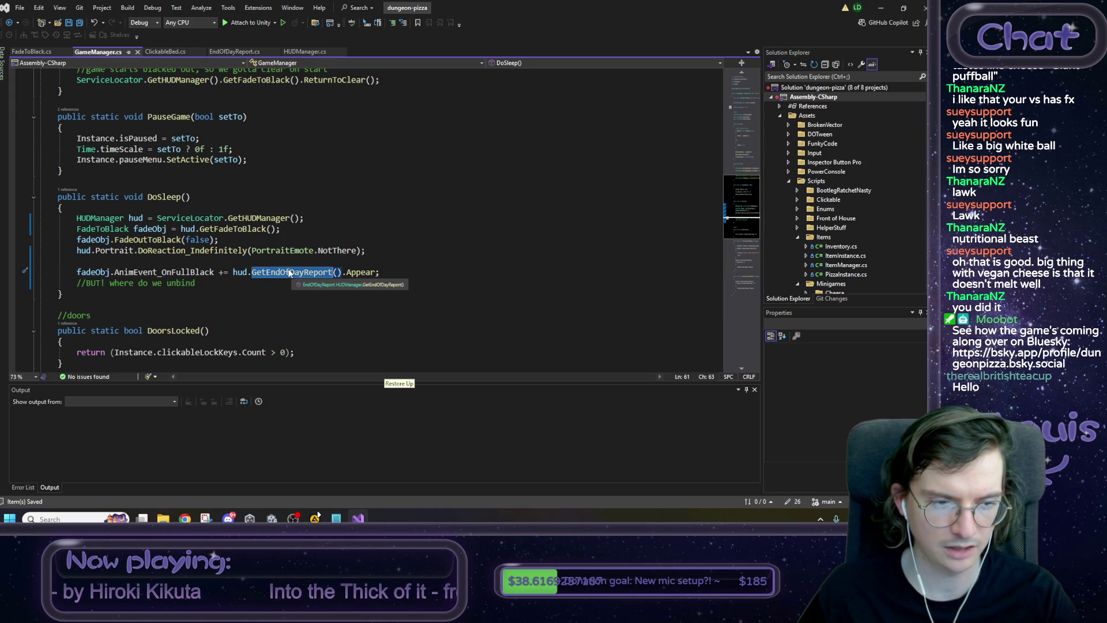
click(280, 262)
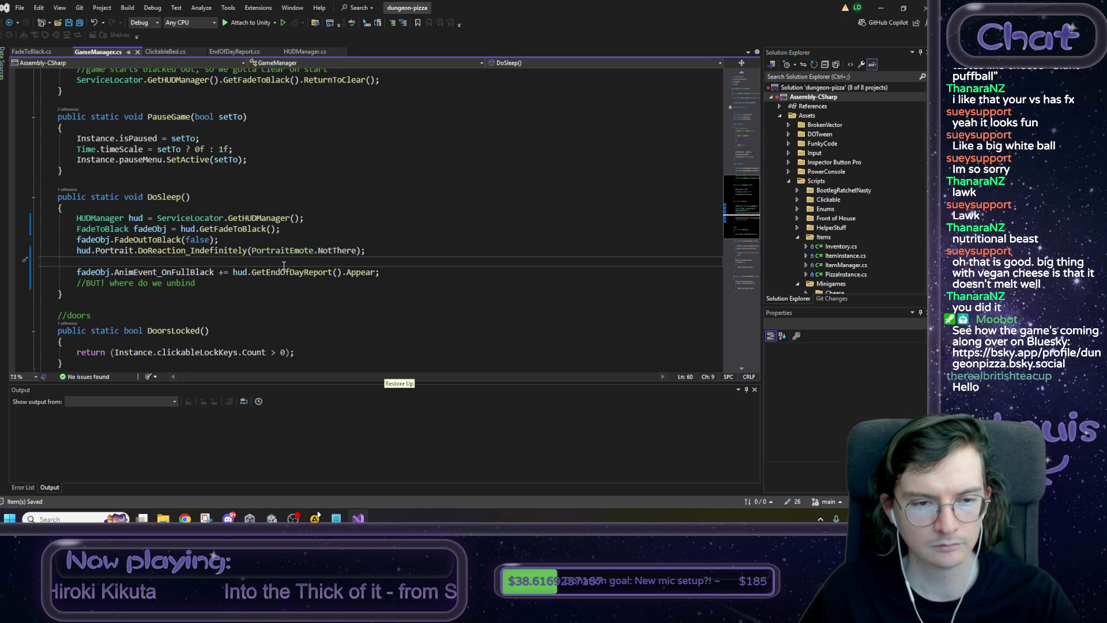
mouse_move(290, 274)
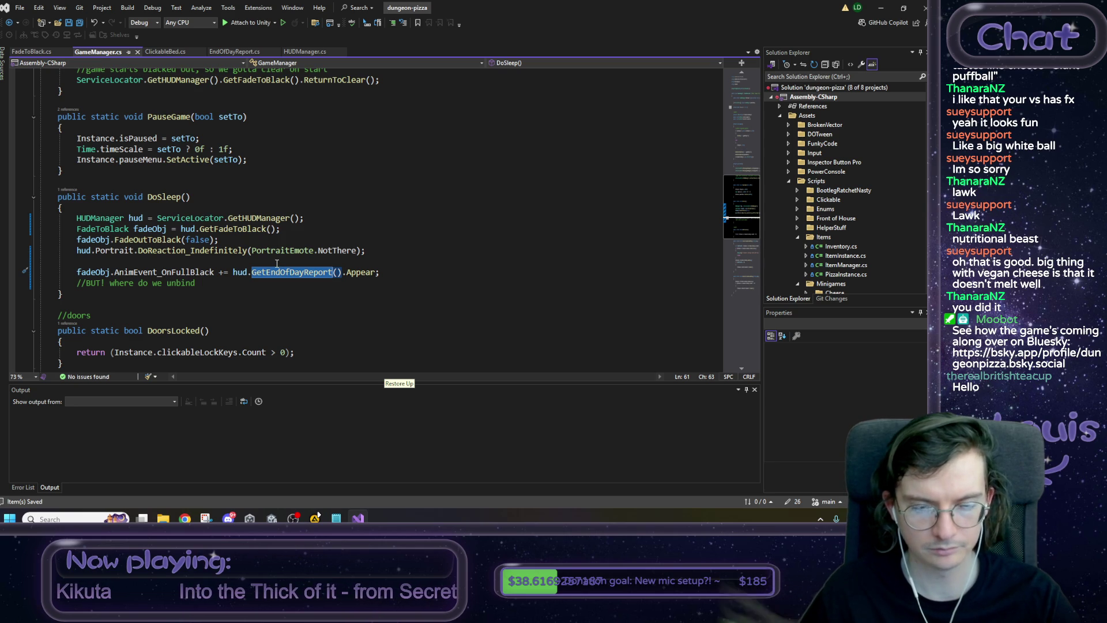
click(91, 271)
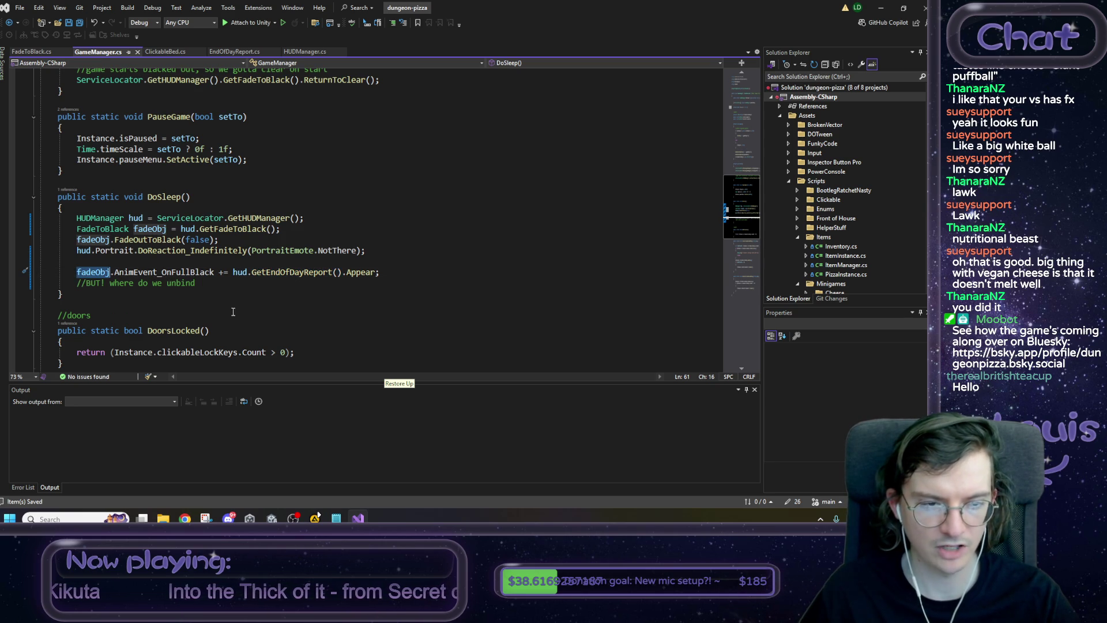
click(228, 294)
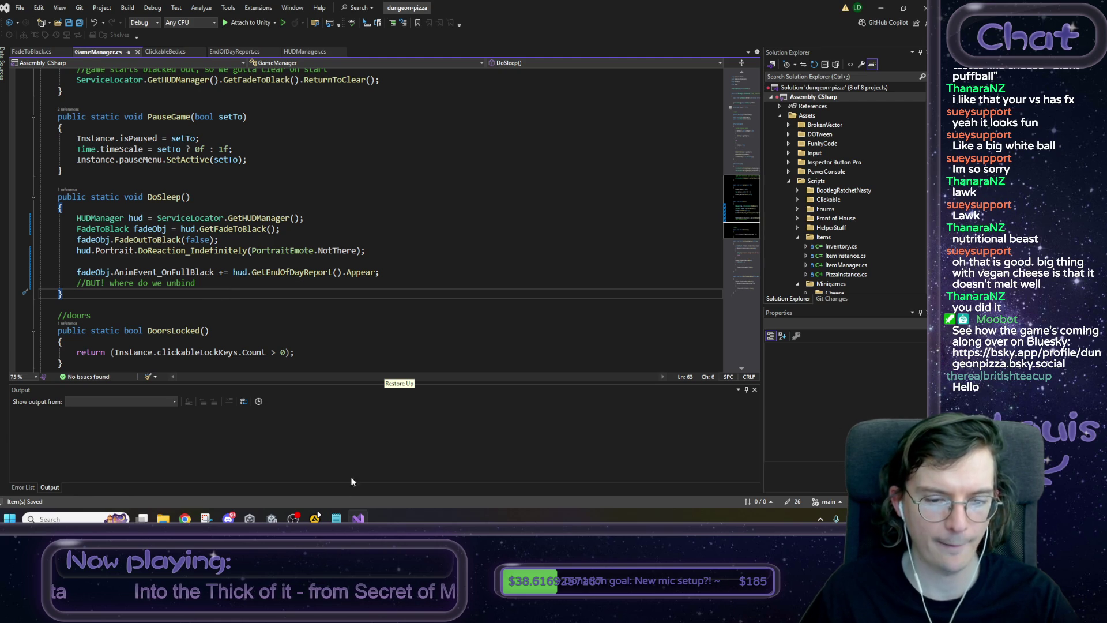
Close the annotated snip, glance at Unity, and switch to EndOfDayReport.cs's Appear method.
click(206, 518)
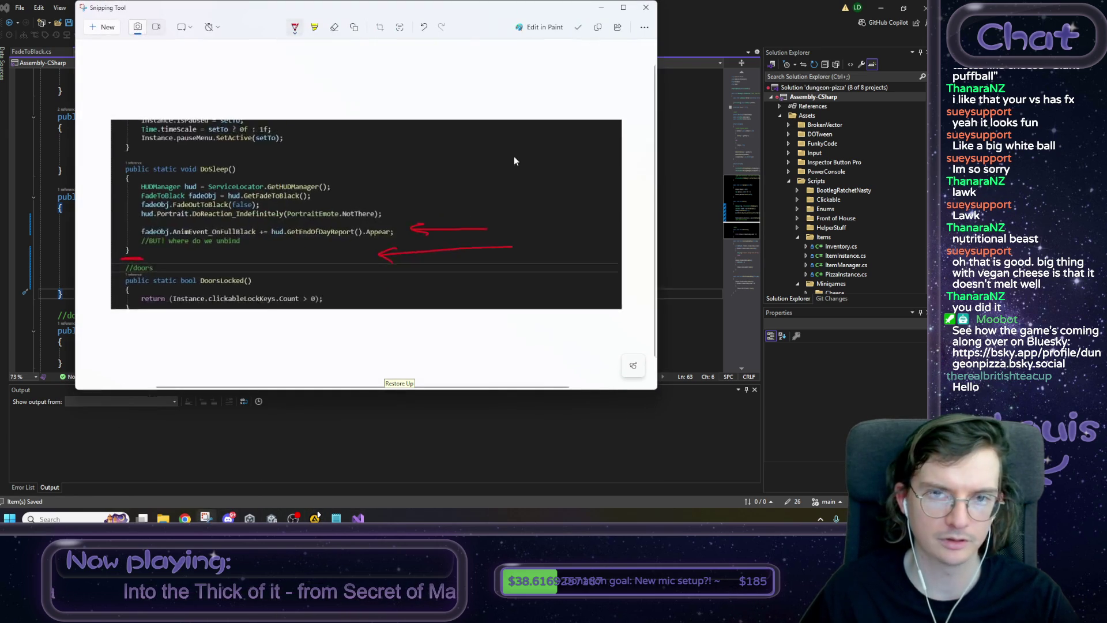
click(644, 7)
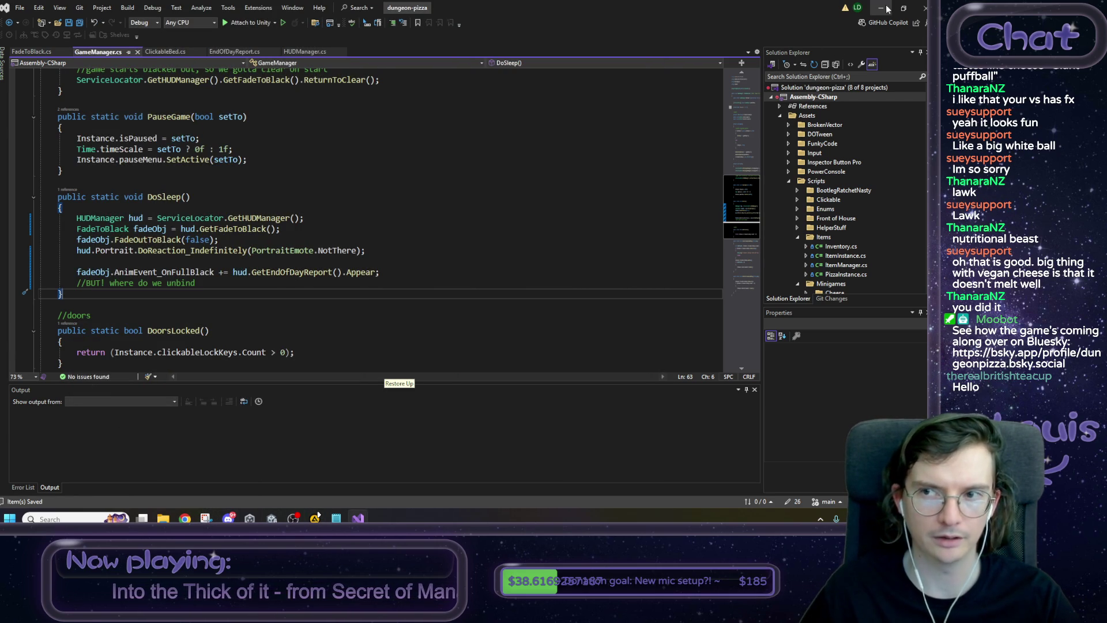
click(883, 8)
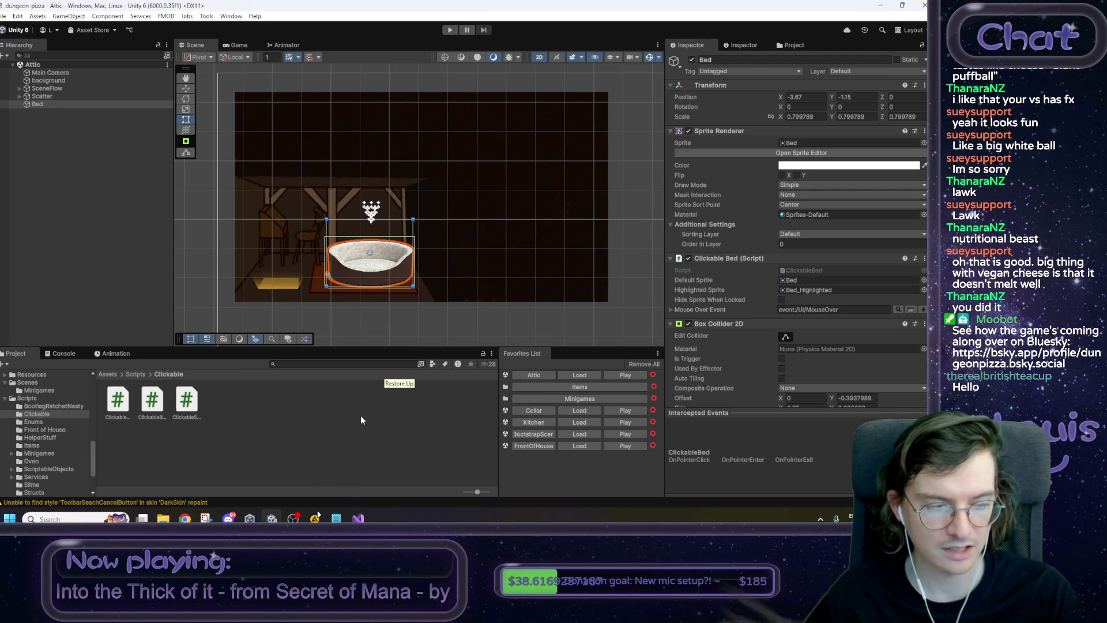
key(alt+Tab)
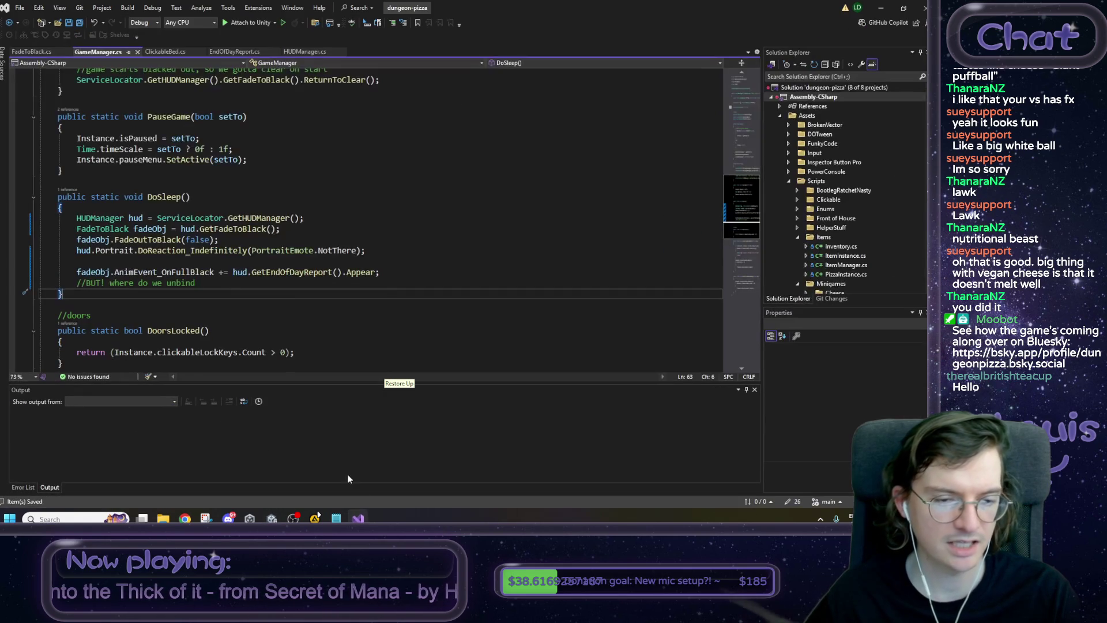
click(205, 262)
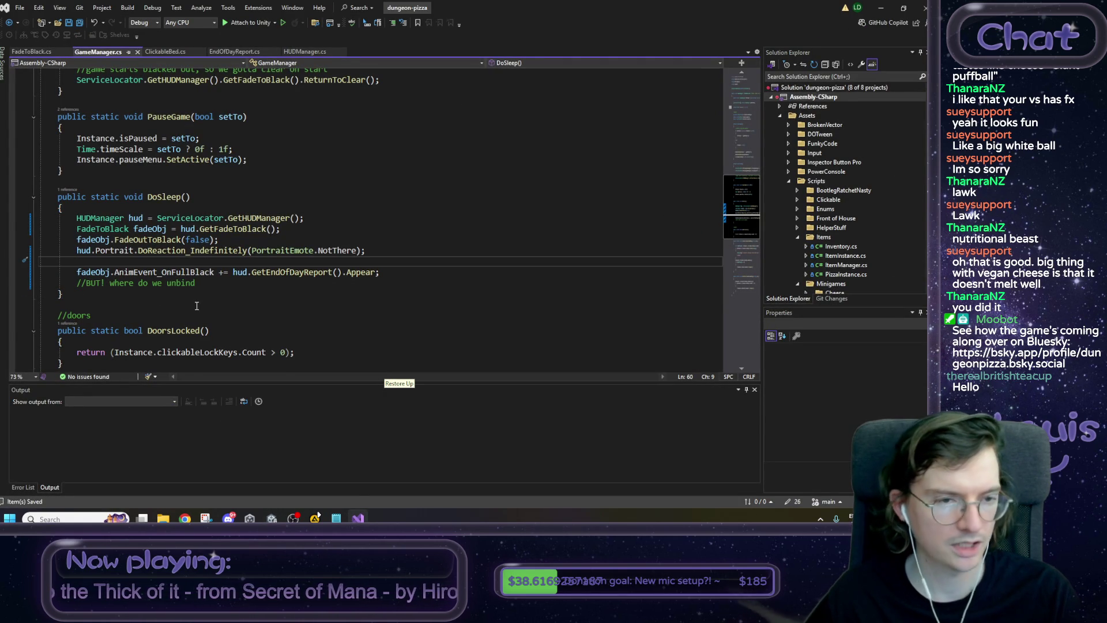
click(206, 285)
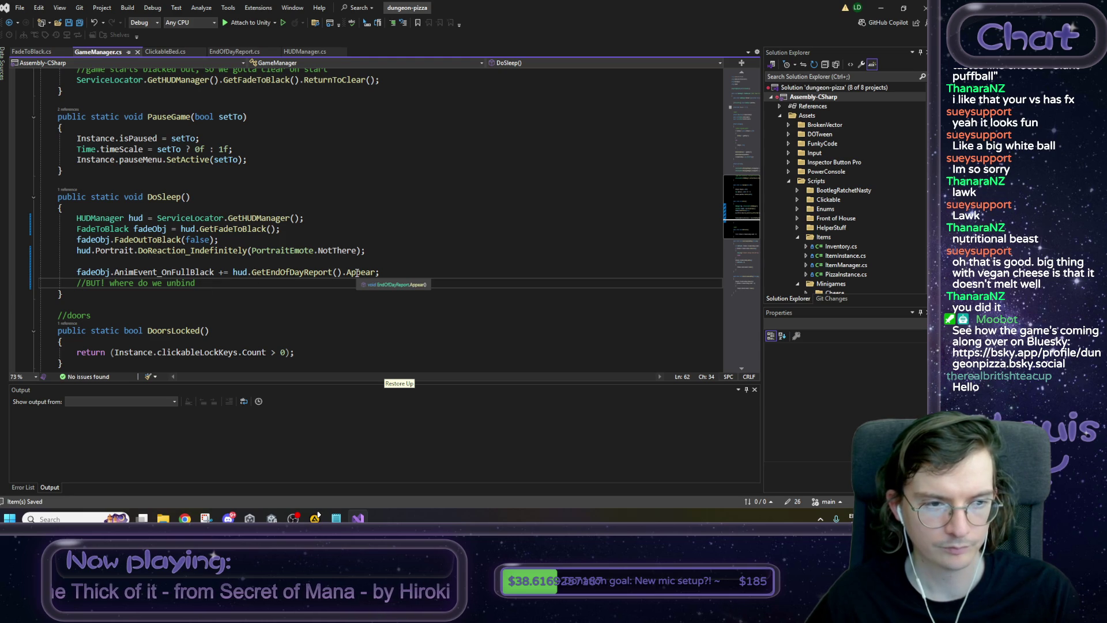
click(243, 53)
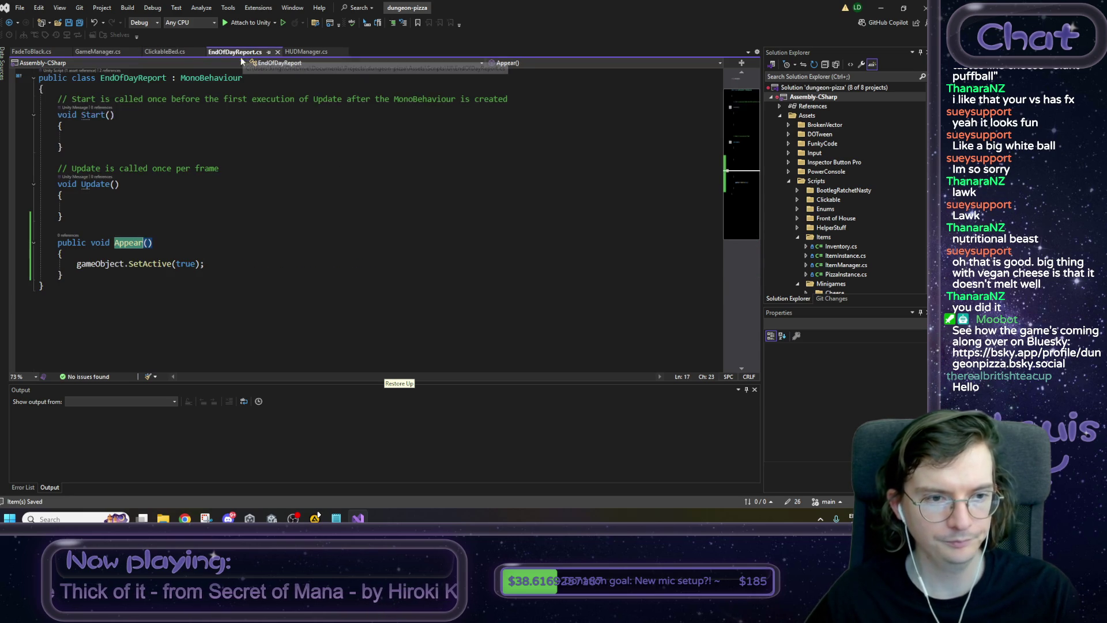
Add an empty public Init(FadeToBlack fadeObj) method above Appear() in EndOfDayReport.cs.
click(82, 215)
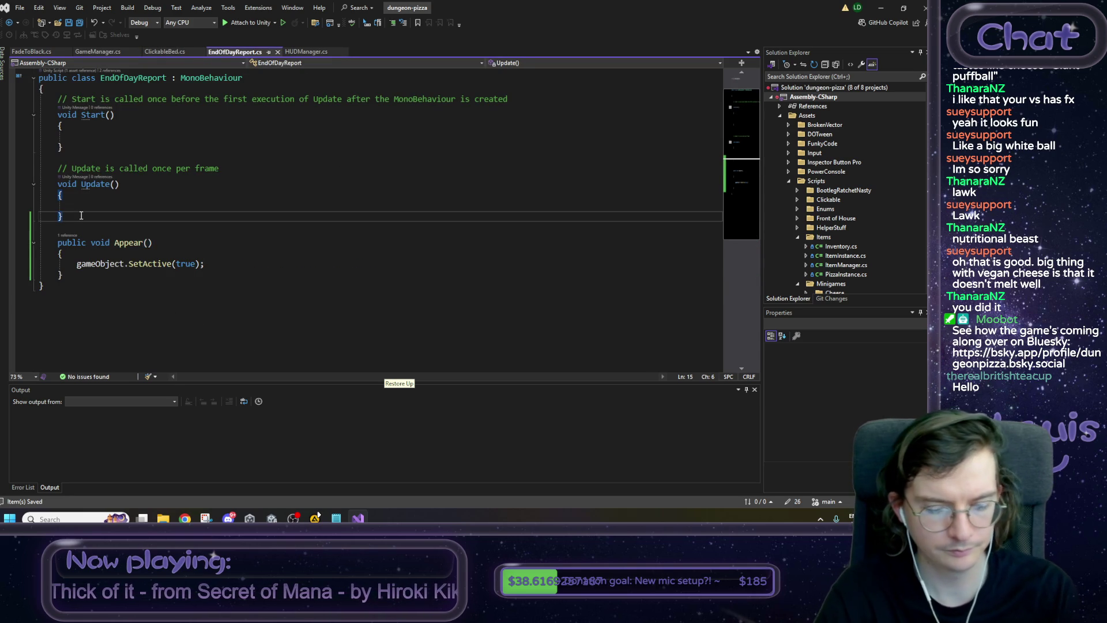
key(Return)
key(Return)
text(public void)
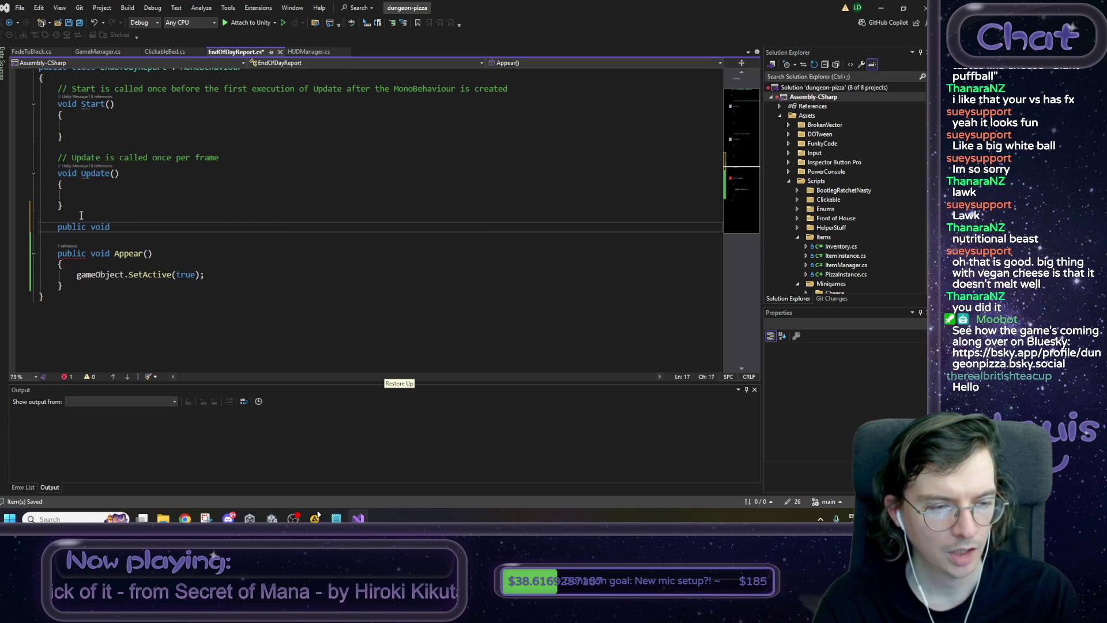
text( Init)
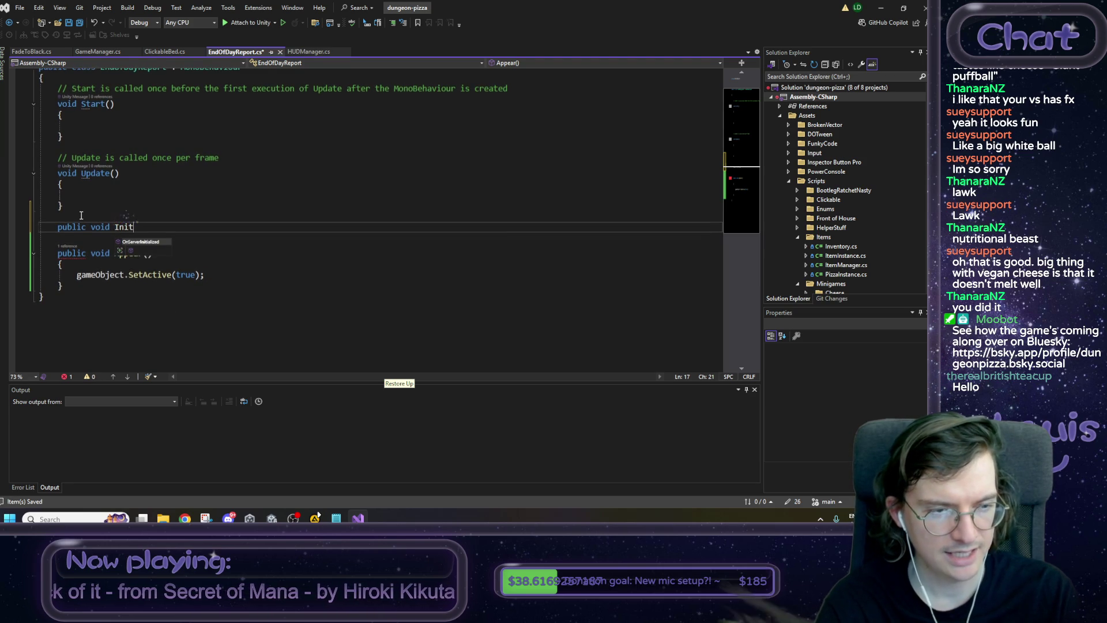
text(()
key(ctrl+z)
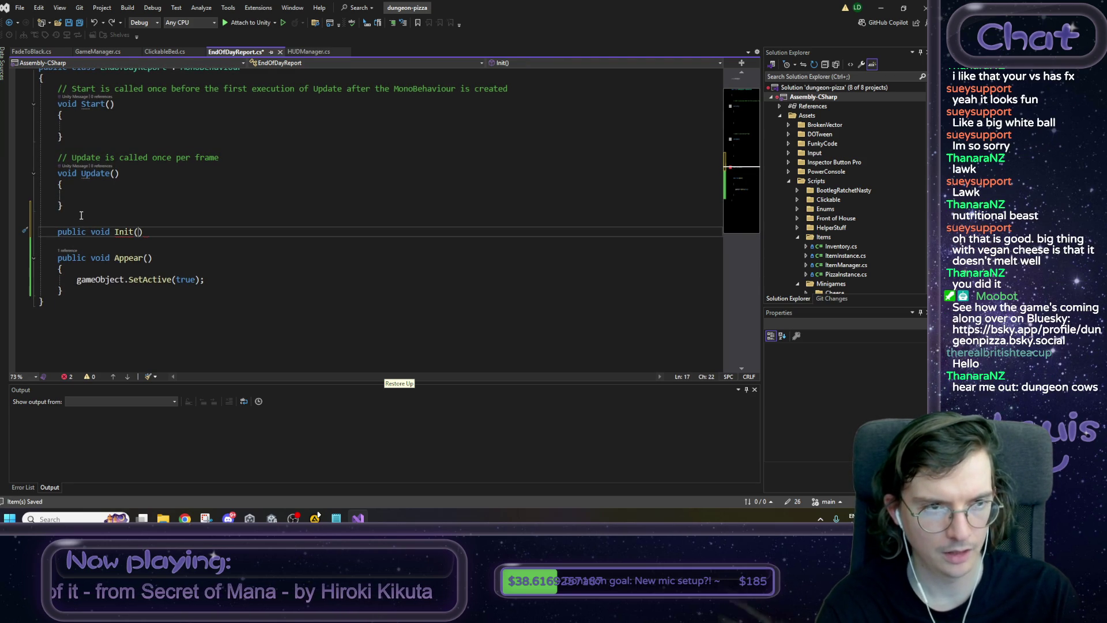
text(FadeToBlack )
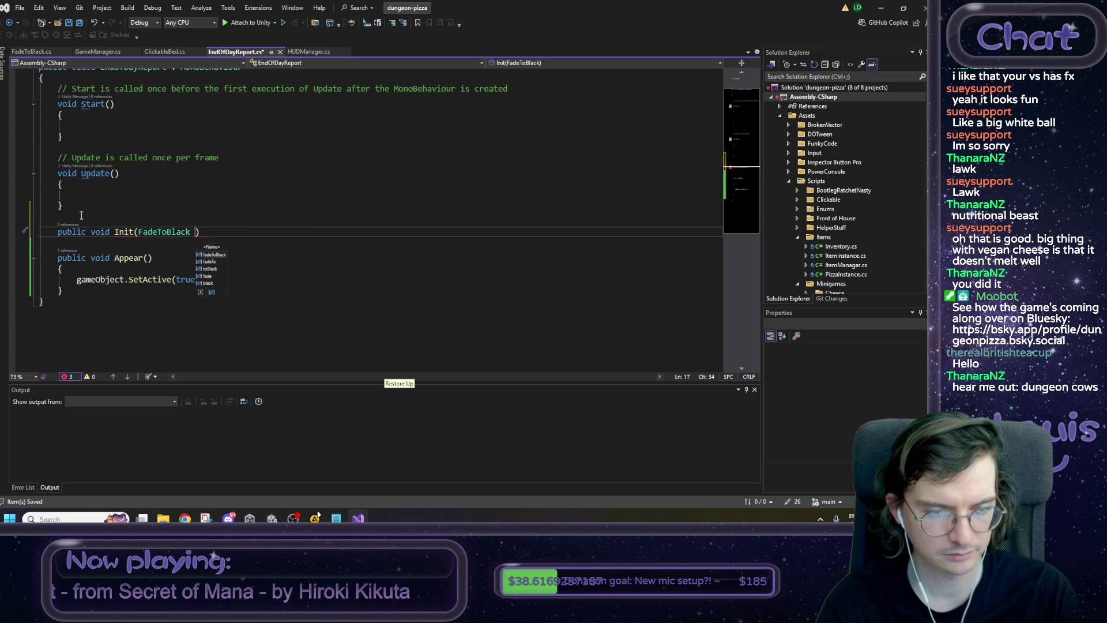
text(fadeObj))
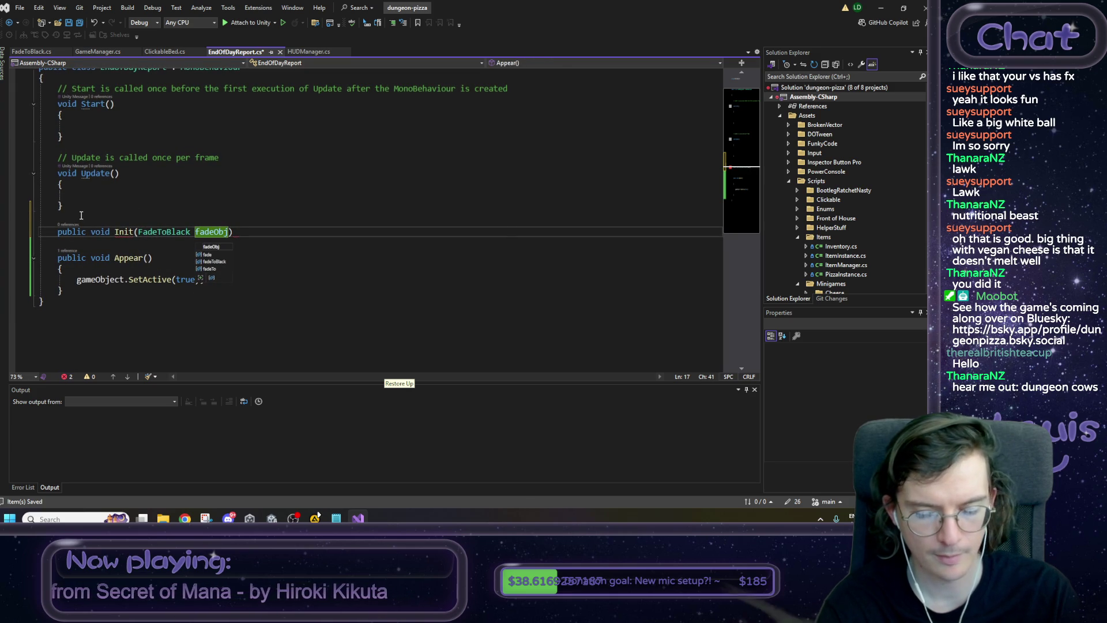
key(Return)
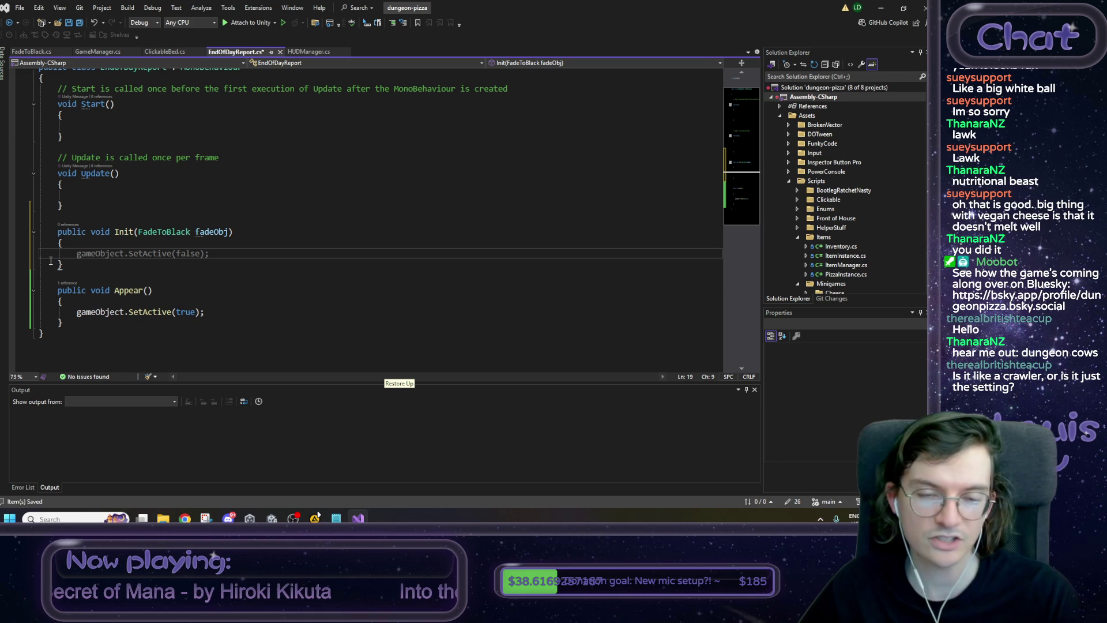
click(306, 197)
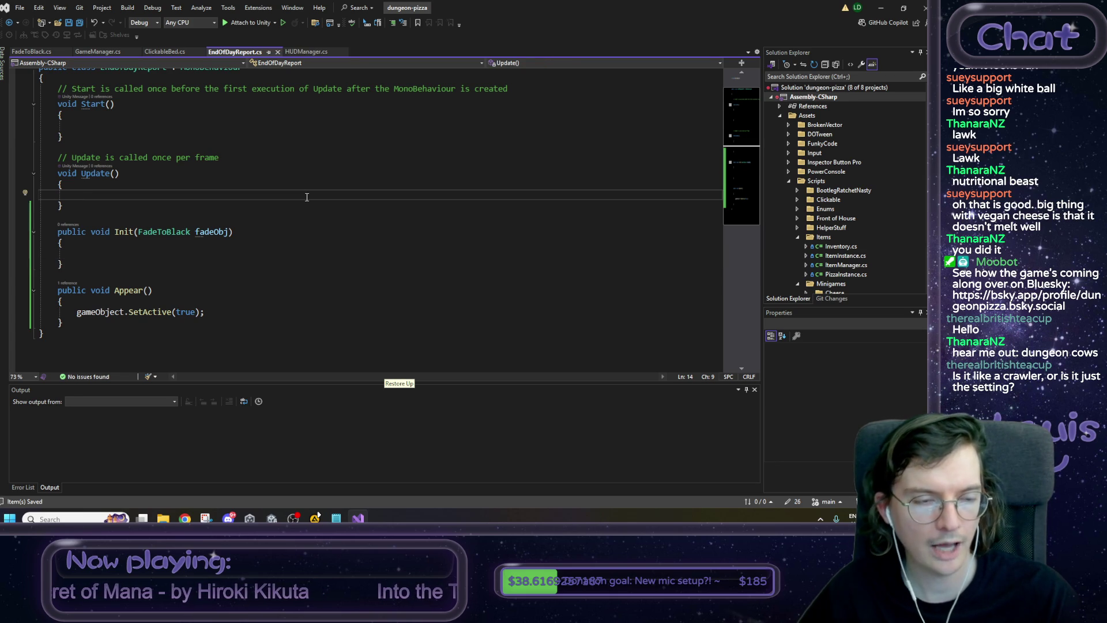
click(180, 256)
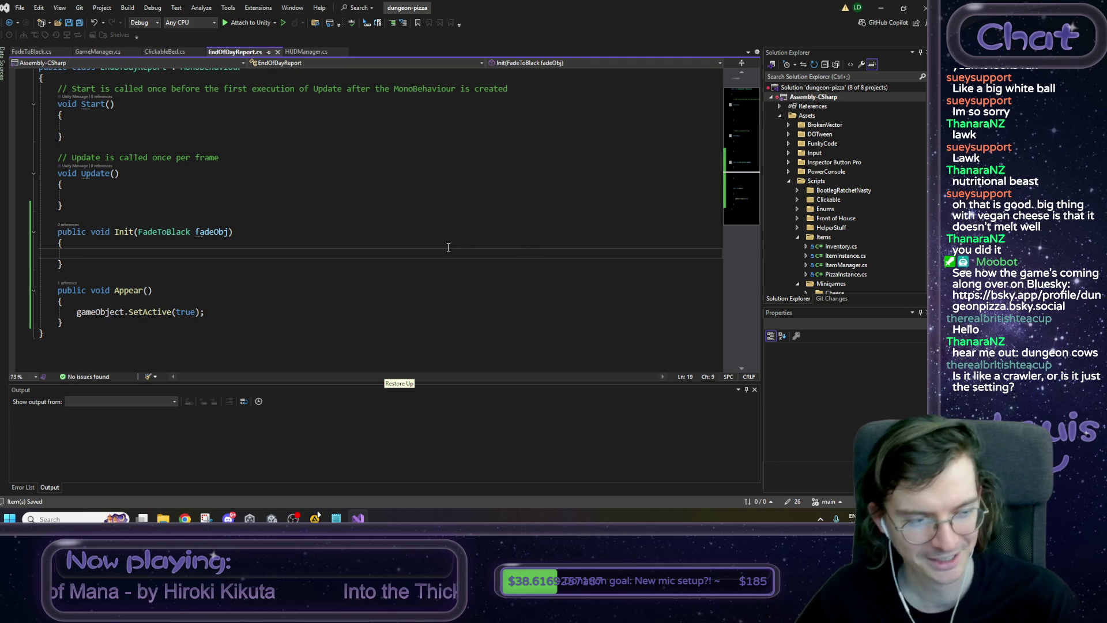
click(880, 8)
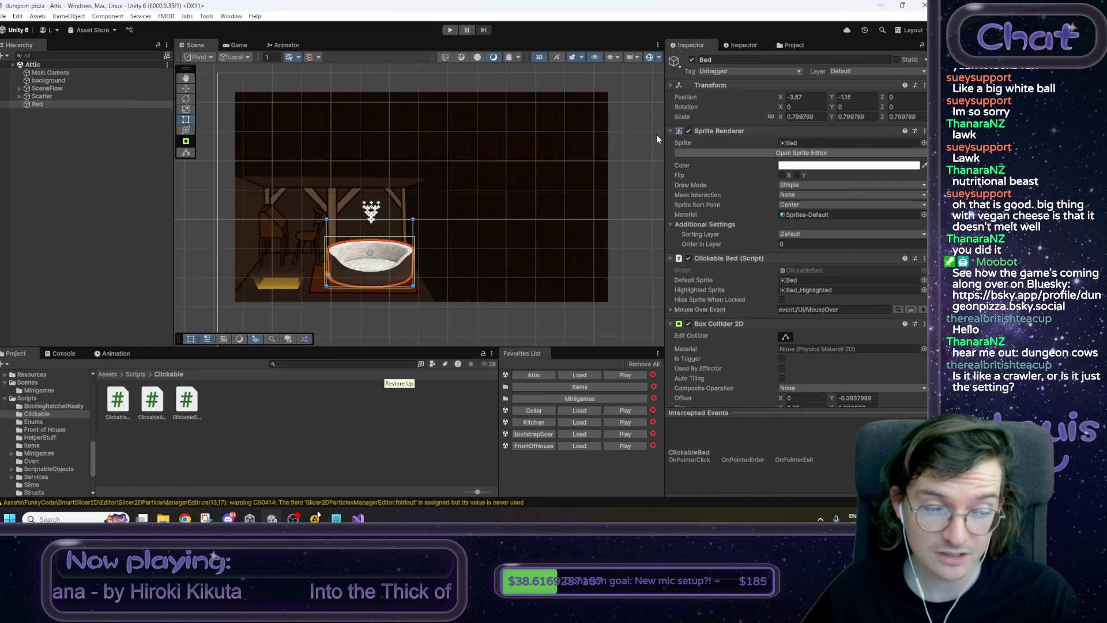
Load the FrontOfHouse scene, start Play mode, and maximize the Game view.
click(593, 445)
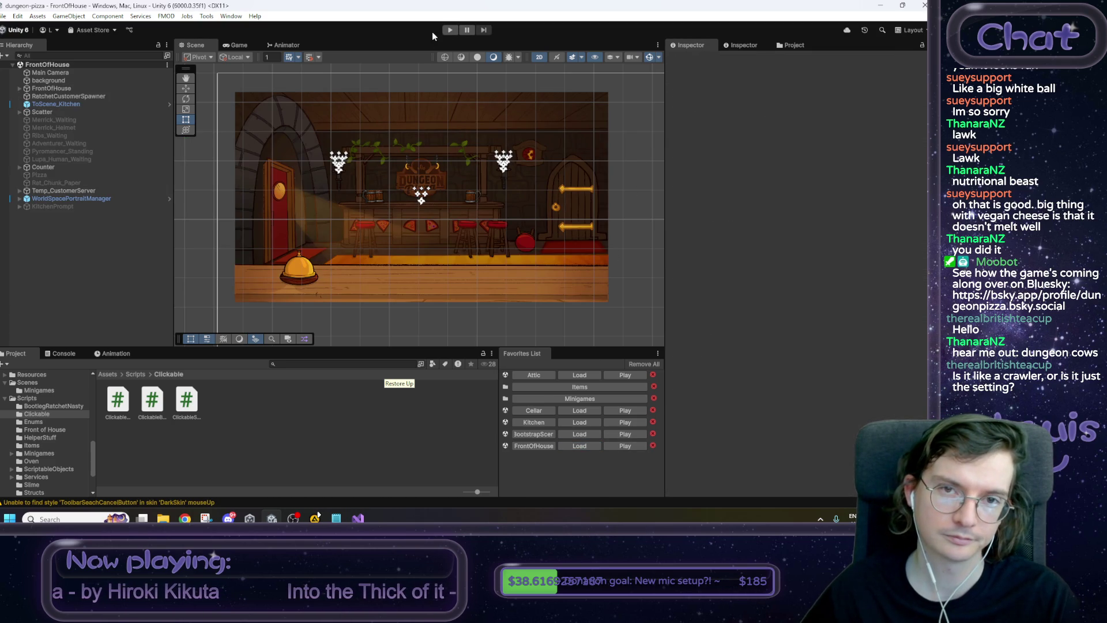
click(449, 30)
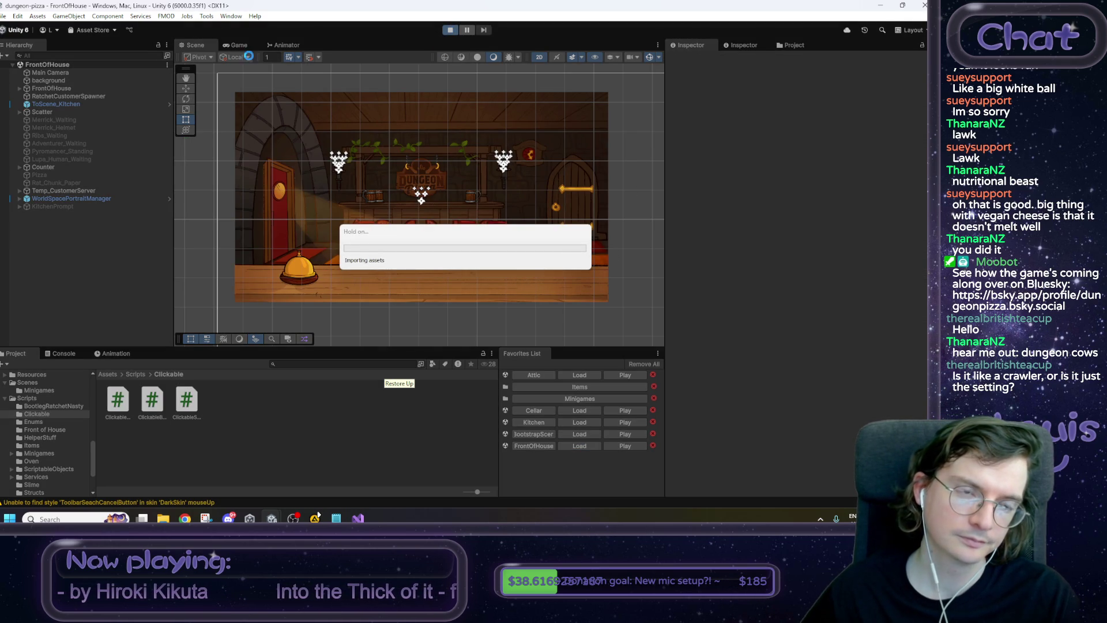
right_click(233, 47)
click(253, 79)
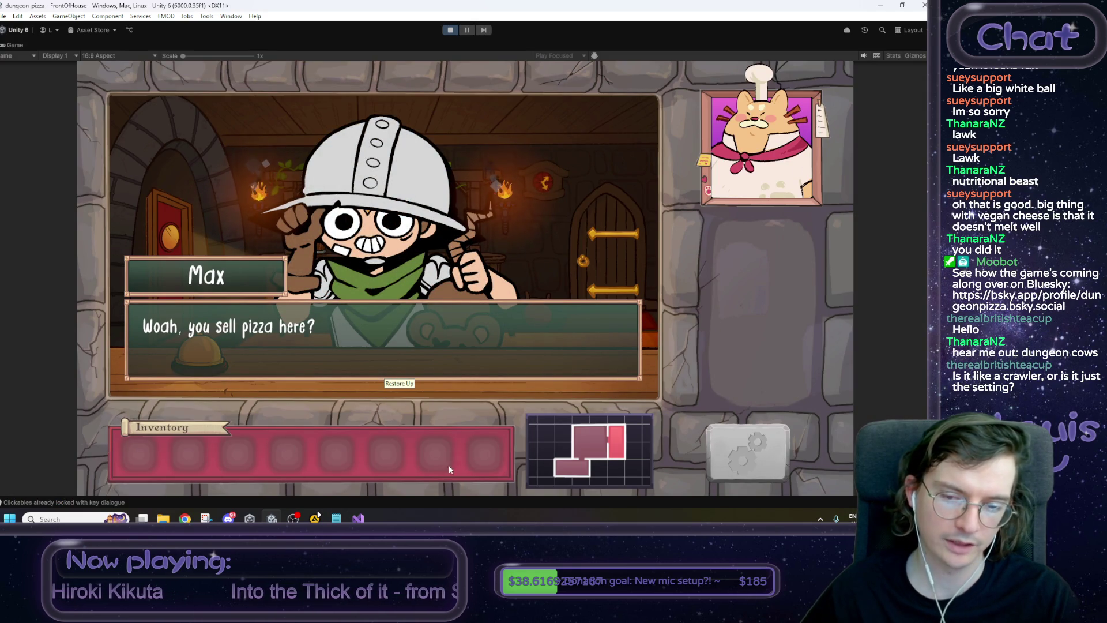
Get the rat tail and pizza order from the customer, enter the kitchen, and start the dough.
click(549, 311)
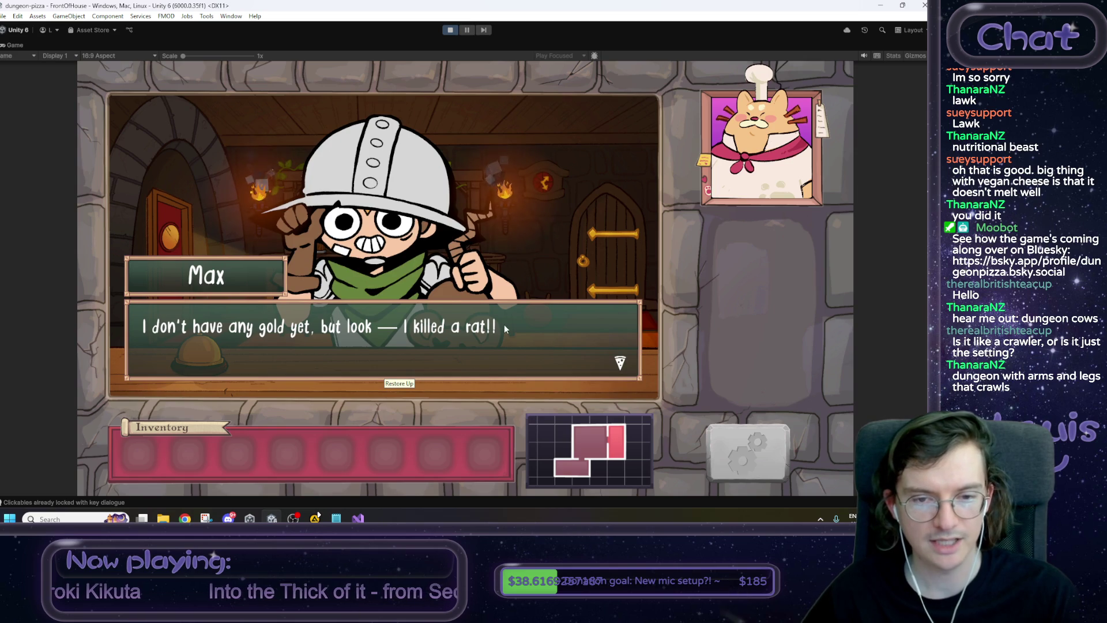
click(504, 324)
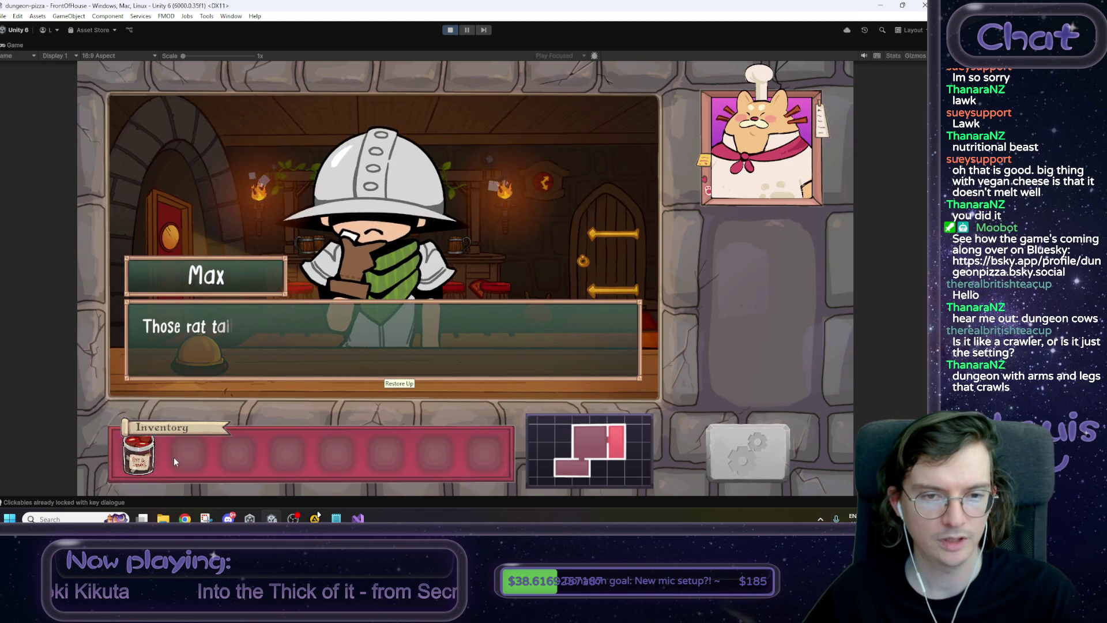
click(347, 332)
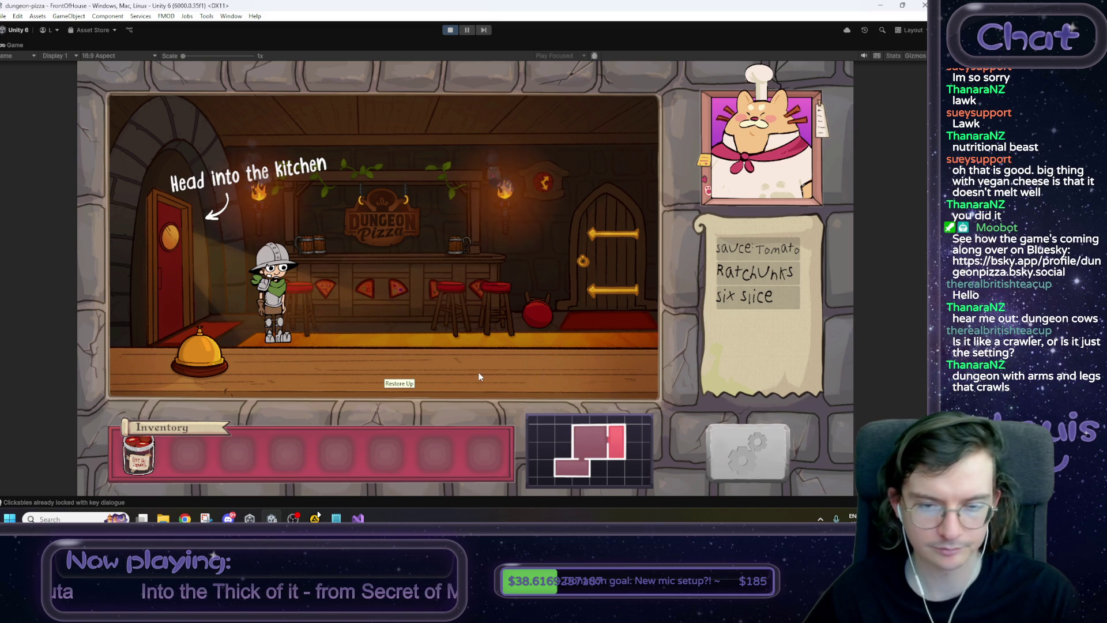
click(175, 293)
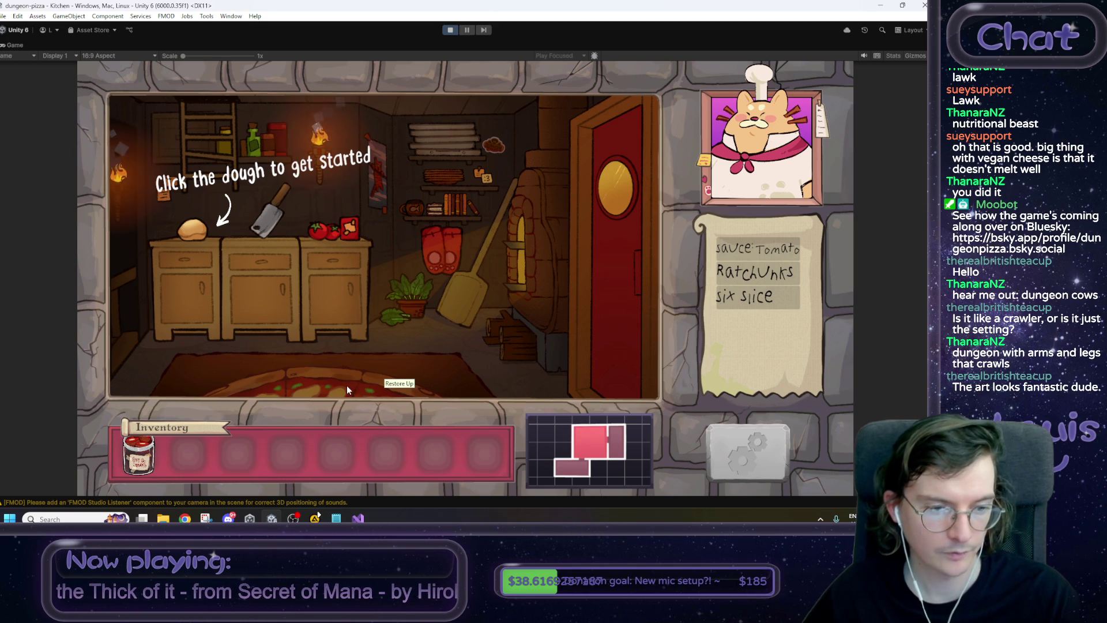
click(195, 312)
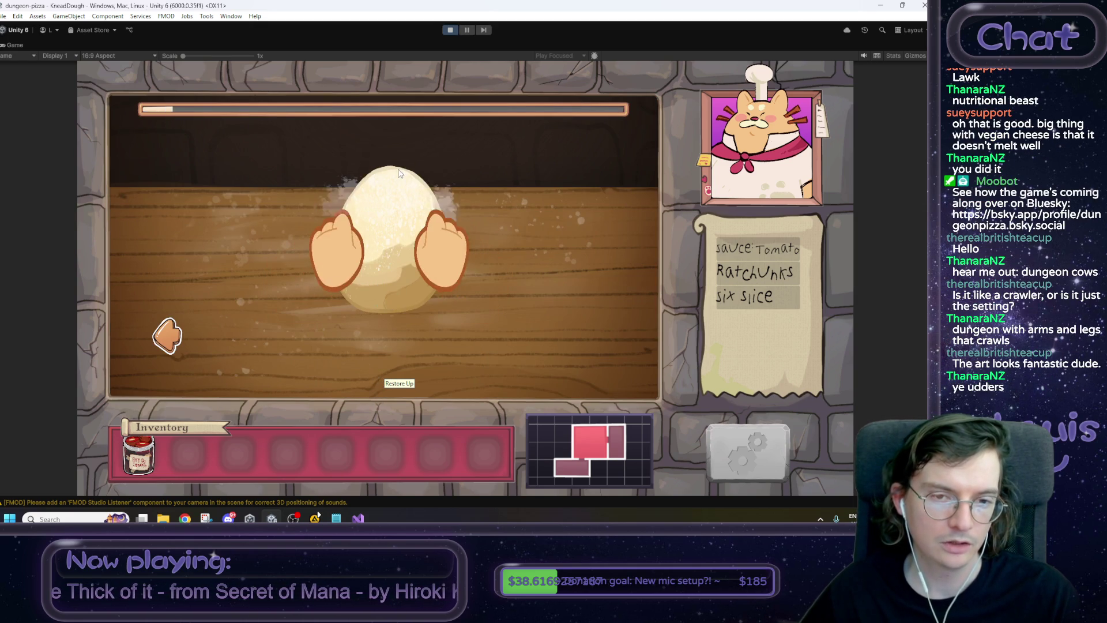
Knead the dough, then repeatedly throw and catch it until stretched, advancing to the sauce.
mouse_move(397, 311)
mouse_down()
mouse_move(393, 330)
mouse_move(399, 149)
mouse_move(392, 315)
mouse_move(394, 161)
mouse_move(402, 338)
mouse_move(401, 293)
mouse_move(388, 320)
mouse_move(392, 173)
mouse_move(401, 316)
mouse_up()
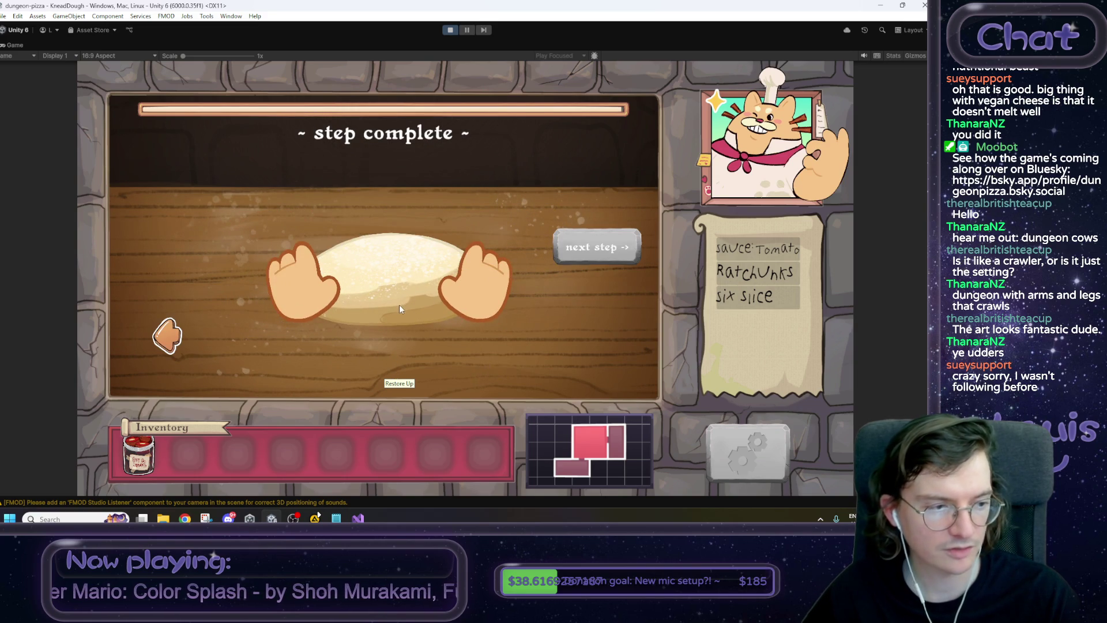
click(596, 249)
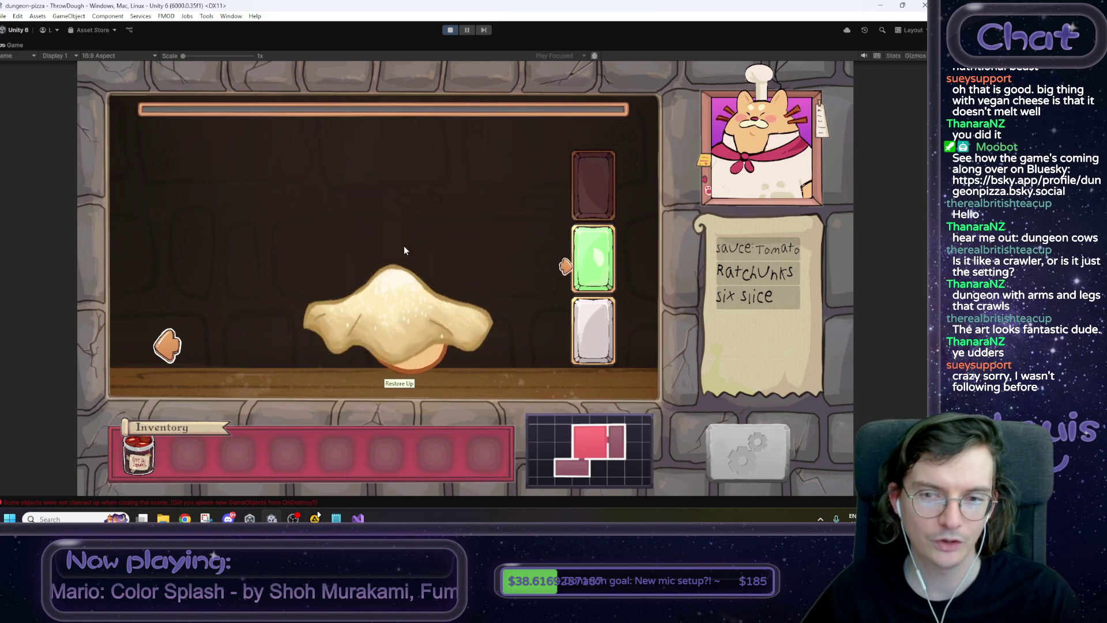
click(392, 231)
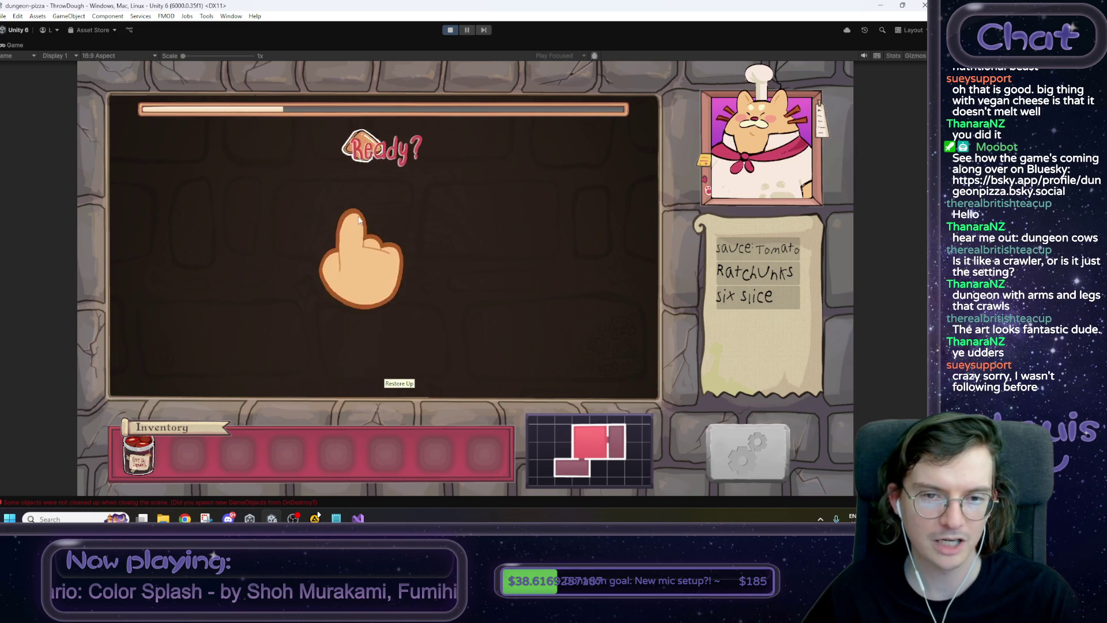
click(354, 271)
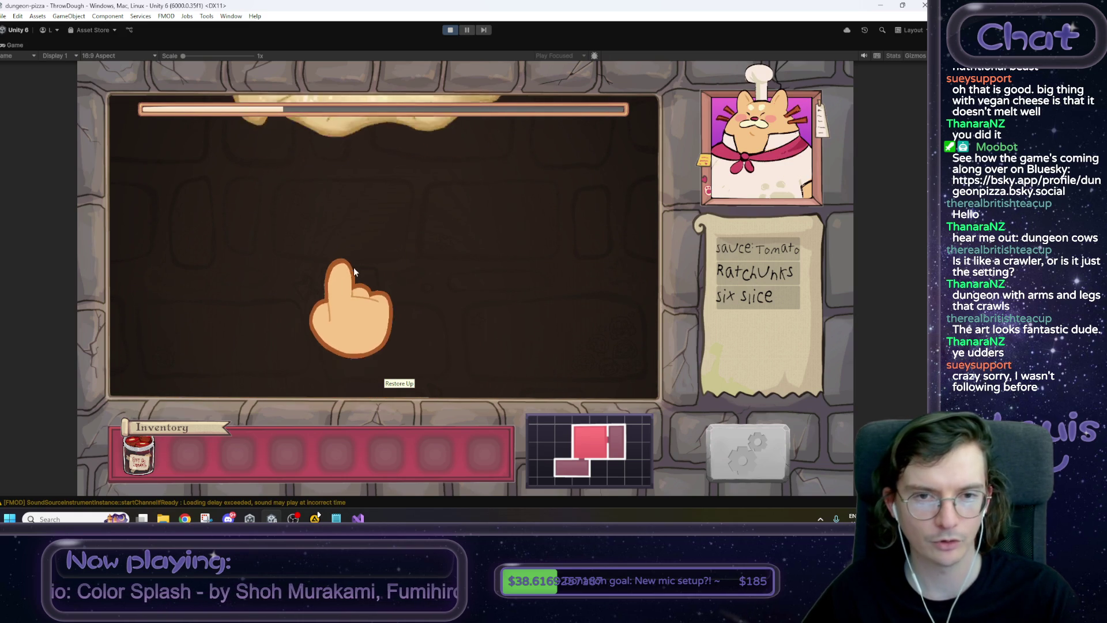
click(368, 272)
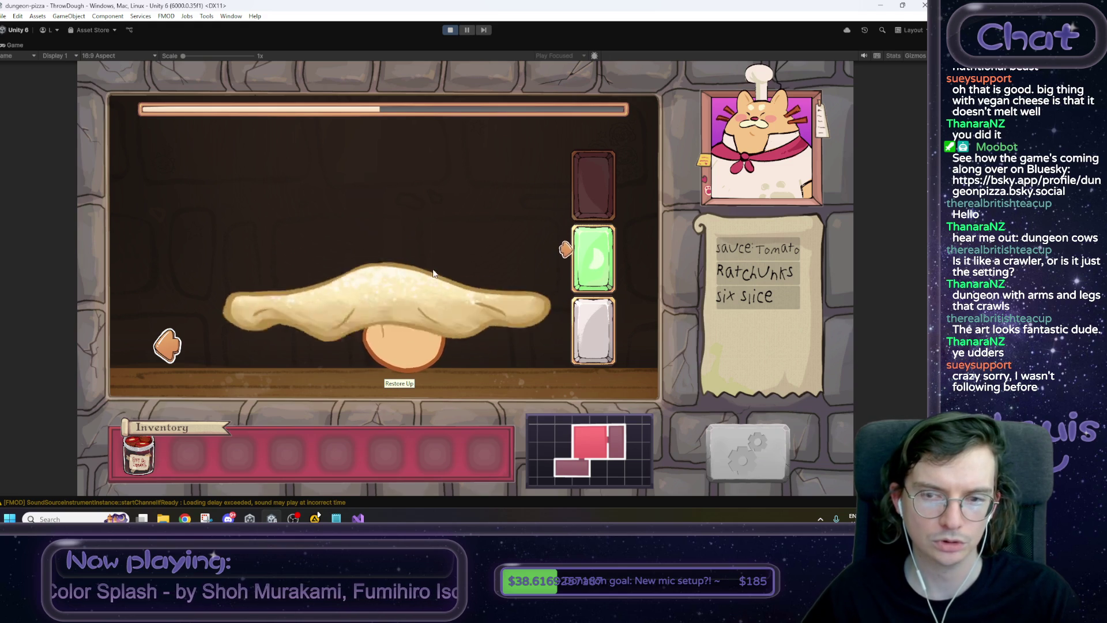
click(402, 266)
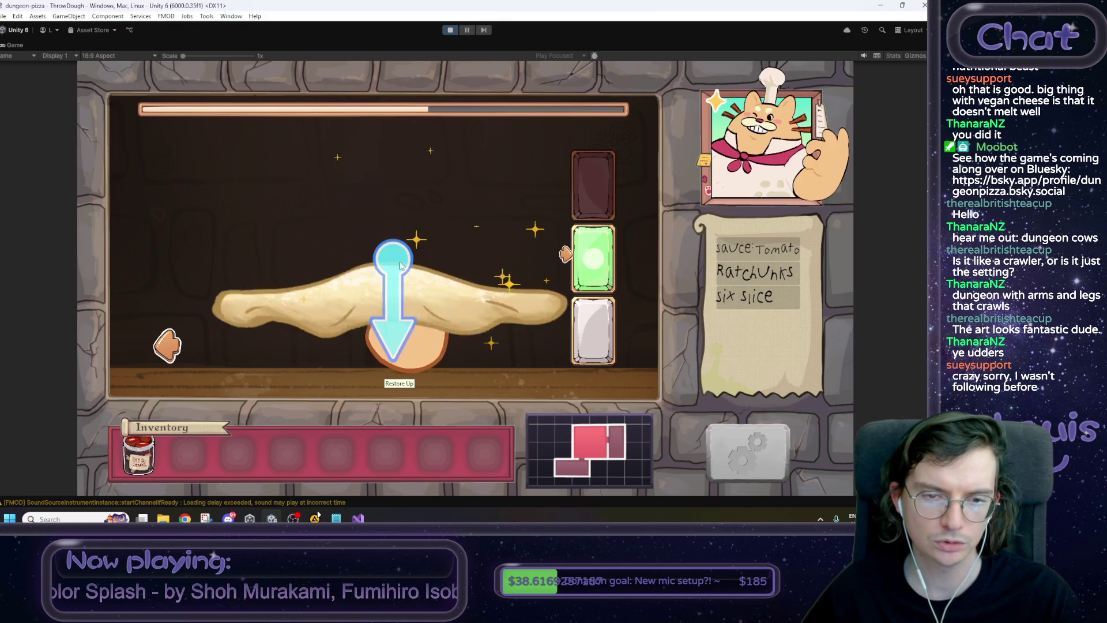
drag(402, 265, 398, 322)
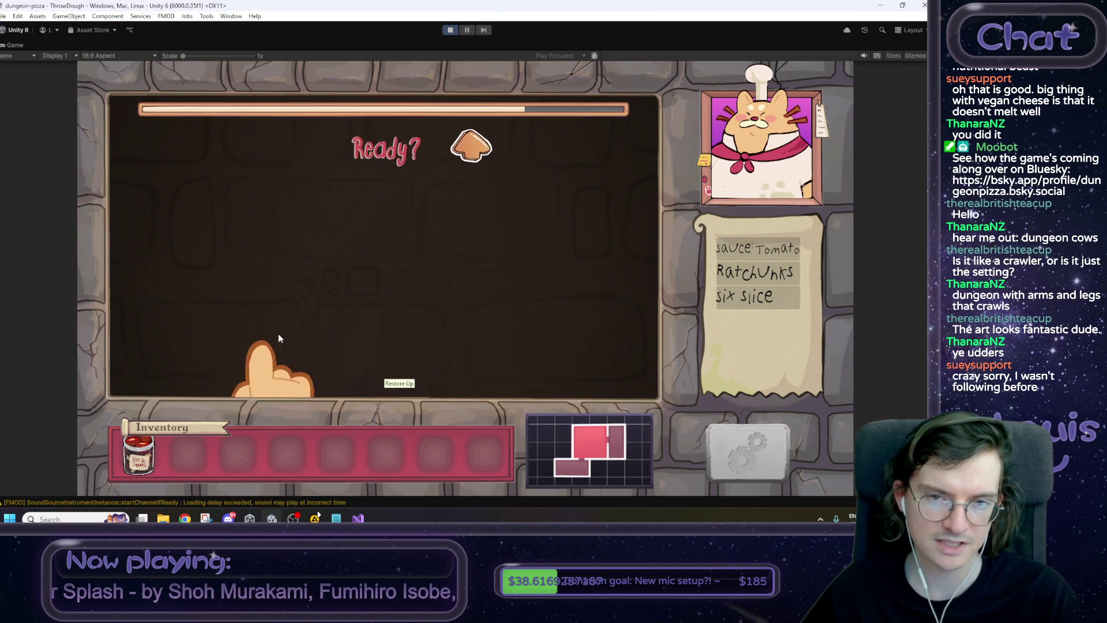
click(278, 338)
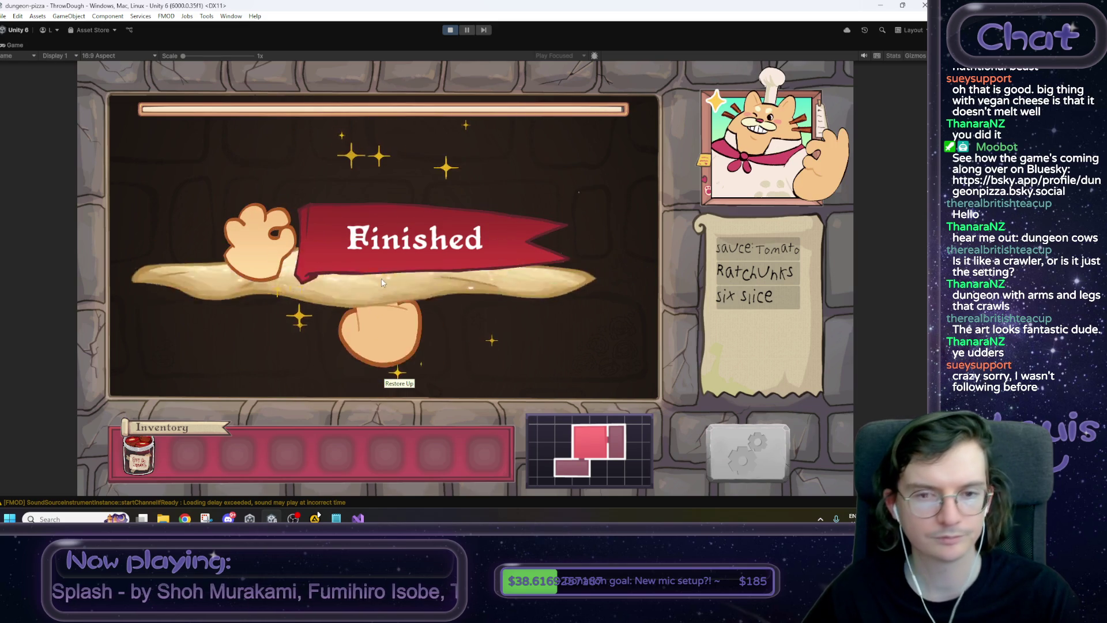
click(591, 248)
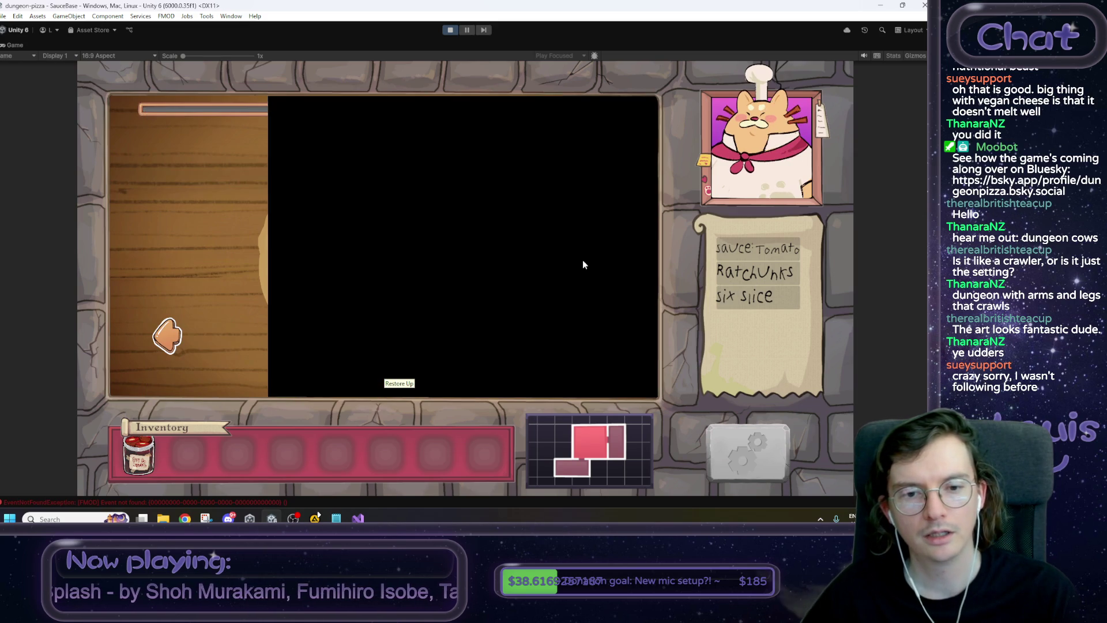
Spread sauce over the dough, then sprinkle cheese across the whole pizza until finished.
mouse_move(544, 293)
mouse_down()
mouse_move(435, 207)
mouse_move(455, 295)
mouse_move(364, 188)
mouse_move(313, 168)
mouse_move(210, 240)
mouse_move(414, 240)
mouse_move(397, 268)
mouse_move(369, 191)
mouse_move(344, 264)
mouse_move(300, 289)
mouse_move(312, 336)
mouse_move(403, 370)
mouse_move(596, 299)
mouse_move(416, 264)
mouse_move(346, 187)
mouse_move(335, 303)
mouse_move(316, 284)
mouse_move(331, 254)
mouse_move(406, 238)
mouse_move(438, 246)
mouse_move(462, 187)
mouse_move(466, 330)
mouse_move(441, 340)
mouse_move(473, 333)
mouse_move(411, 384)
mouse_up()
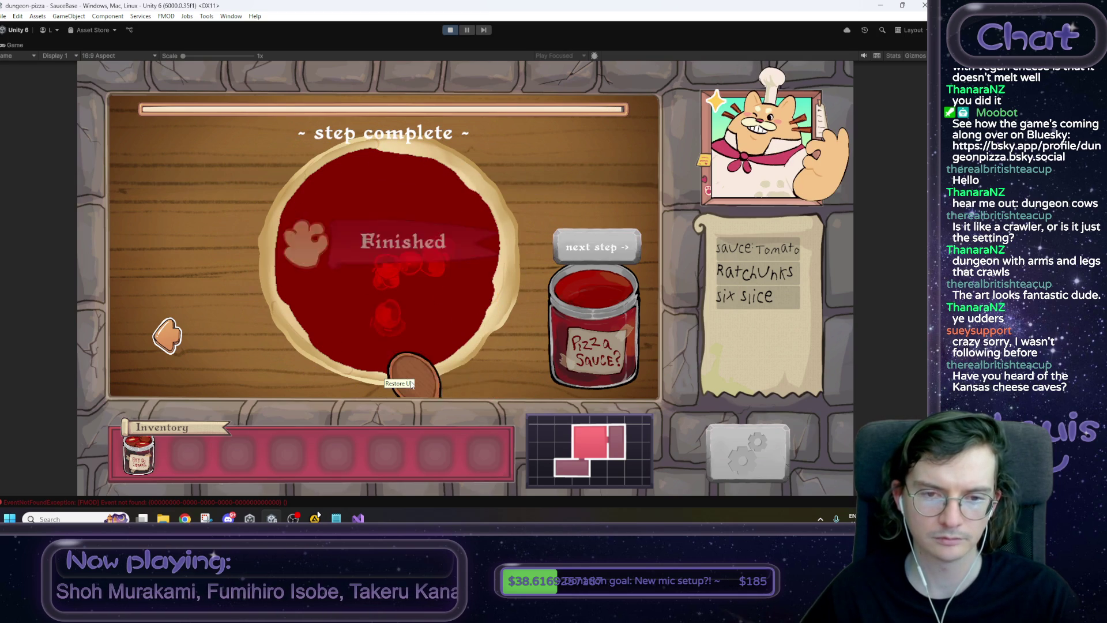
click(604, 236)
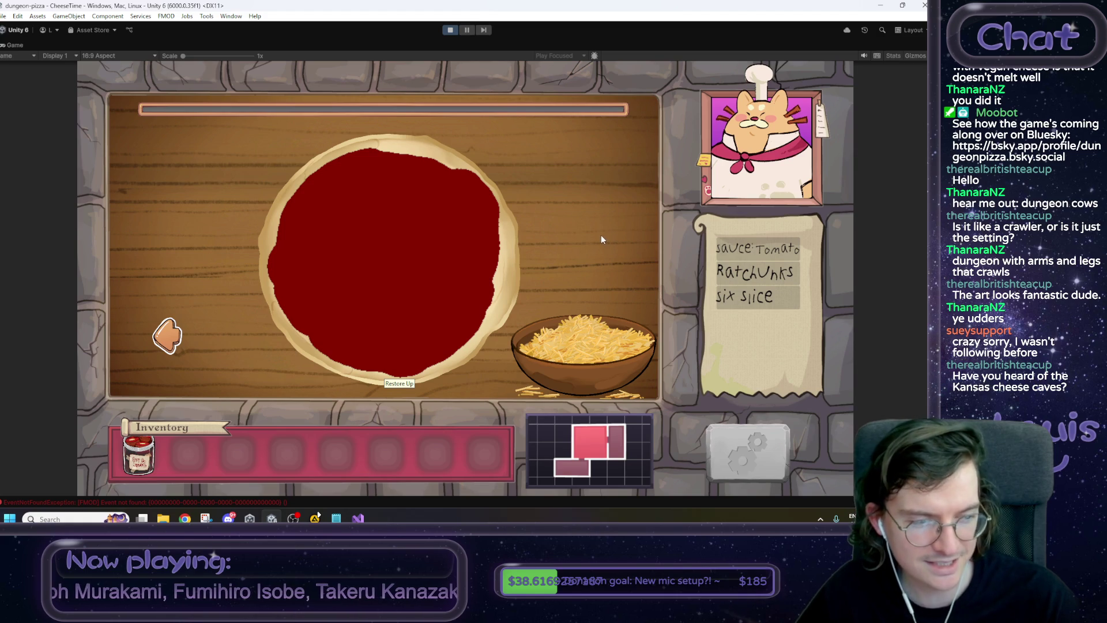
mouse_move(587, 344)
mouse_down()
mouse_move(423, 222)
mouse_move(332, 236)
mouse_move(408, 330)
mouse_up()
mouse_move(520, 275)
mouse_down()
mouse_move(479, 271)
mouse_move(398, 346)
mouse_move(369, 347)
mouse_move(318, 176)
mouse_move(305, 308)
mouse_up()
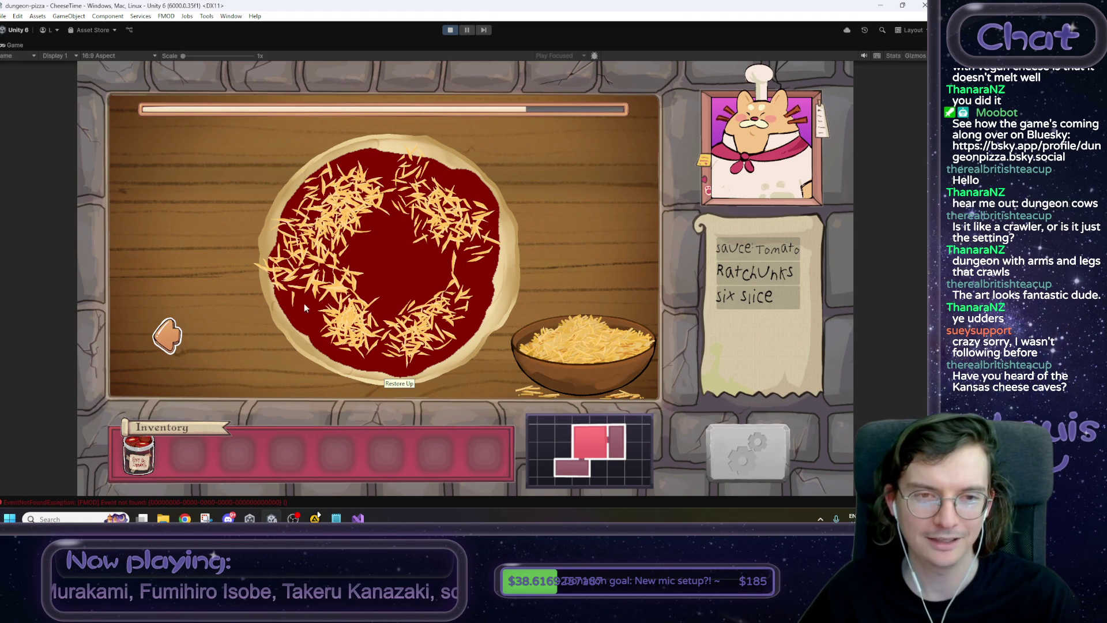
mouse_move(569, 350)
mouse_down()
mouse_move(311, 314)
mouse_move(511, 306)
mouse_move(467, 259)
mouse_move(557, 343)
mouse_up()
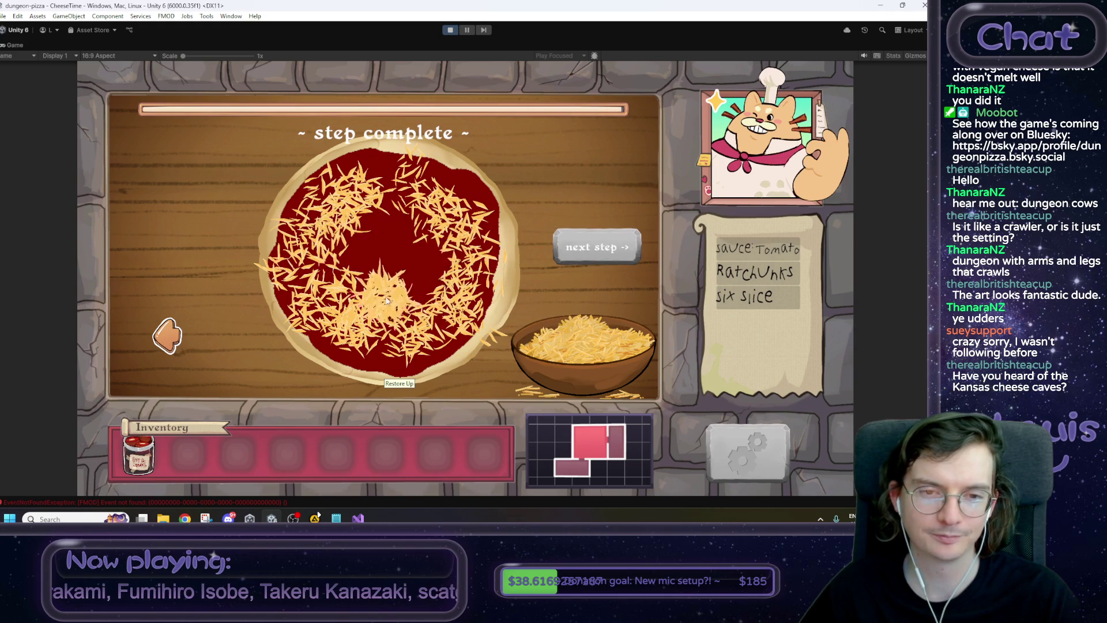
mouse_move(591, 346)
mouse_down()
mouse_move(374, 254)
mouse_move(356, 273)
mouse_move(363, 241)
mouse_up()
click(574, 240)
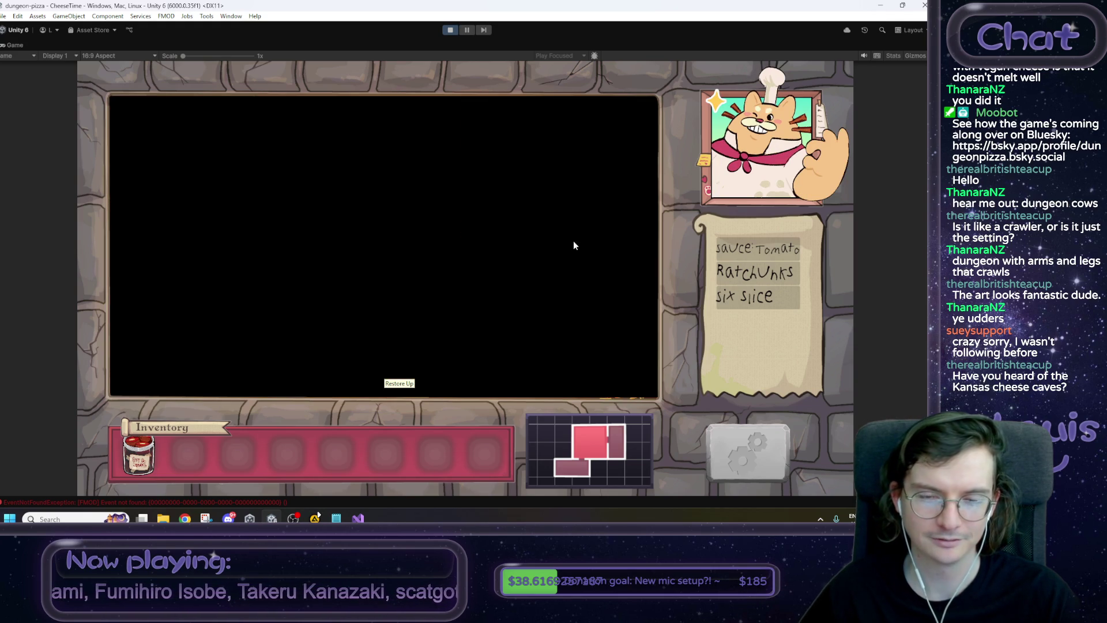
Place three rat chunks and several eyeball toppings on the pizza.
drag(527, 112, 340, 228)
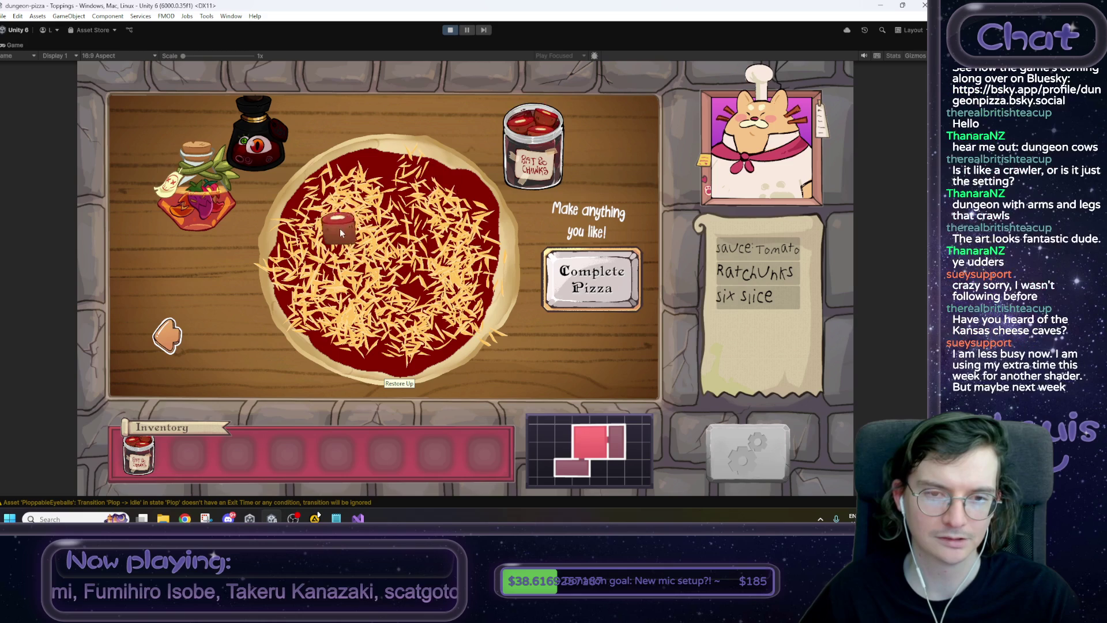
mouse_move(531, 144)
mouse_down()
mouse_move(454, 228)
mouse_move(413, 322)
mouse_move(345, 313)
mouse_up()
mouse_move(263, 157)
mouse_down()
mouse_move(305, 262)
mouse_move(264, 145)
mouse_move(425, 185)
mouse_move(452, 271)
mouse_up()
drag(263, 151, 378, 332)
drag(263, 151, 380, 263)
Add red and orange pepper rings across the pizza.
mouse_move(202, 199)
mouse_down()
mouse_move(304, 230)
mouse_move(410, 227)
mouse_up()
drag(212, 203, 357, 306)
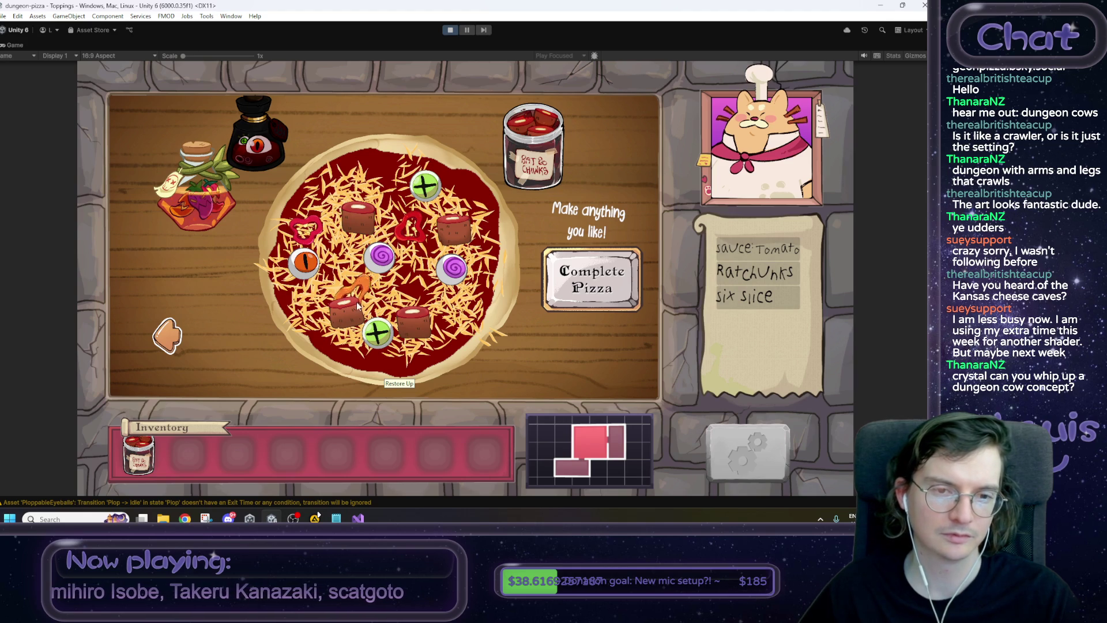
click(224, 201)
click(229, 213)
drag(229, 213, 483, 214)
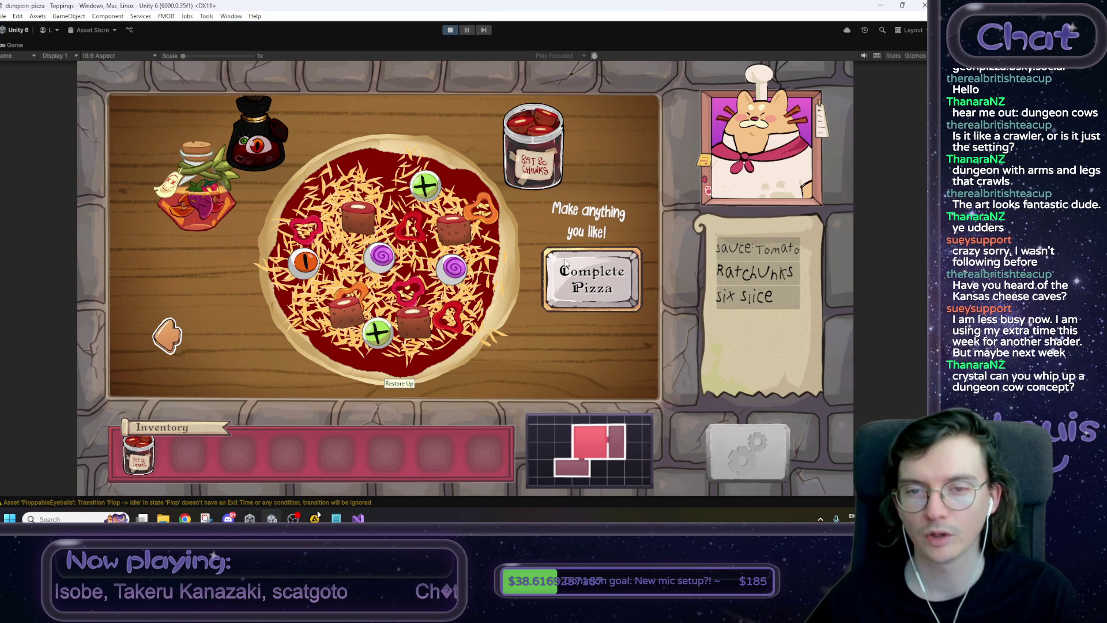
Finish the Demo Build Pizza, drop it into the inventory, and advance to the next step.
click(583, 272)
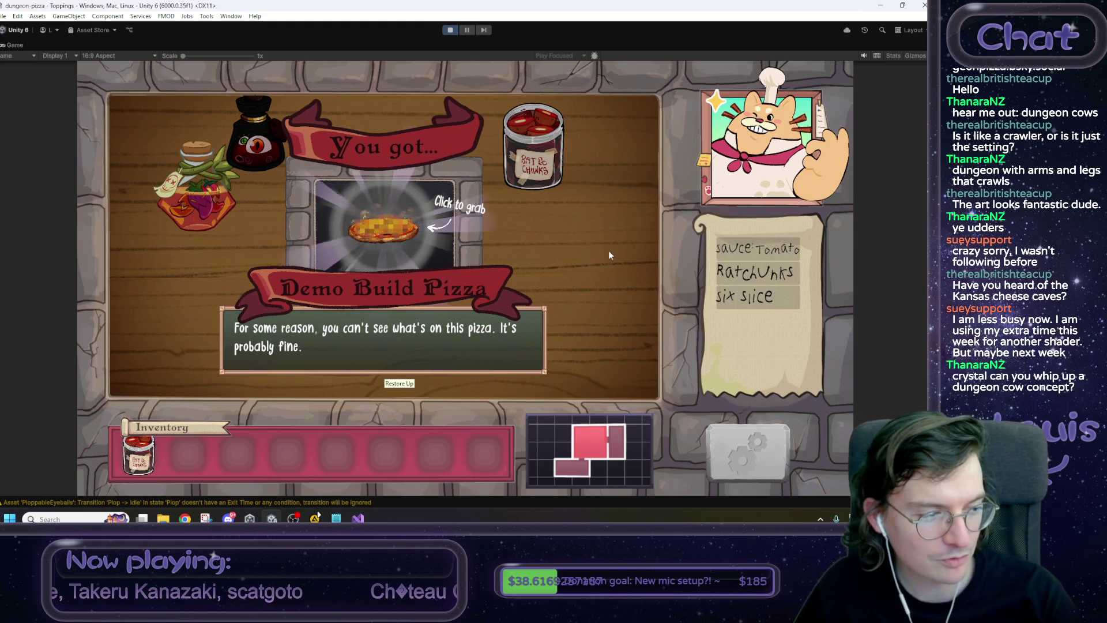
click(394, 226)
click(185, 455)
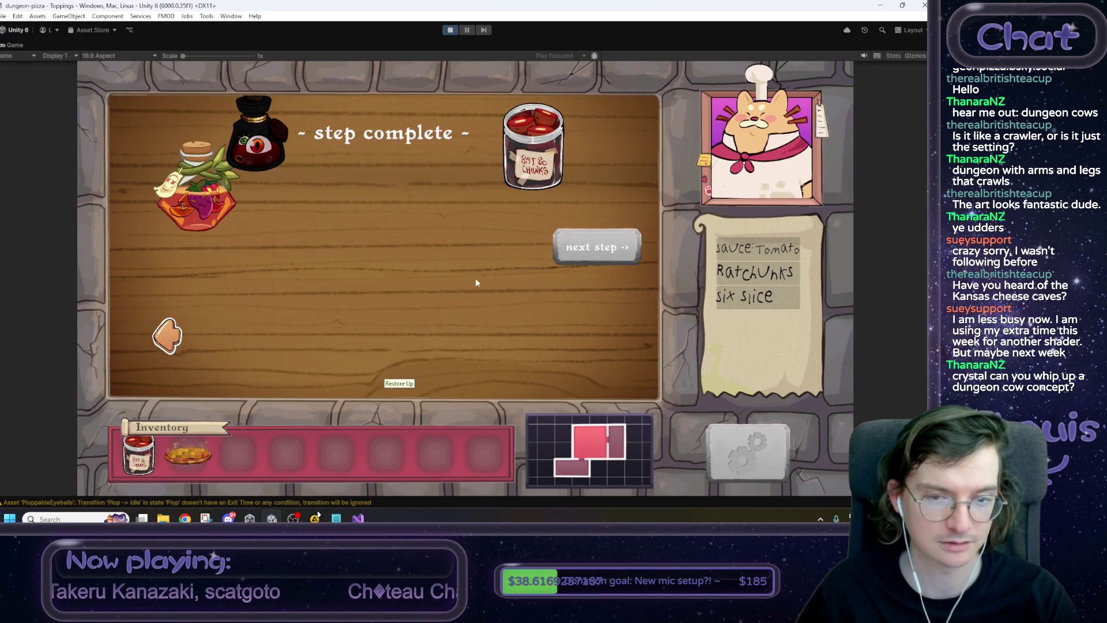
click(562, 248)
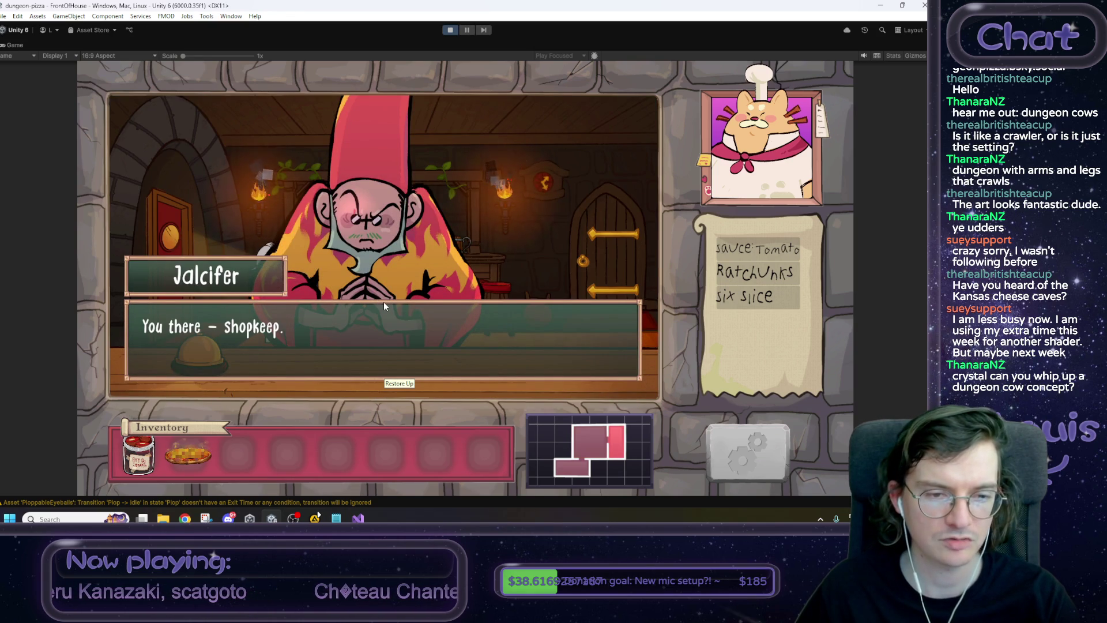
Stop Play mode and return to EndOfDayReport.cs in Visual Studio.
click(450, 30)
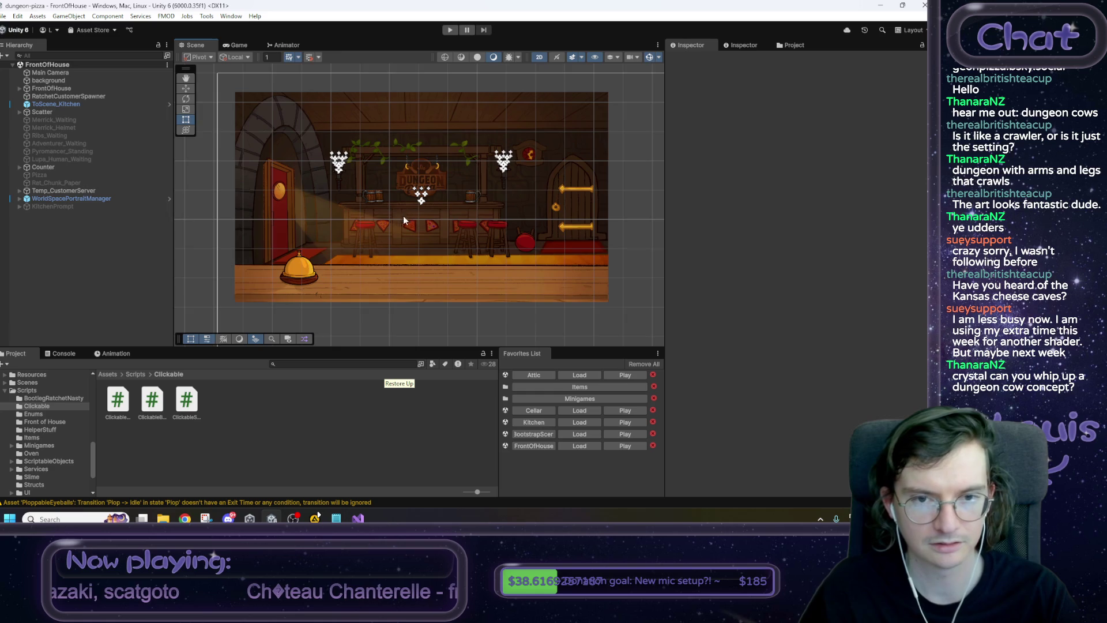
drag(403, 216, 387, 230)
key(alt+Tab)
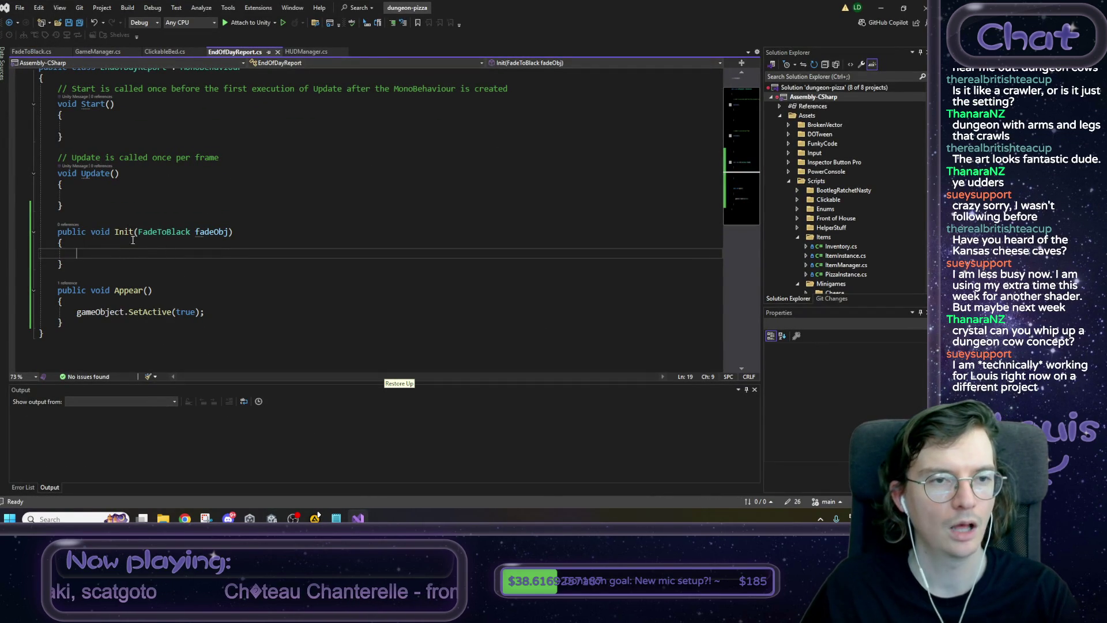
Review GetEndOfDayReport and the three HUD reset lines in HUDManager.cs.
click(305, 53)
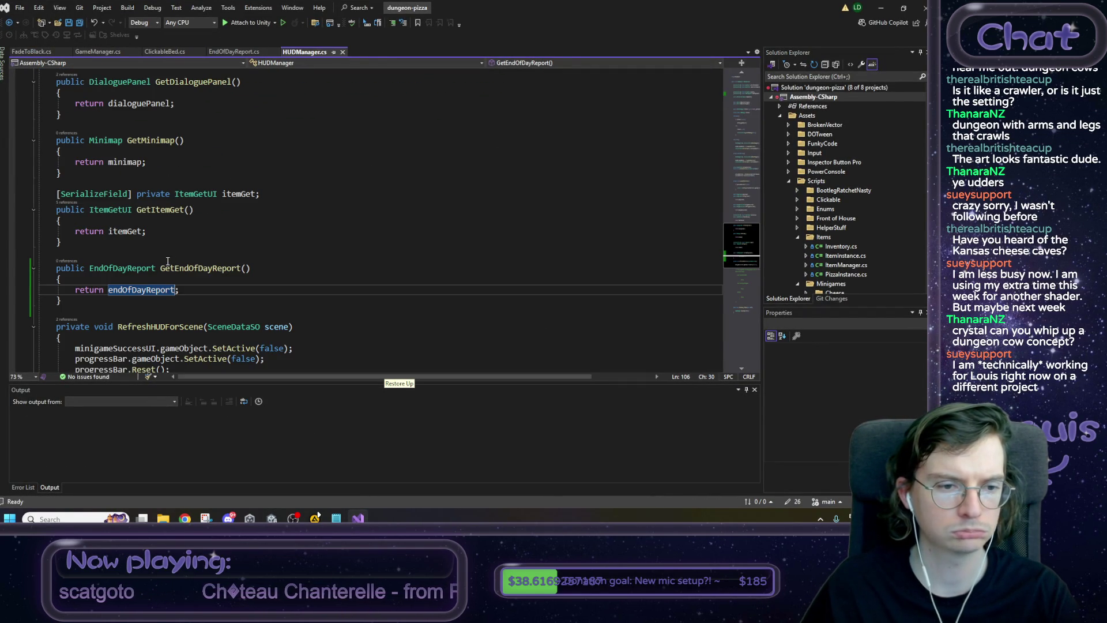
scroll(167, 262, down, 2)
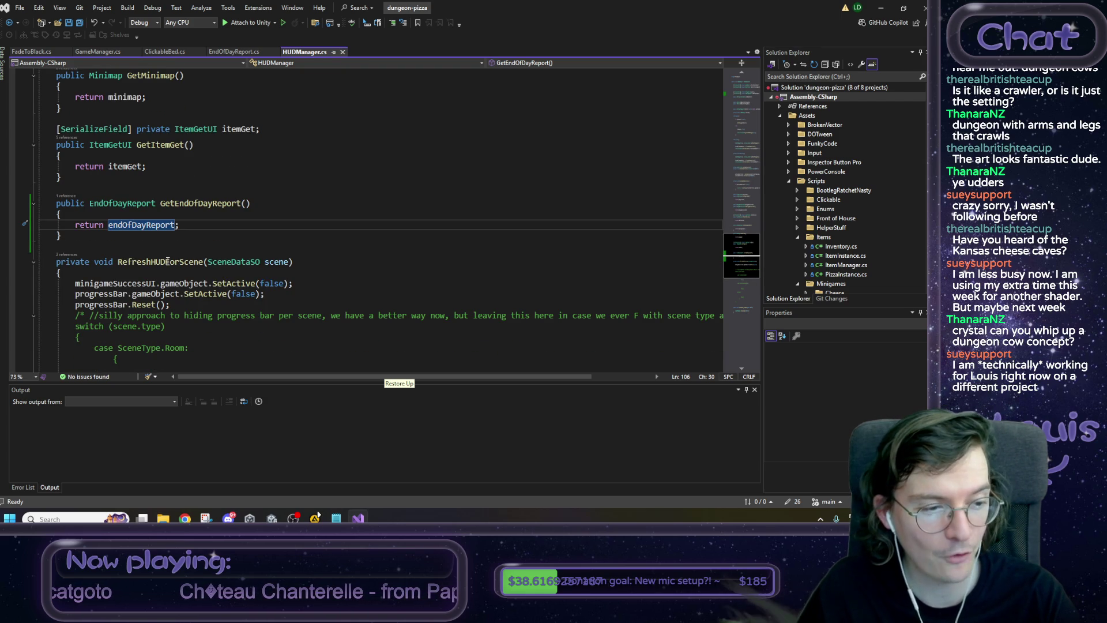
scroll(167, 262, down, 1)
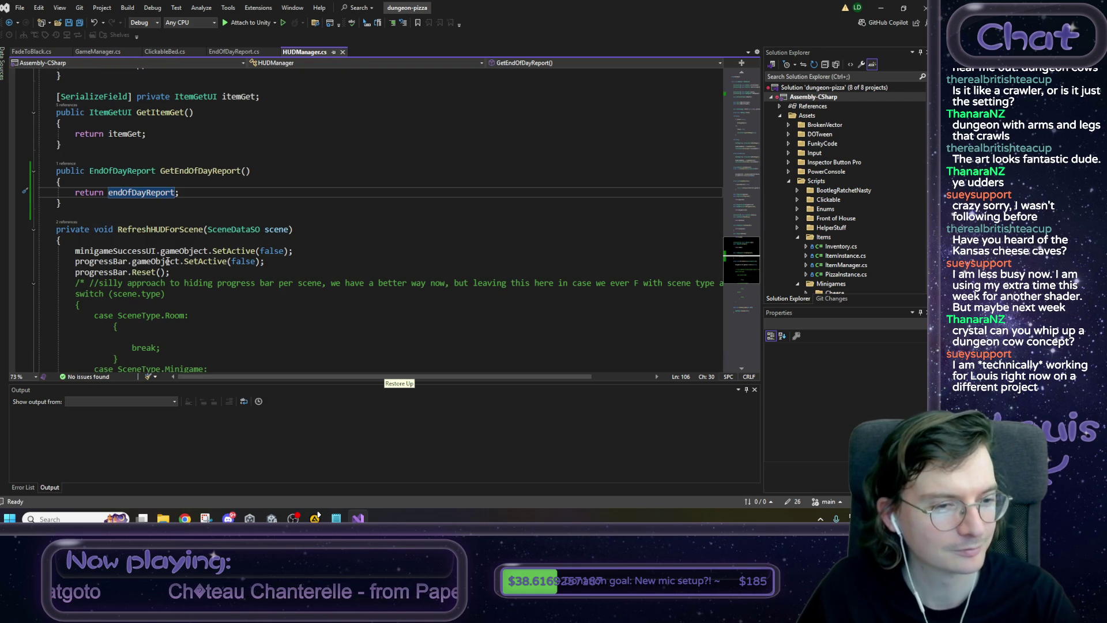
scroll(167, 261, down, 1)
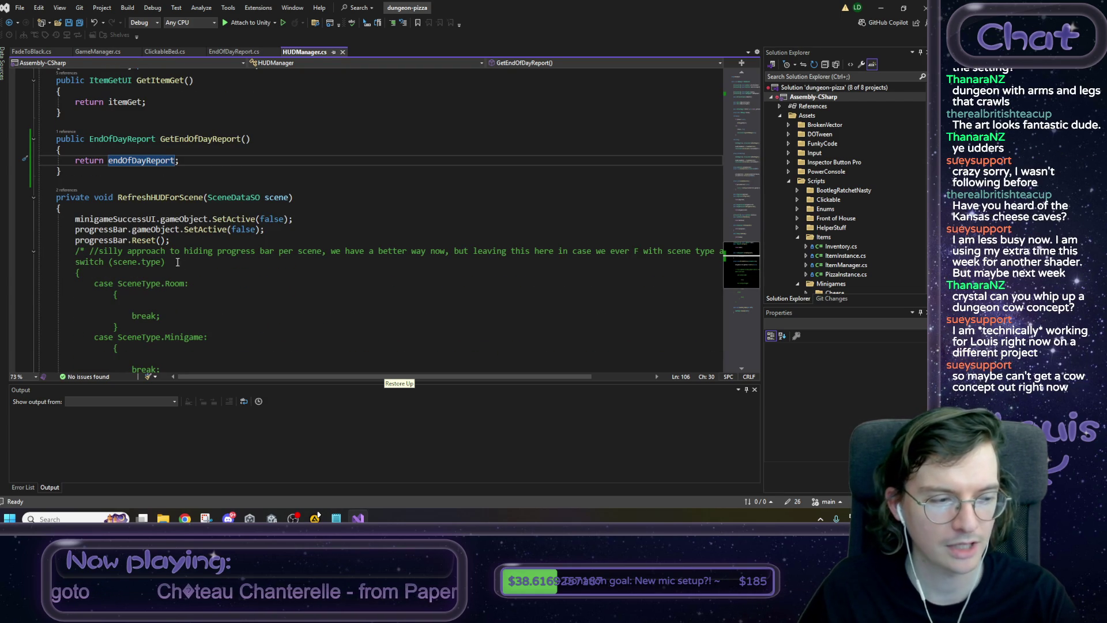
mouse_move(180, 242)
mouse_down()
mouse_move(39, 230)
mouse_move(40, 218)
mouse_up()
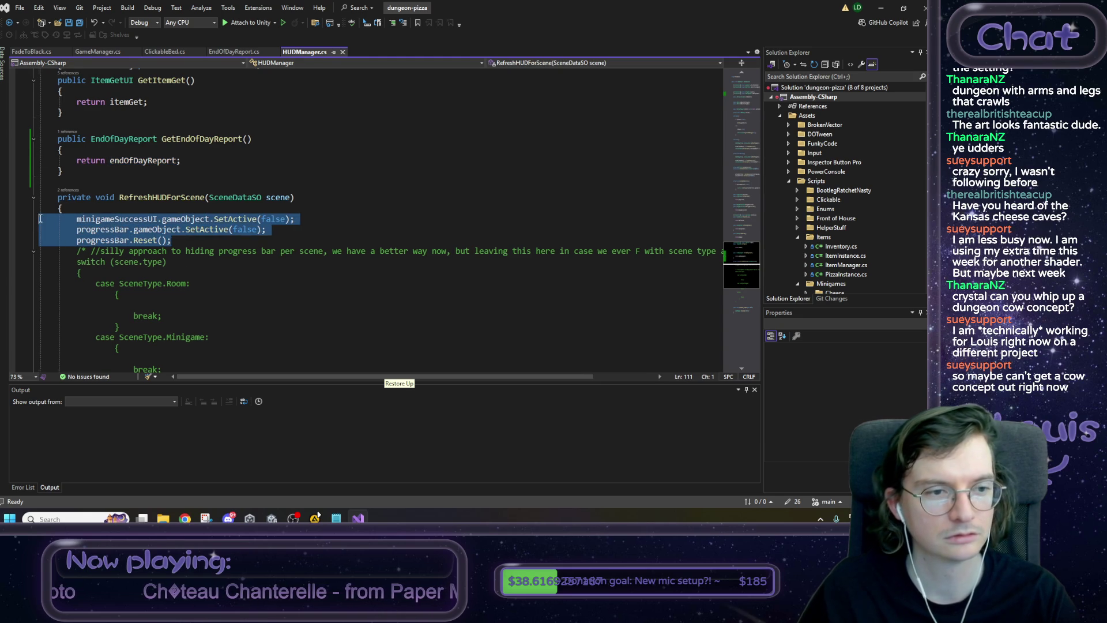
click(180, 239)
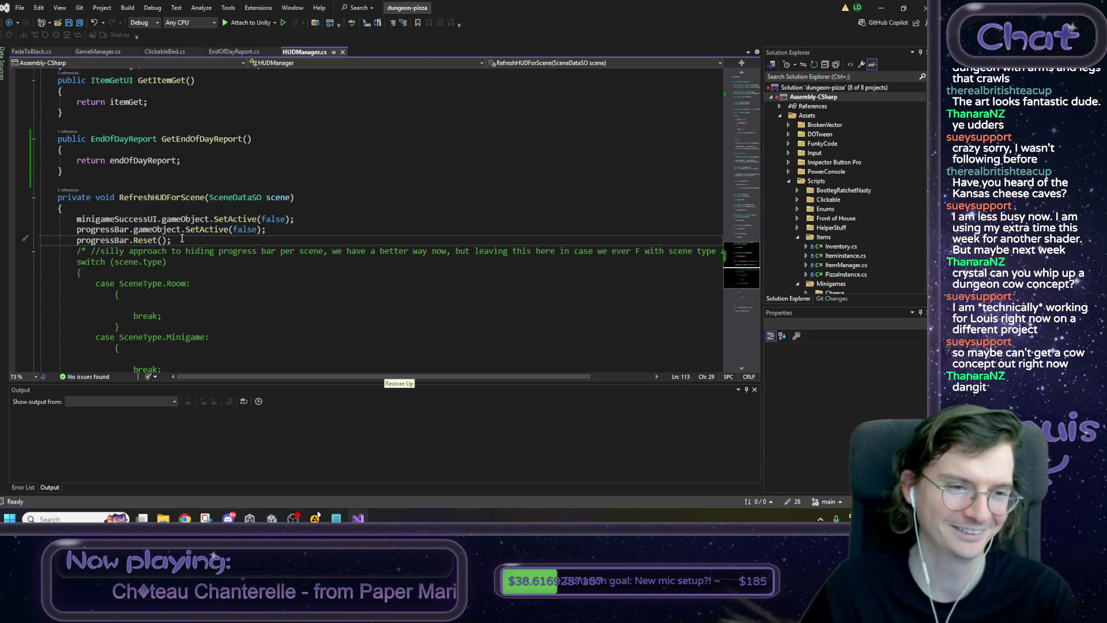
Look over RefreshHUDForScene, then bring up GameManager's DoSleep method.
scroll(180, 241, up, 3)
scroll(176, 241, down, 5)
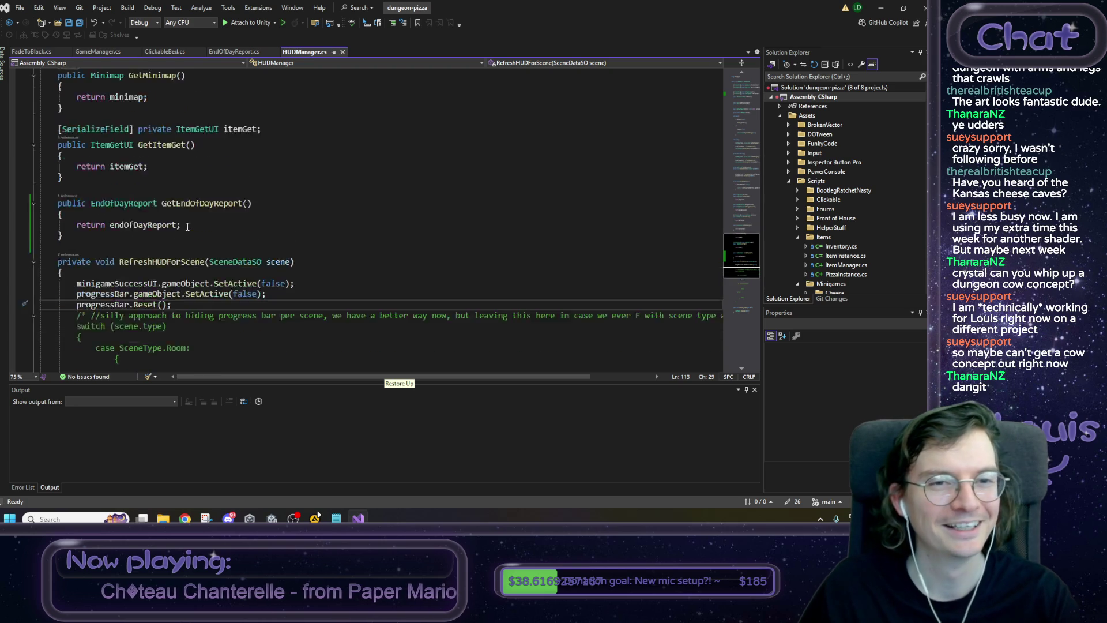
scroll(172, 244, up, 7)
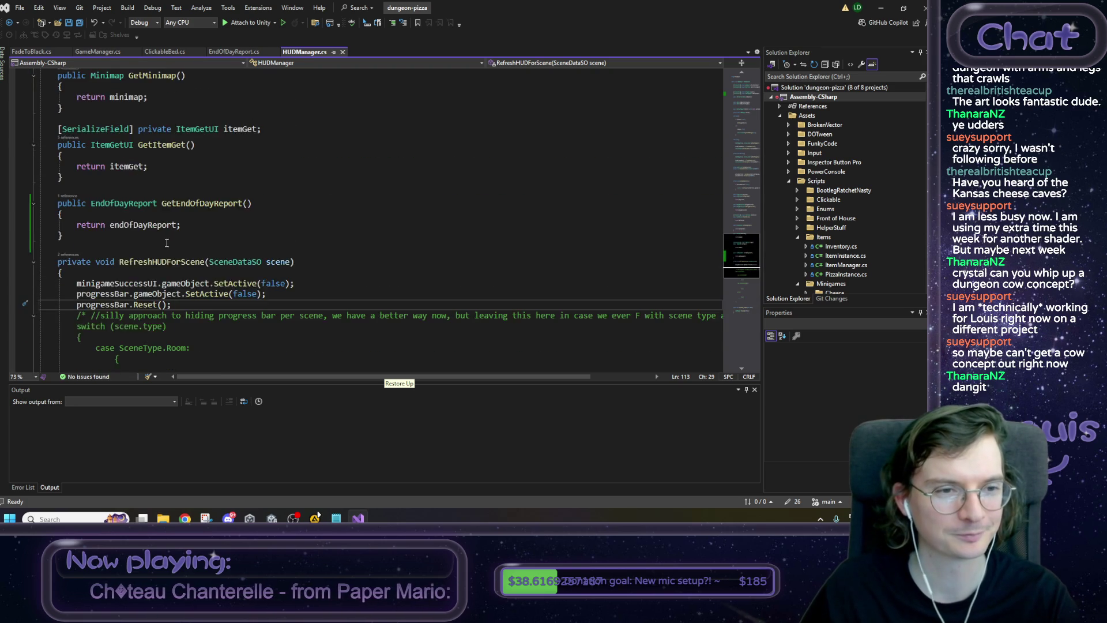
scroll(180, 248, up, 6)
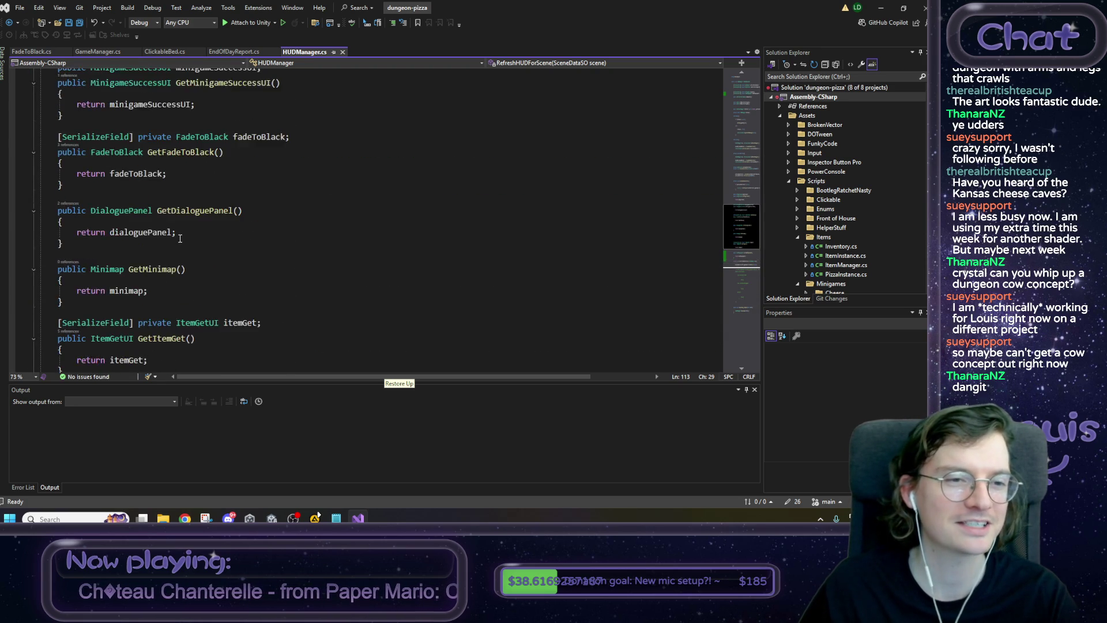
scroll(114, 78, down, 12)
click(105, 53)
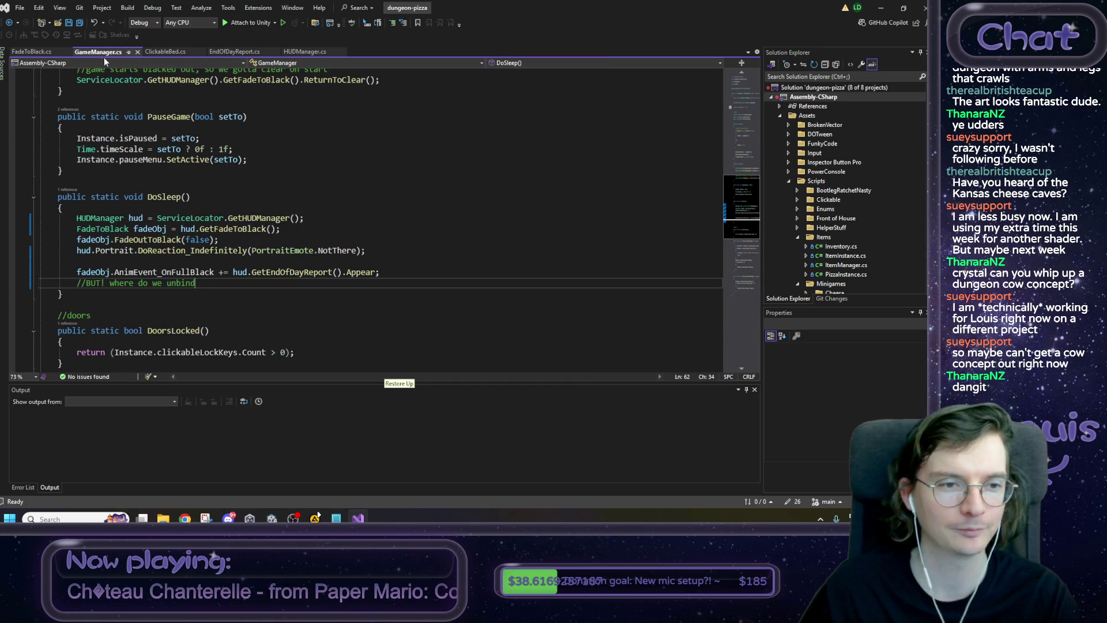
Cut the AnimEvent_OnFullBlack subscription and //BUT! comment from DoSleep into EndOfDayReport's Init.
mouse_move(430, 269)
mouse_down()
mouse_move(61, 291)
mouse_move(92, 277)
mouse_up()
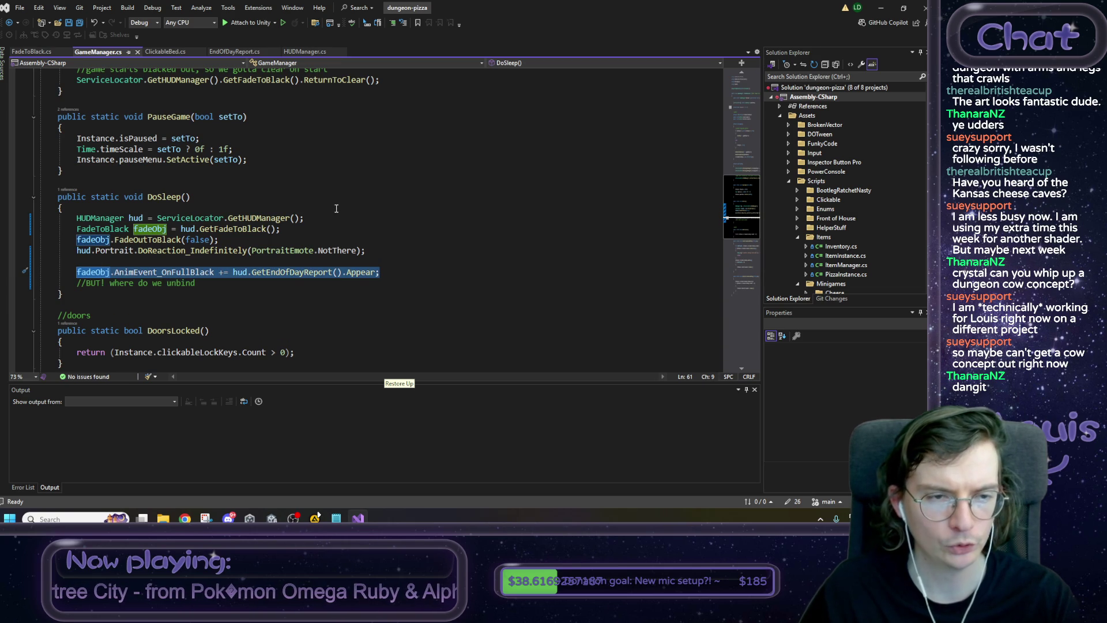
key(Delete)
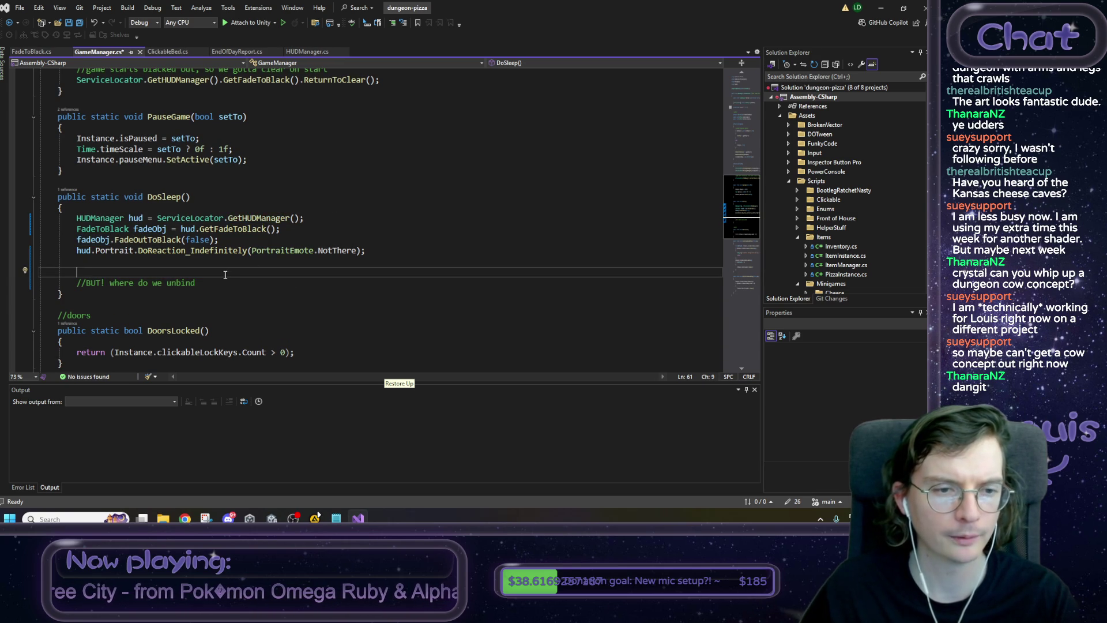
key(ctrl+z)
drag(196, 283, 78, 274)
key(ctrl+c)
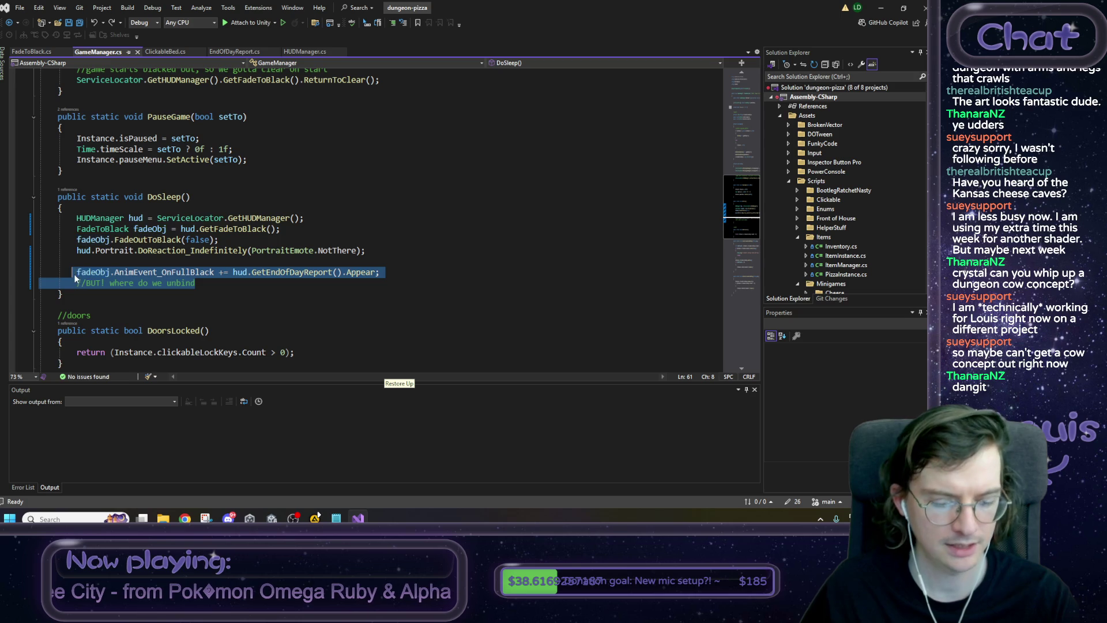
key(Delete)
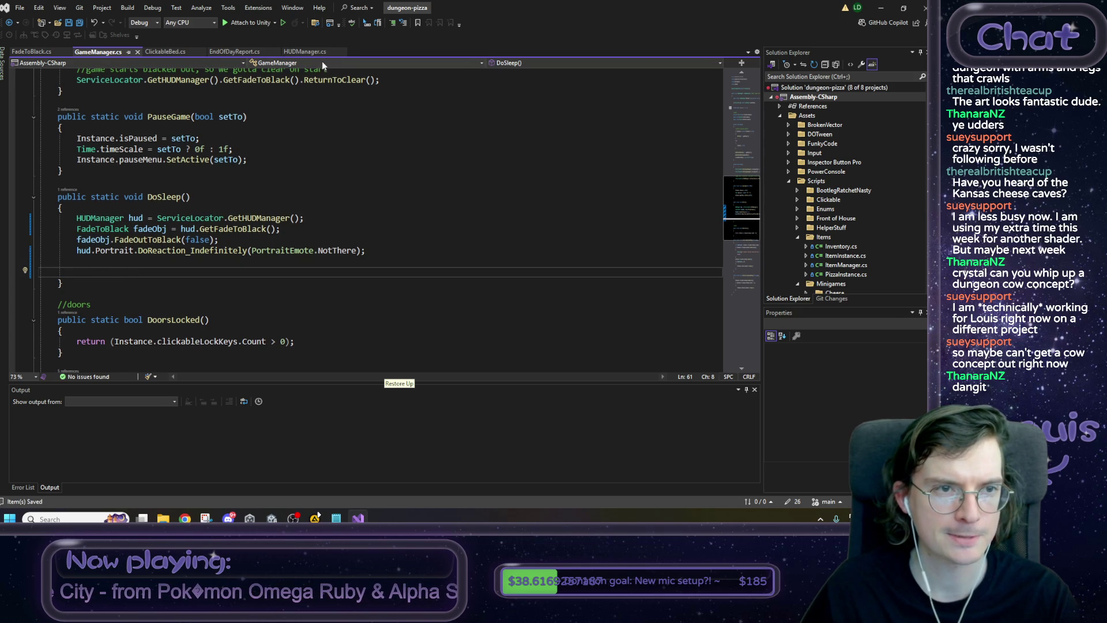
click(232, 52)
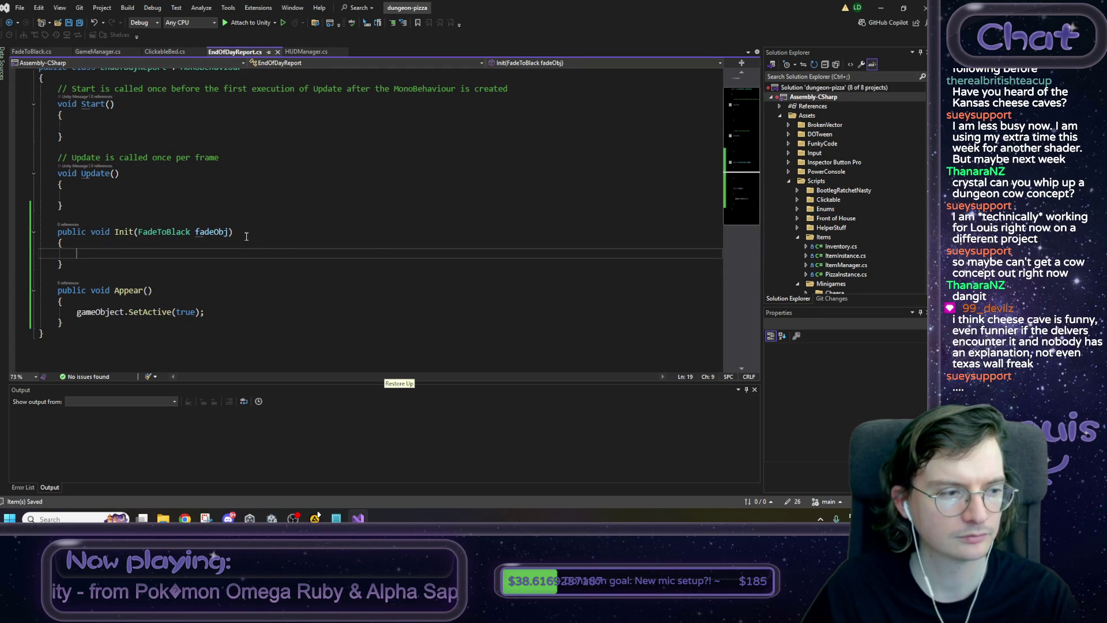
key(ctrl+v)
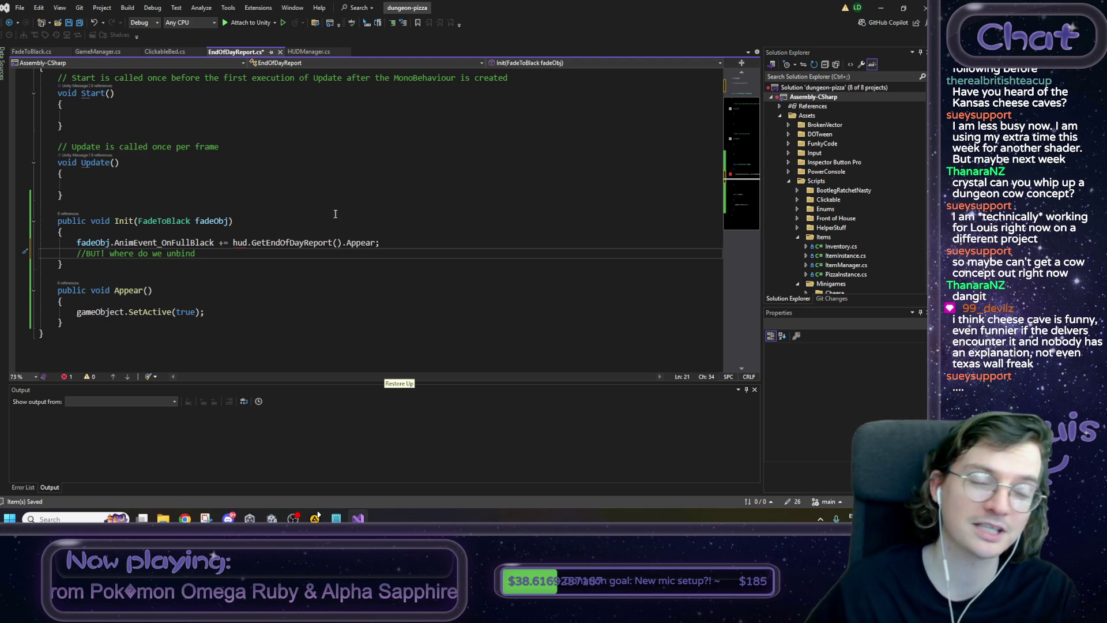
key(alt+Tab)
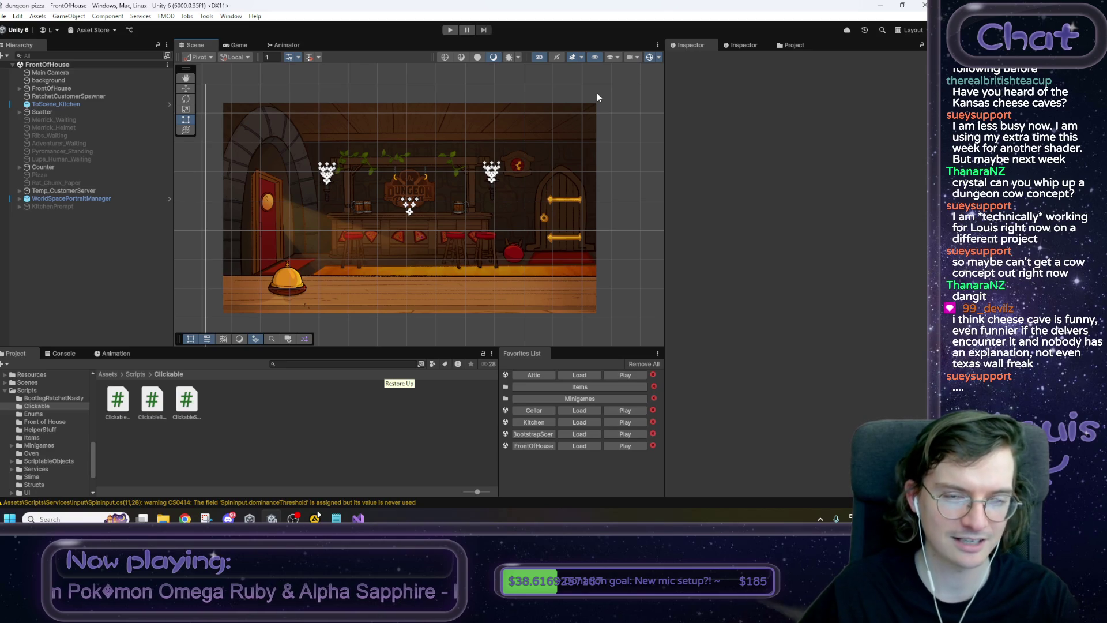
Start a play test and talk through Max's dialogue into the kitchen.
click(450, 30)
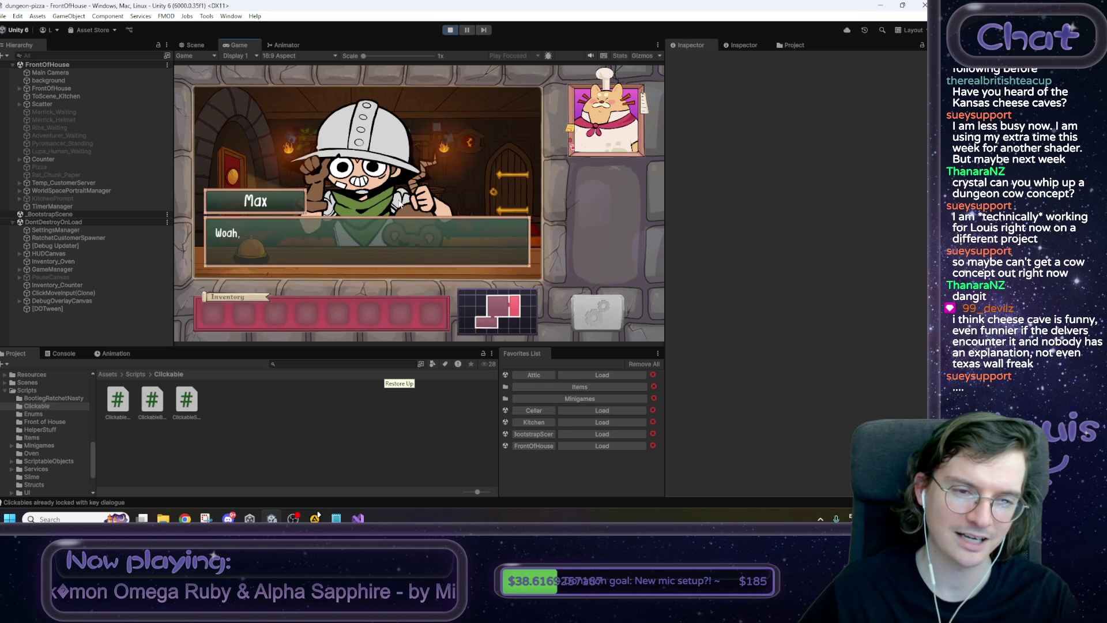
click(360, 281)
click(359, 281)
click(348, 212)
click(226, 195)
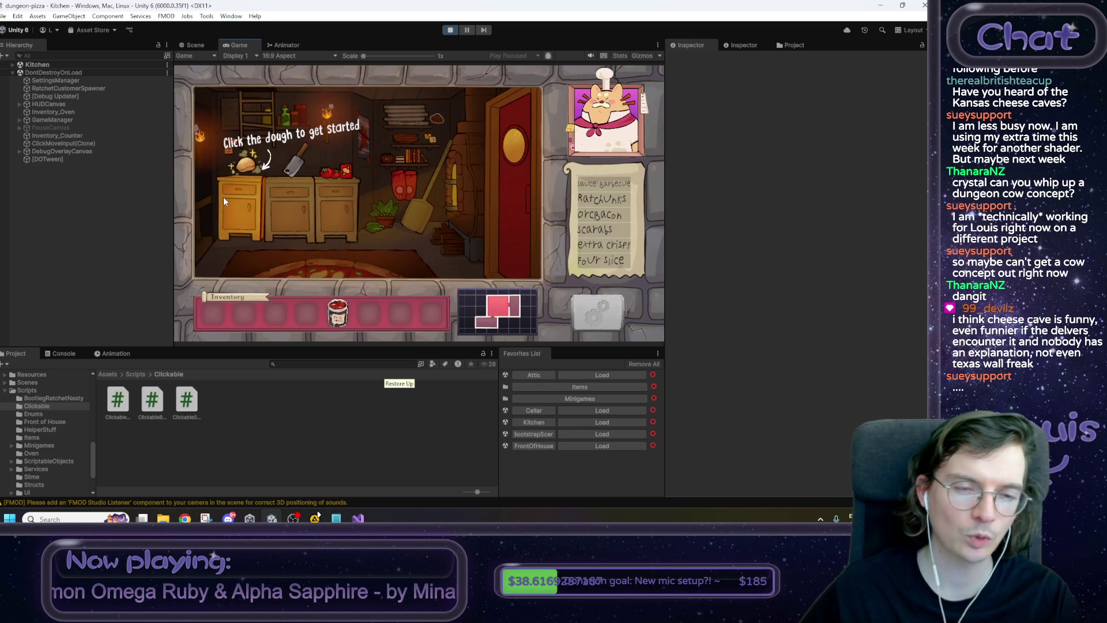
Go down to the cellar, maximize the Game view, and head into the Wall scene.
click(204, 246)
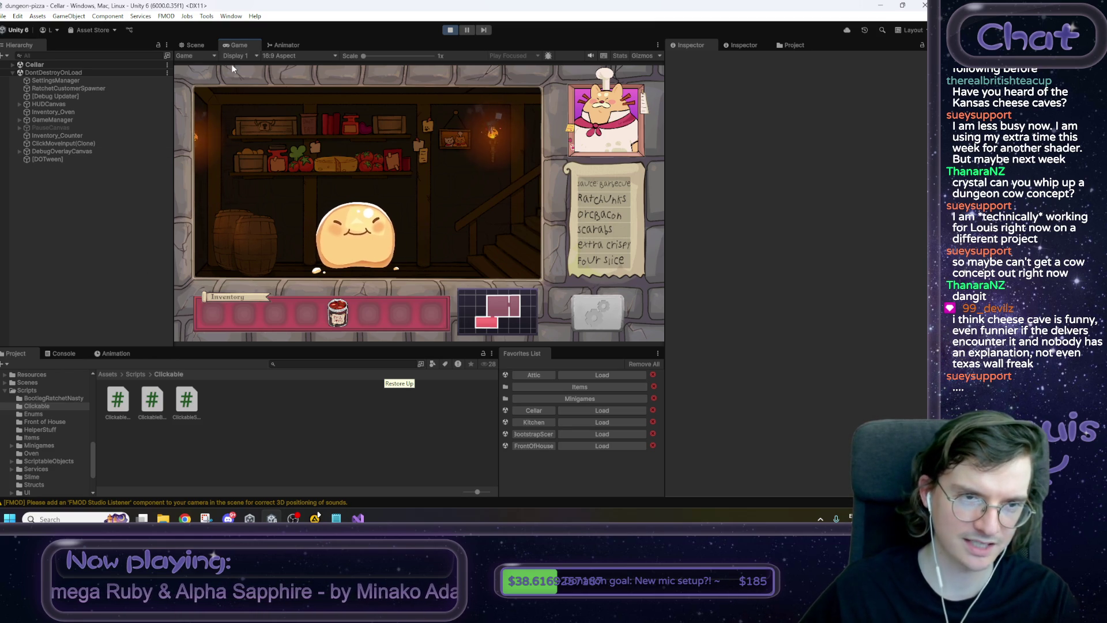
right_click(239, 45)
click(265, 113)
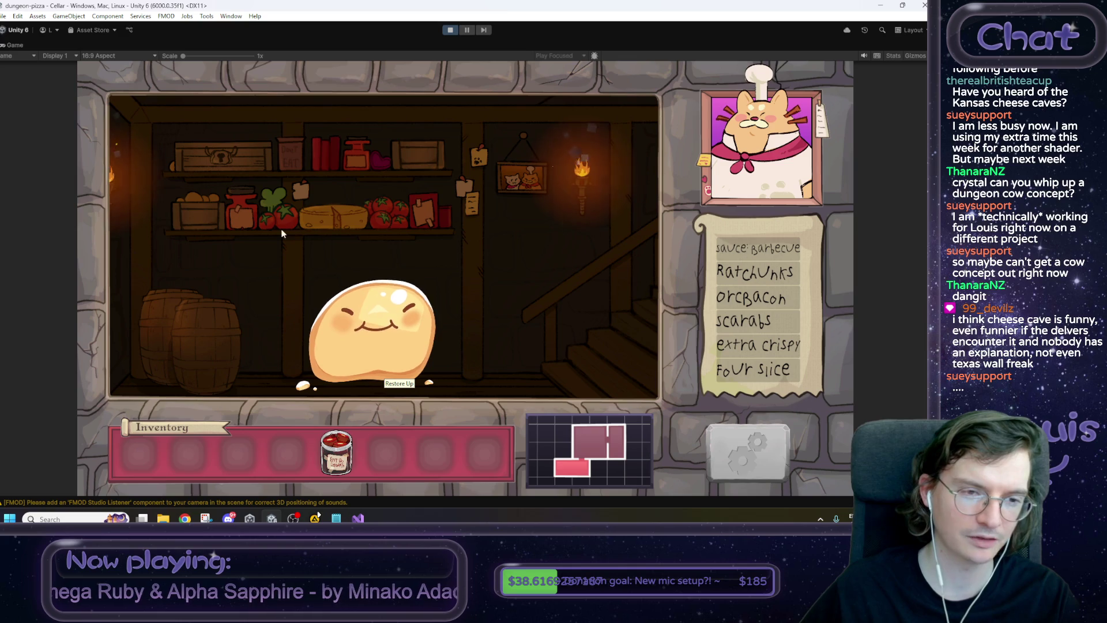
click(119, 276)
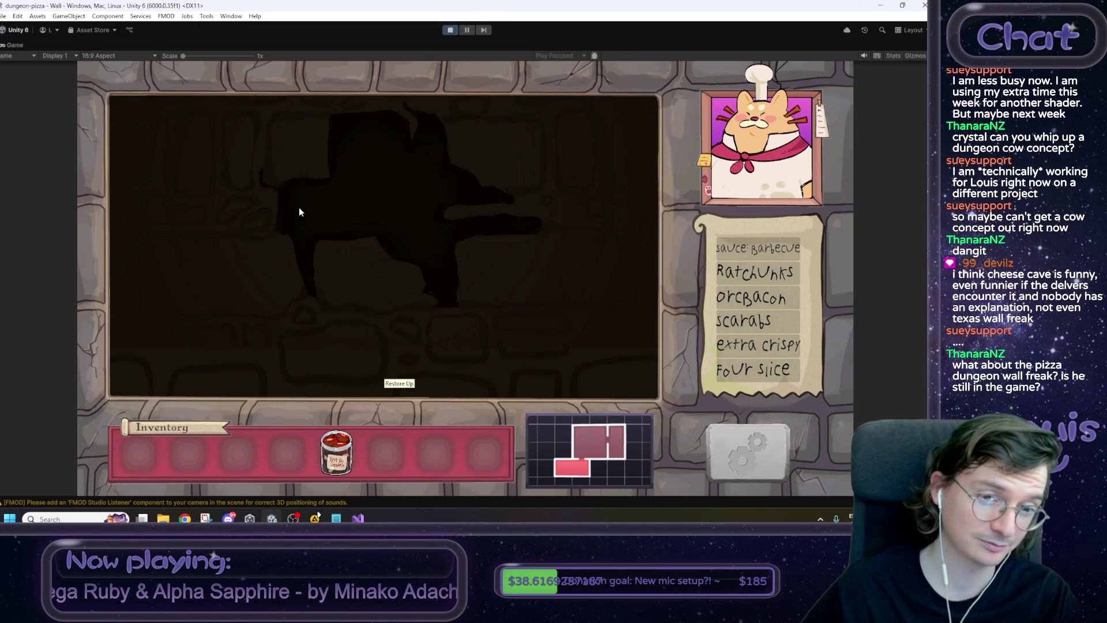
Start the wall creature's conversation, then stop the play test.
click(509, 241)
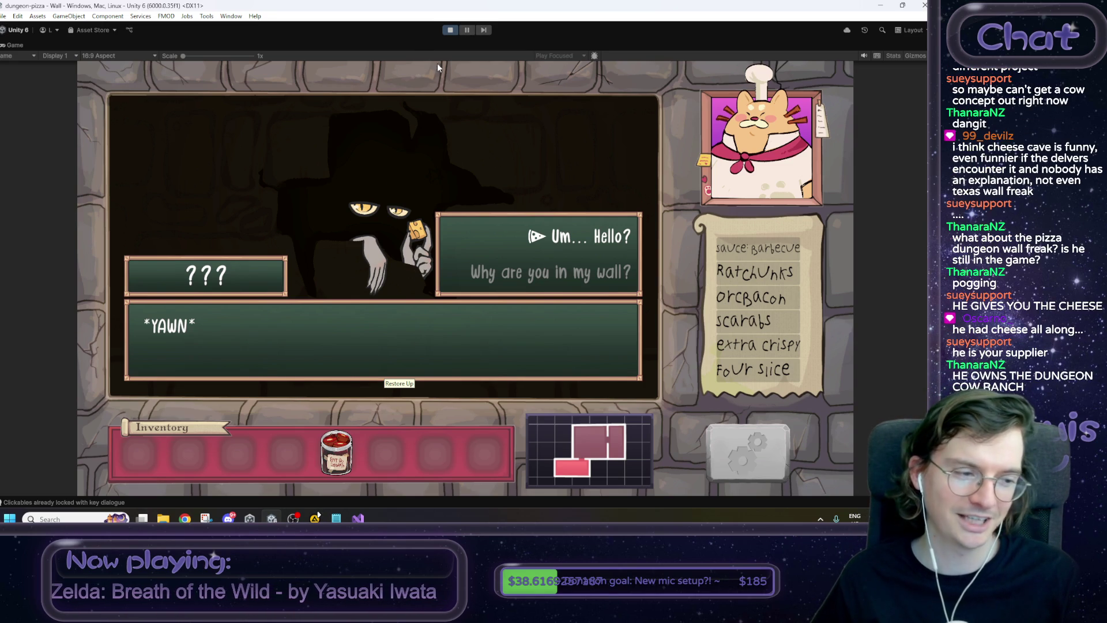
click(449, 30)
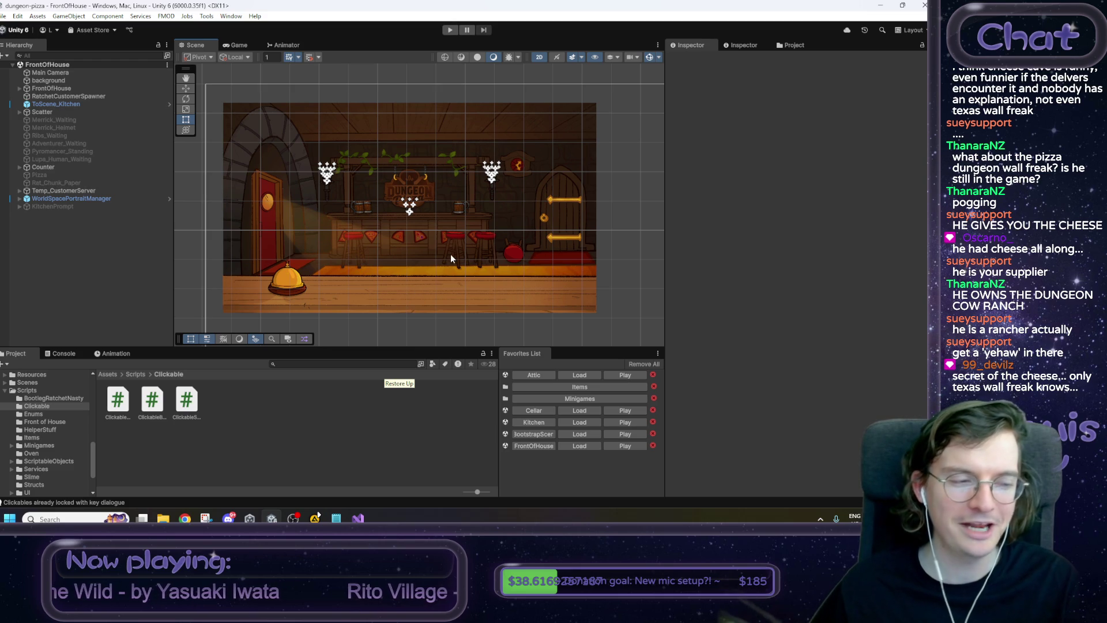
Delete the hud.GetEndOfDayReport(). prefix so Init subscribes Appear to AnimEvent_OnFullBlack directly.
mouse_move(358, 518)
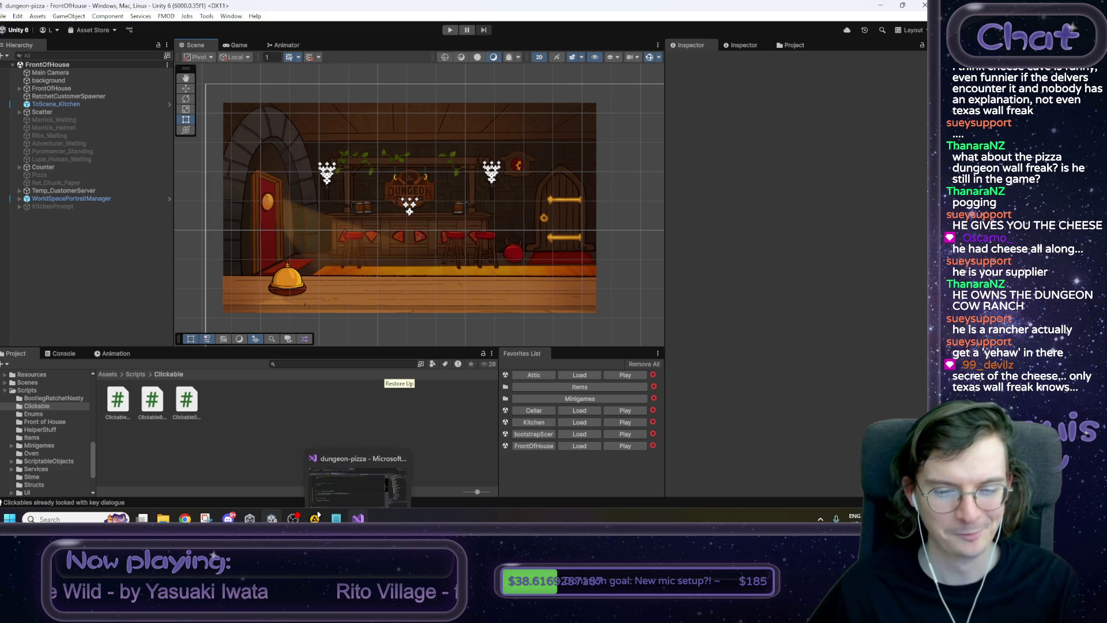
click(358, 478)
click(212, 274)
click(247, 243)
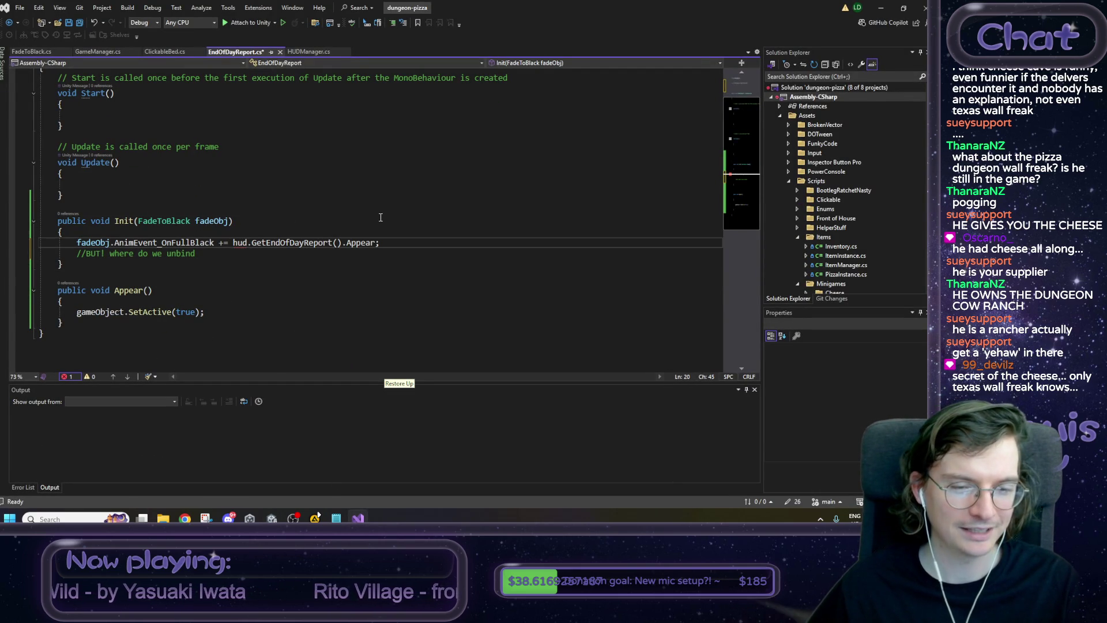
double_click(240, 243)
click(280, 243)
key(Down)
key(Down)
drag(348, 242, 233, 242)
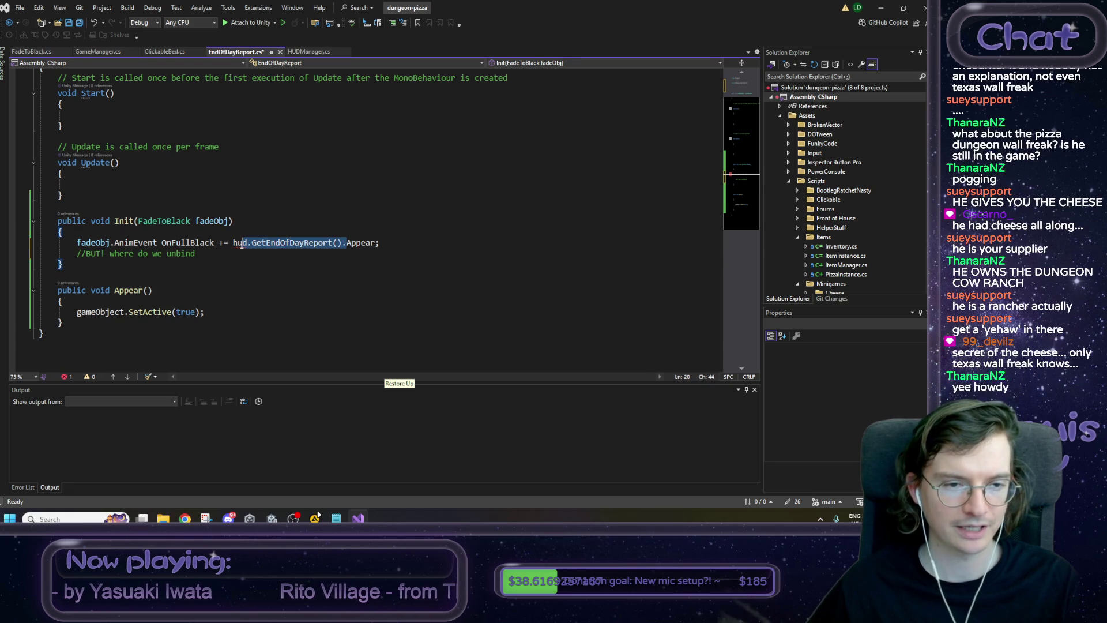
key(BackSpace)
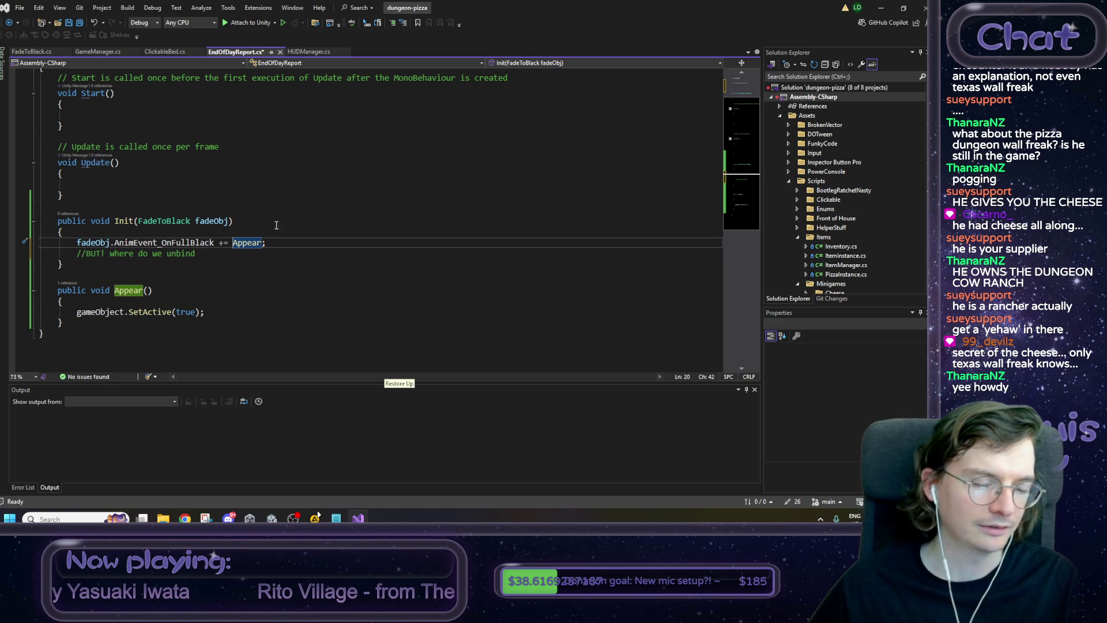
Select the event-binding statement and start a new line below SetActive in Appear.
click(278, 242)
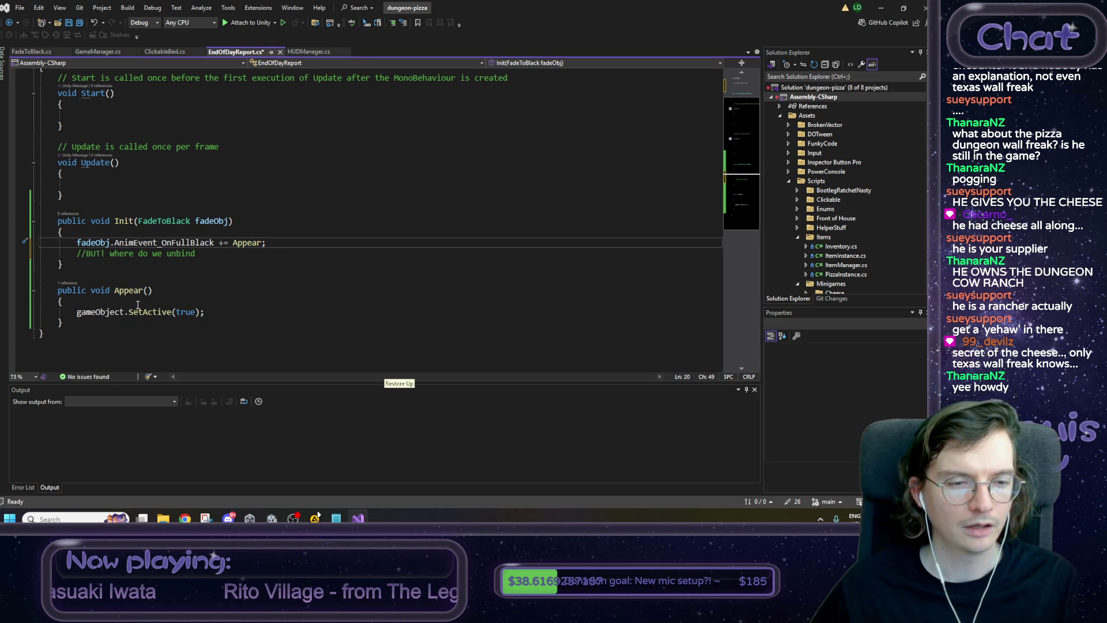
drag(264, 243, 79, 247)
key(ctrl+c)
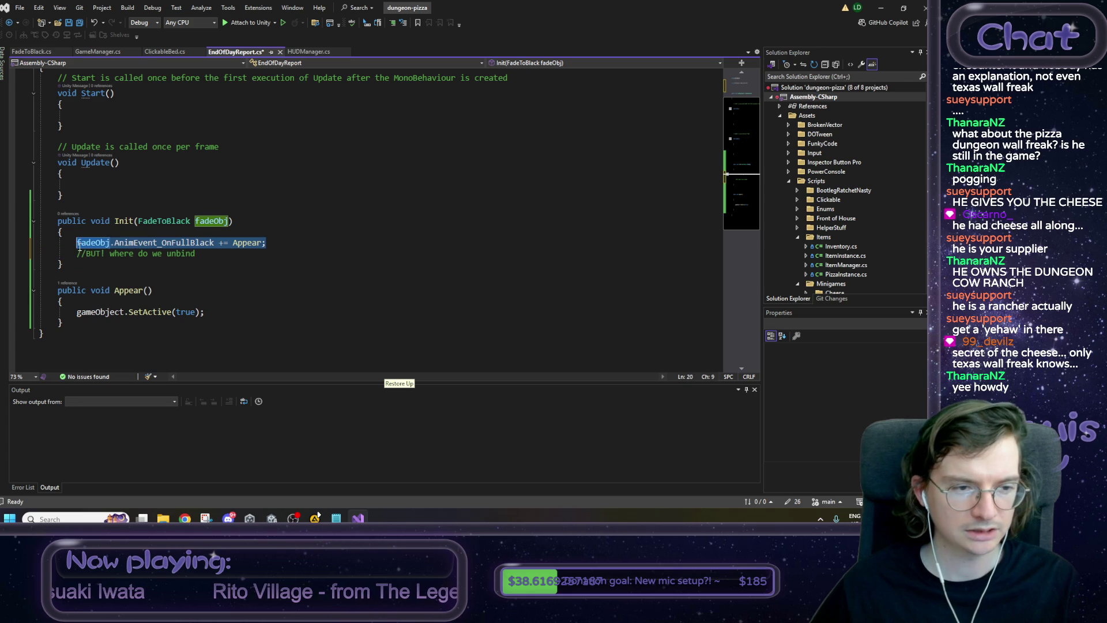
click(228, 312)
key(Return)
key(Return)
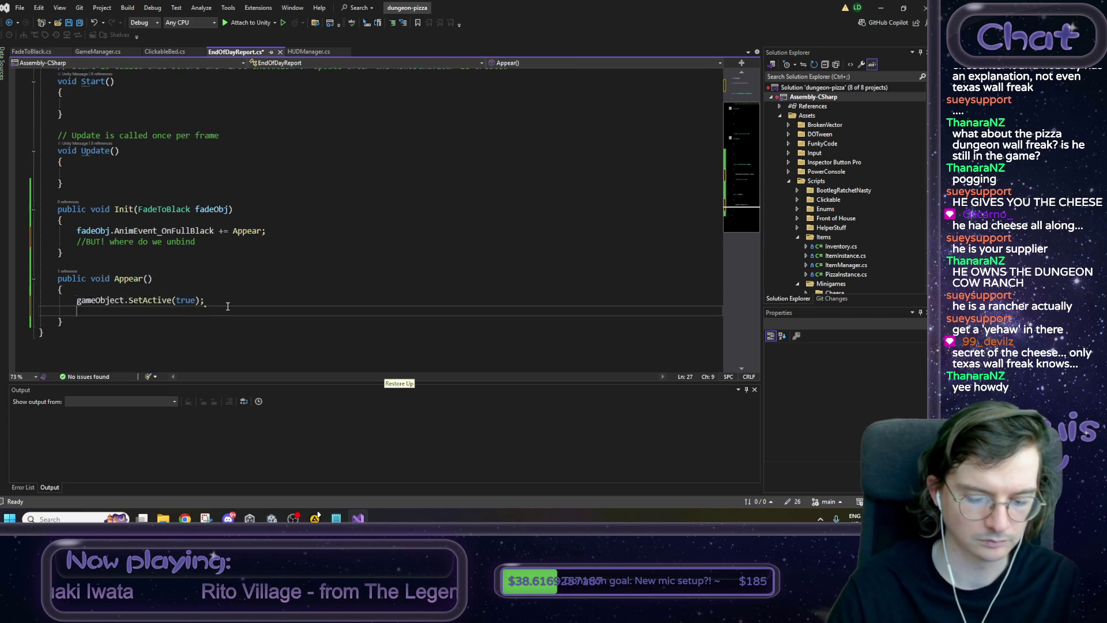
Add an '//also unbind' comment after SetActive with the pasted binding line changed to -=.
scroll(228, 306, down, 1)
text(//also unbind)
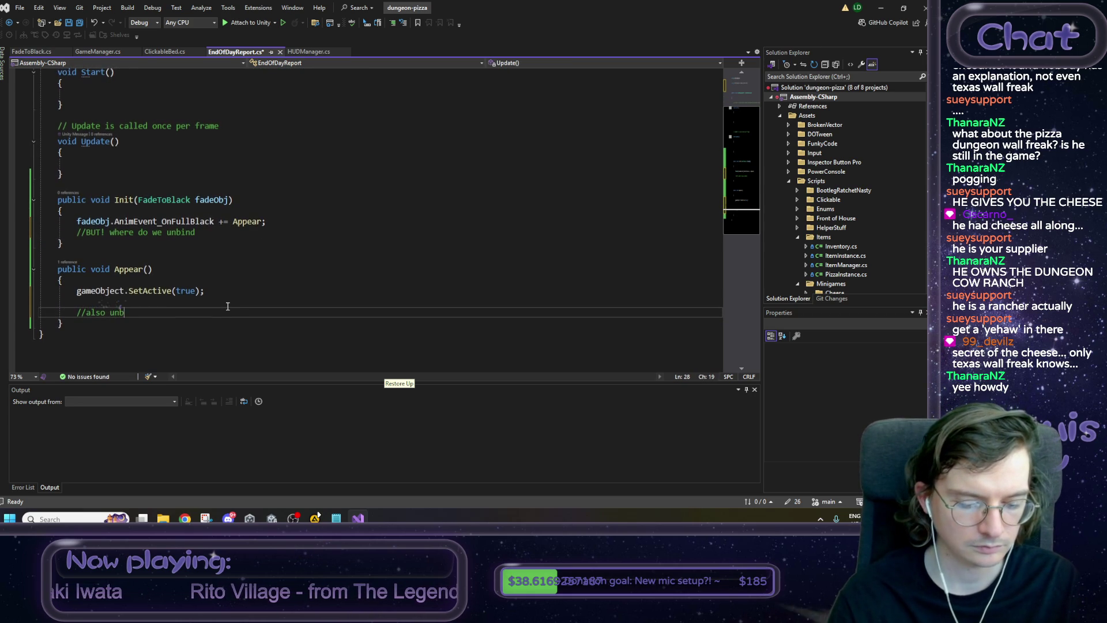
key(Return)
key(ctrl+v)
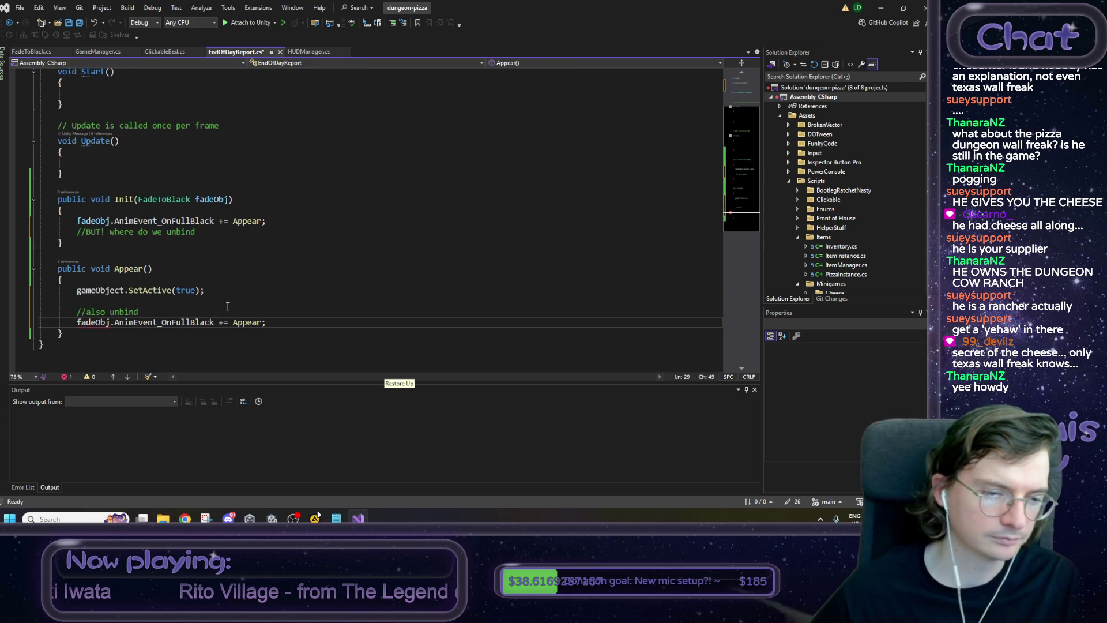
drag(220, 322, 224, 323)
text(-)
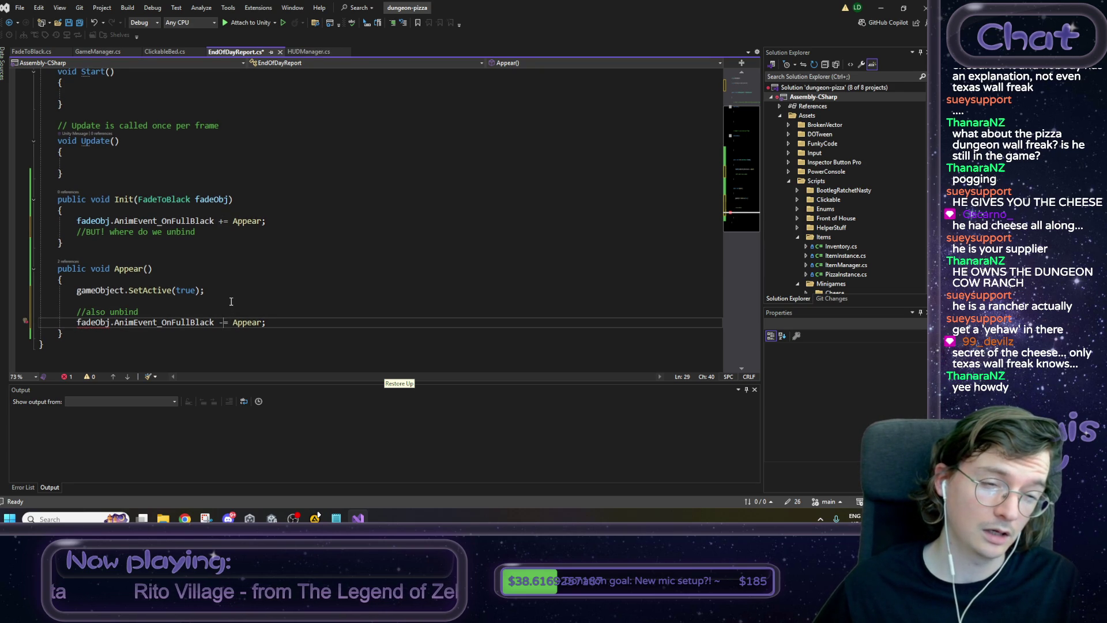
Inspect Init's FadeToBlack fadeObj parameter and AnimEvent_OnFullBlack binding, undoing a stray paste into Appear.
click(262, 222)
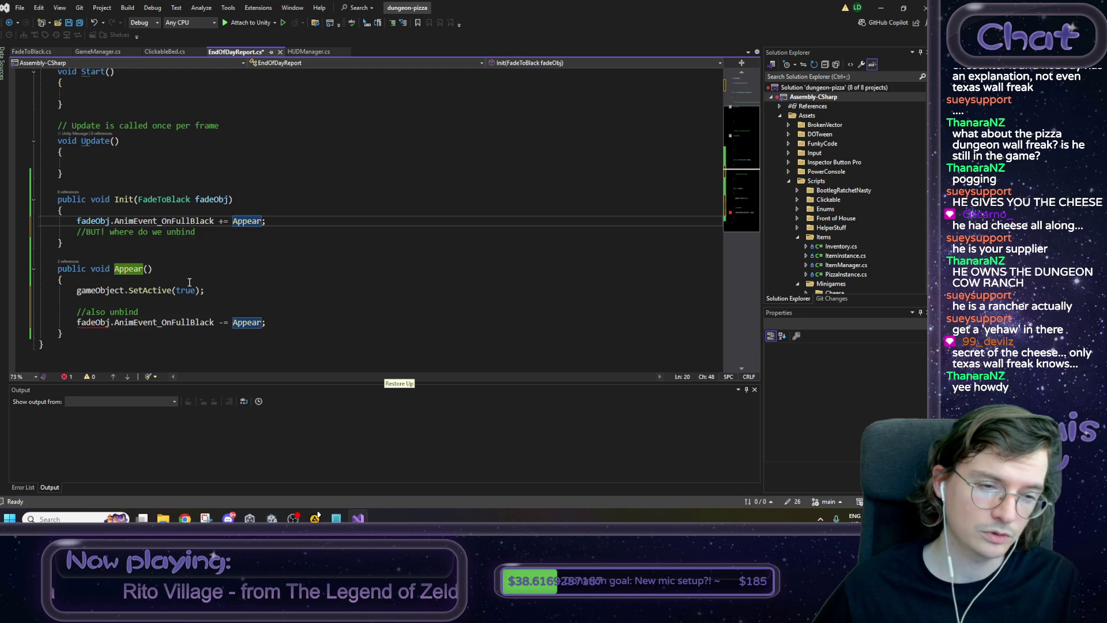
drag(229, 200, 140, 202)
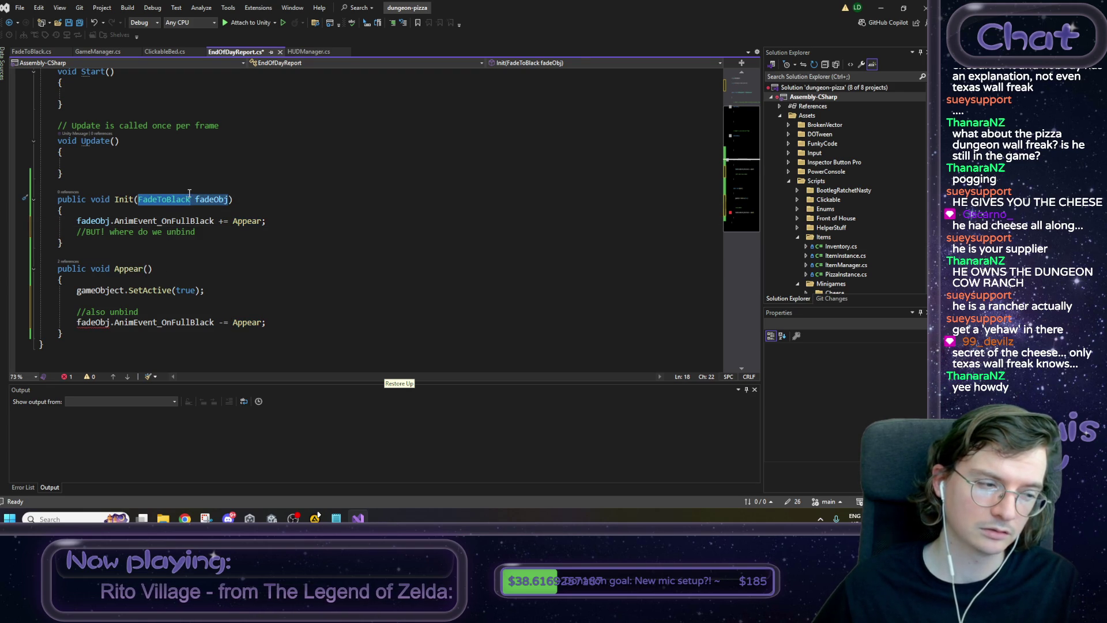
click(242, 192)
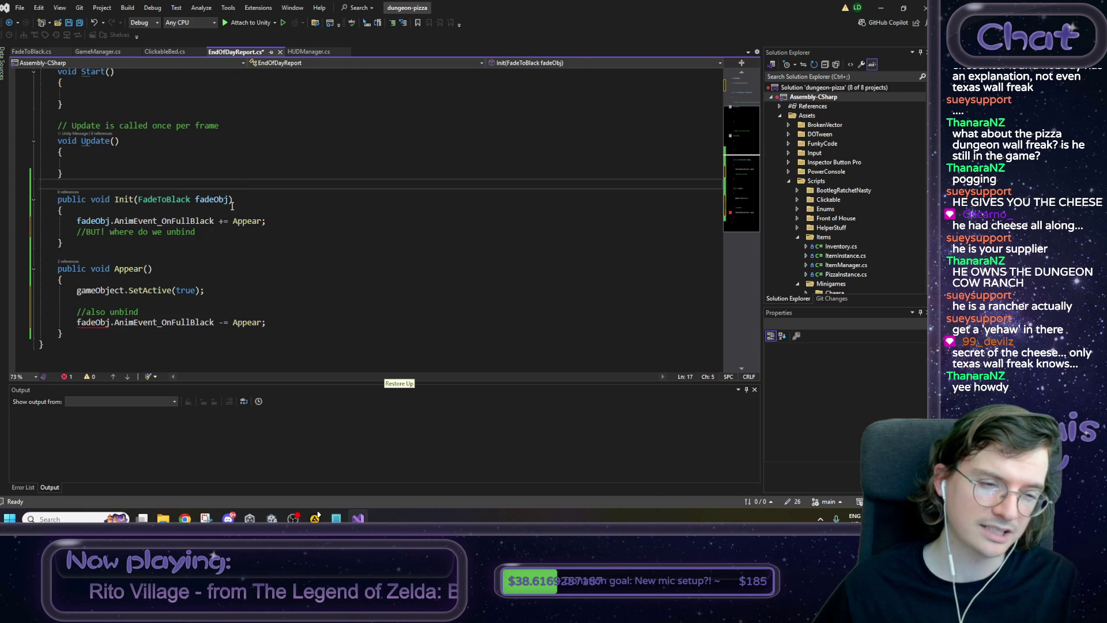
drag(138, 200, 231, 202)
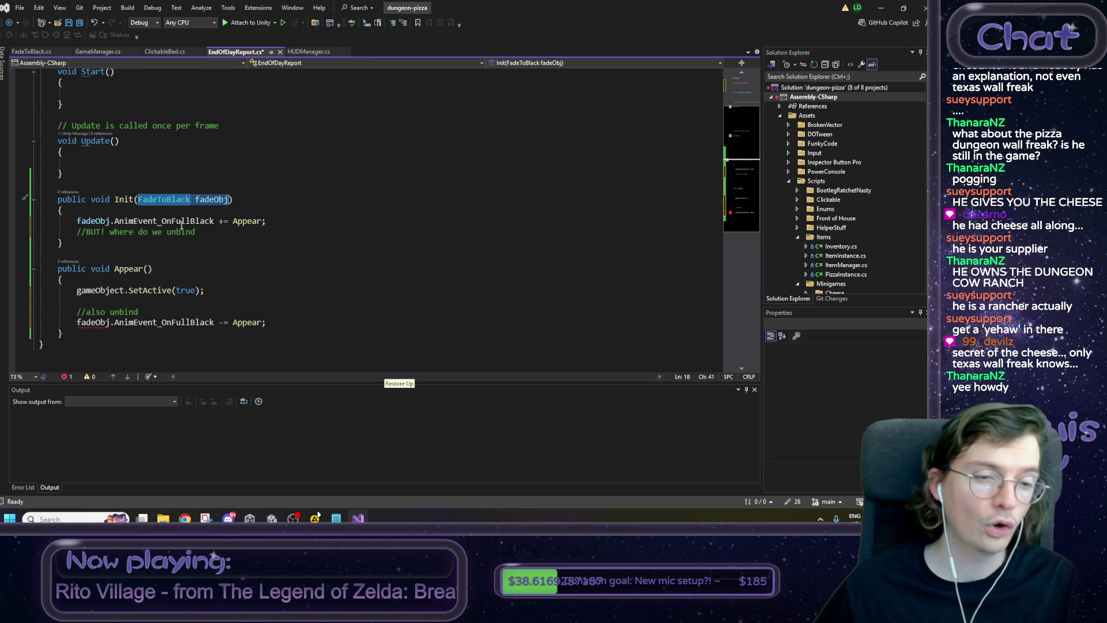
double_click(123, 223)
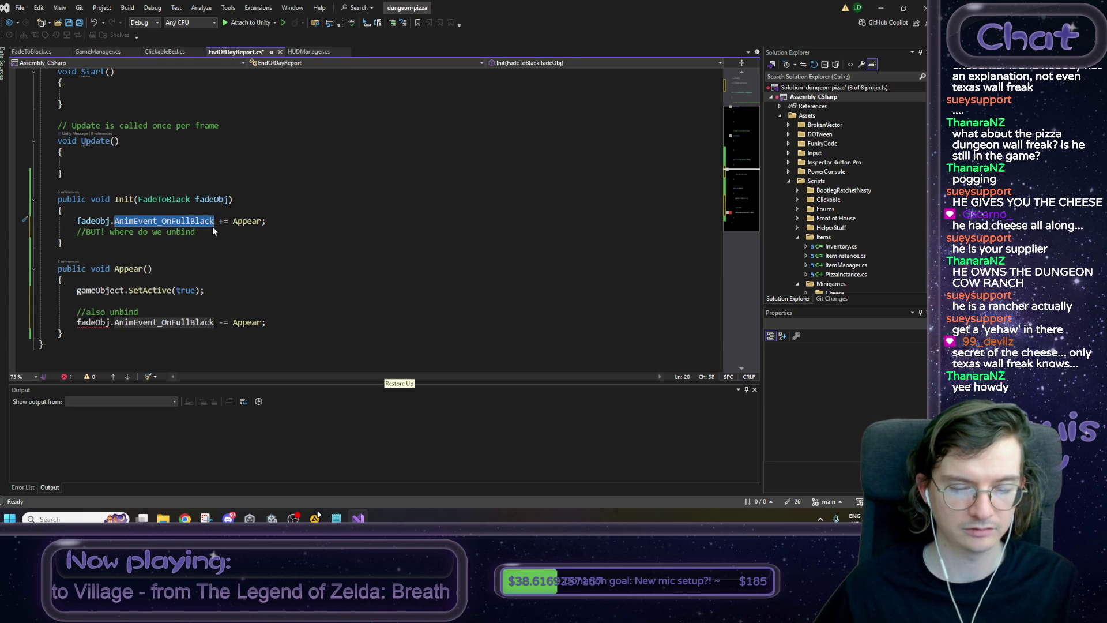
click(259, 222)
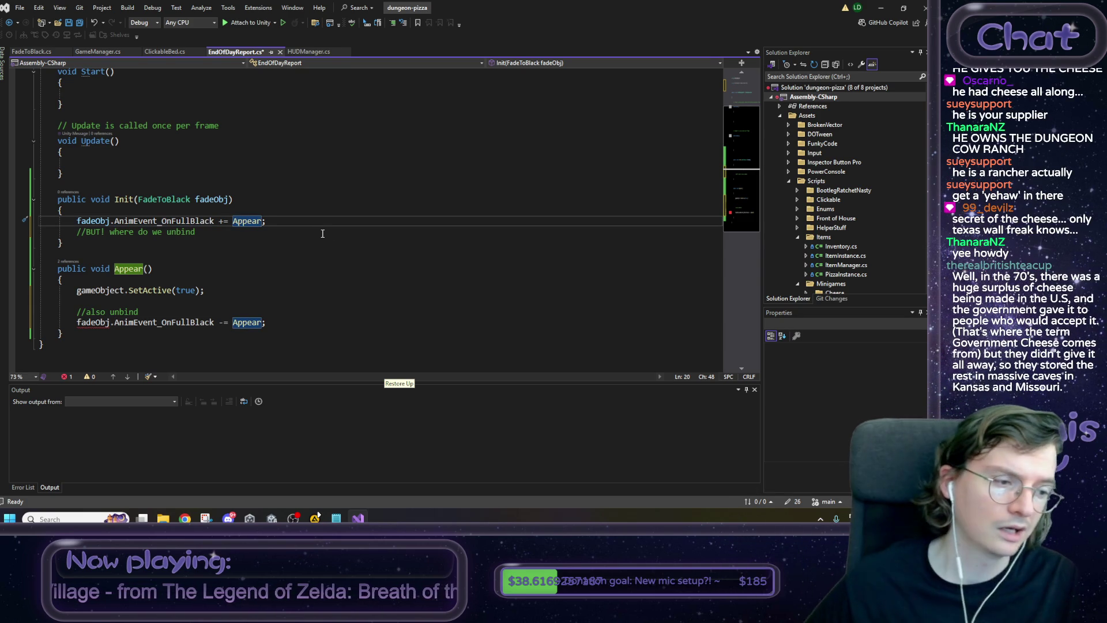
click(148, 269)
key(ctrl+v)
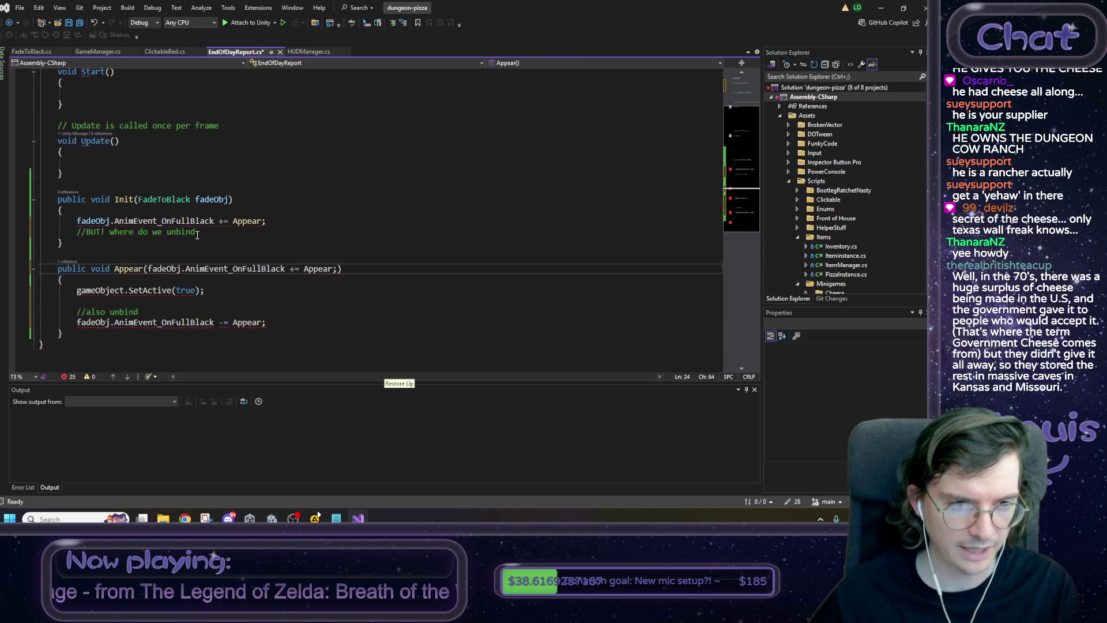
key(ctrl+z)
Try giving Appear a FadeToBlack fadeObj parameter, then undo the parameter and unbind edits.
drag(138, 199, 229, 199)
key(ctrl+c)
click(149, 269)
key(ctrl+v)
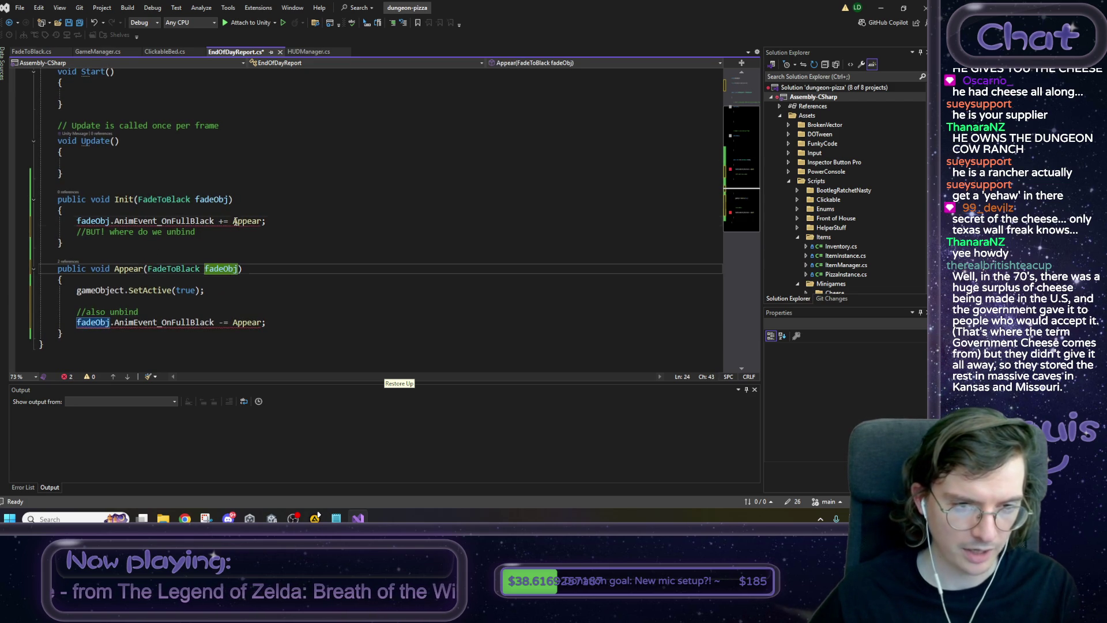
double_click(235, 221)
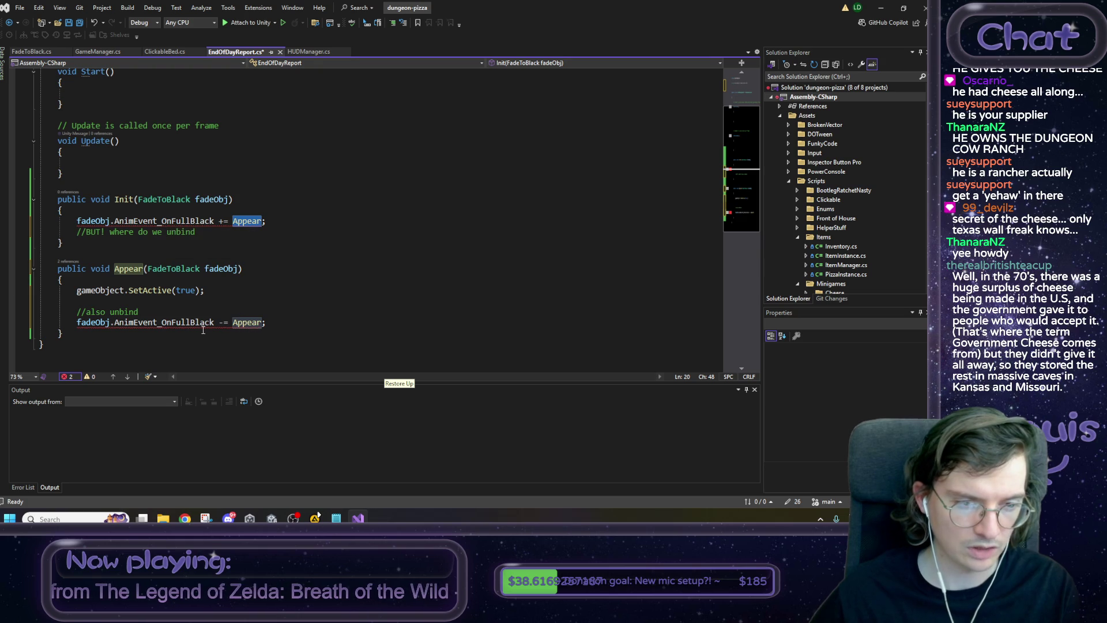
double_click(247, 322)
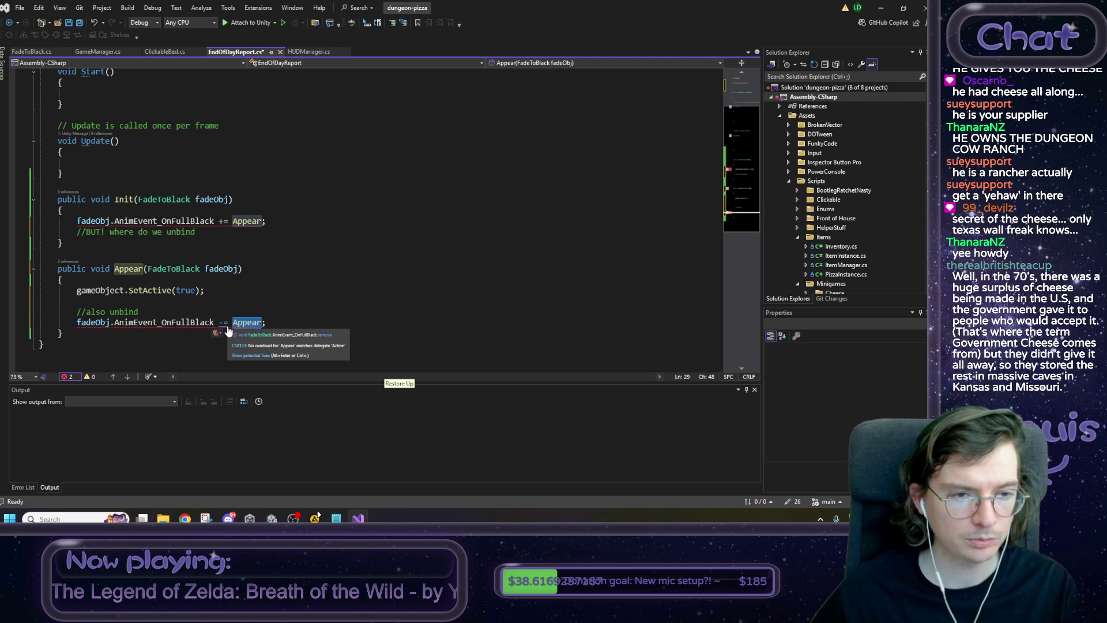
key(ctrl+z)
key(ctrl+z)
key(ctrl+z)
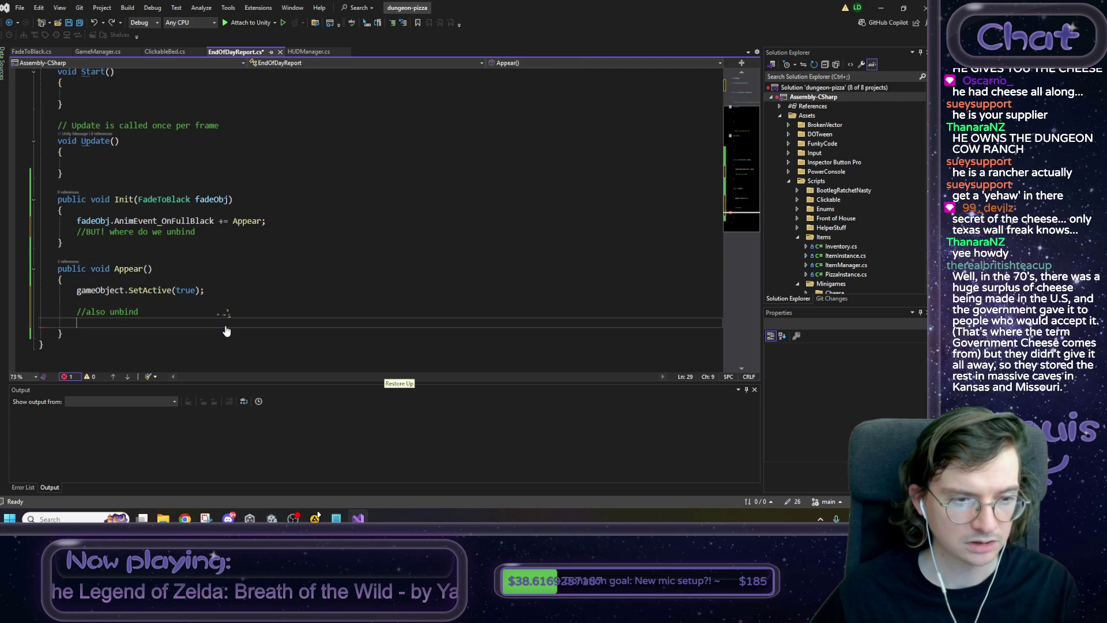
click(196, 199)
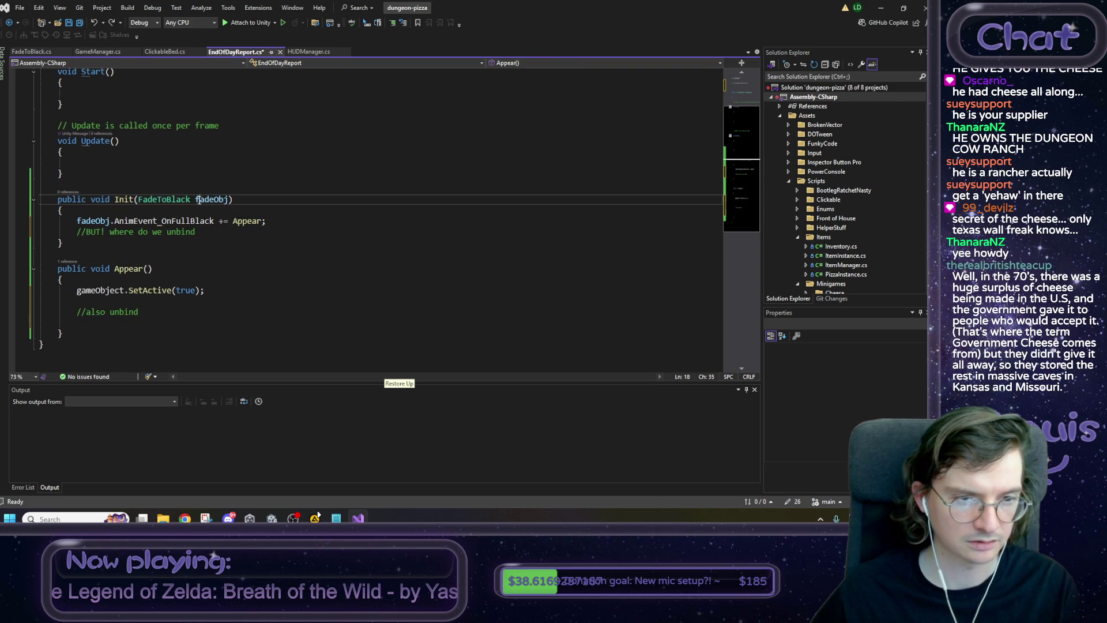
Rename Init's parameter to _fadeObj and add 'fadeObj = _fadeObj;' as Init's first line.
text(_)
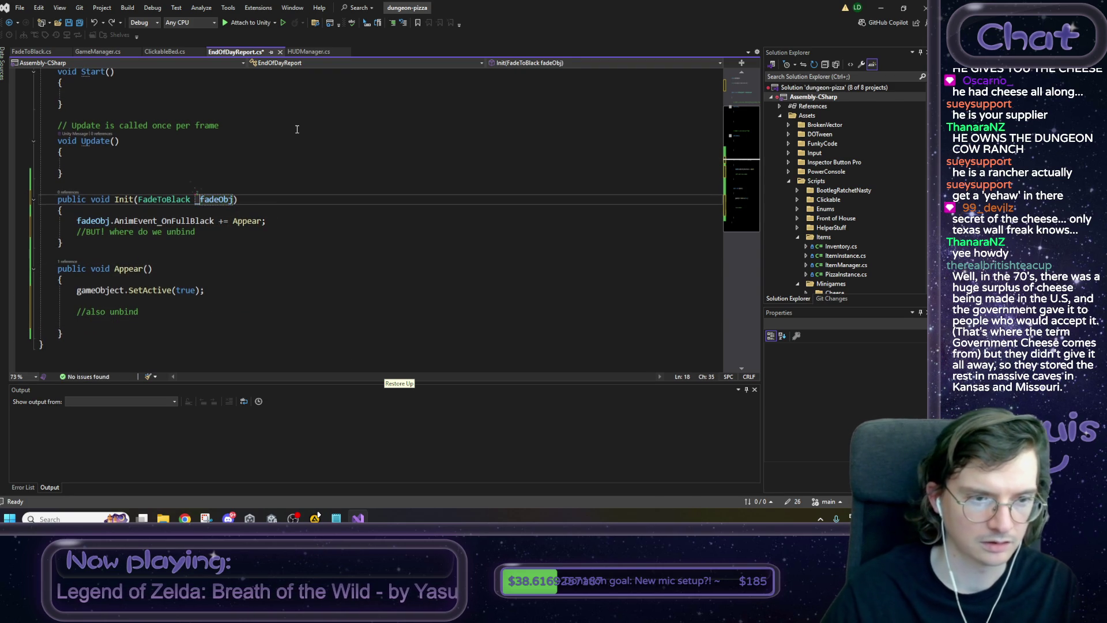
scroll(88, 221, up, 2)
click(96, 283)
key(Return)
text(_fadeObj =)
scroll(95, 283, down, 1)
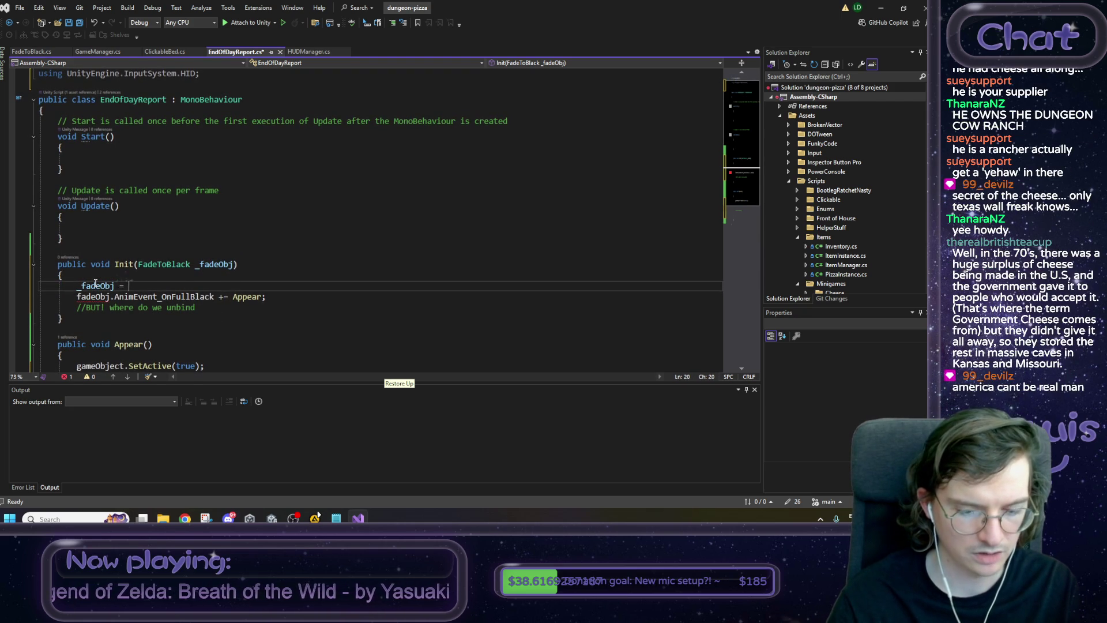
text(_fadeObj)
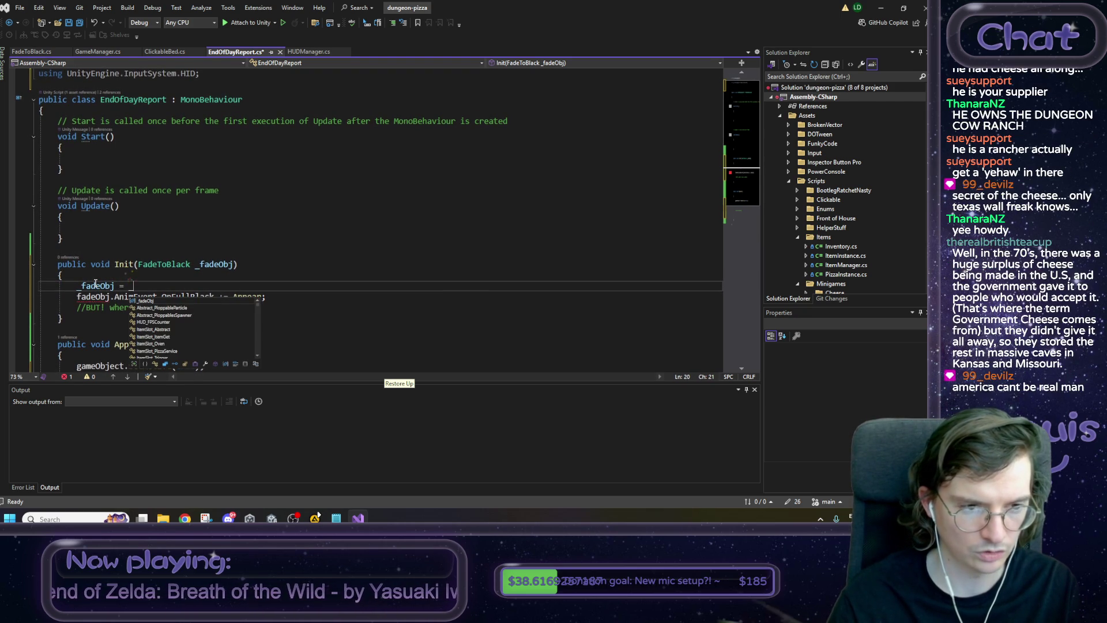
text(;)
key(Home)
key(Delete)
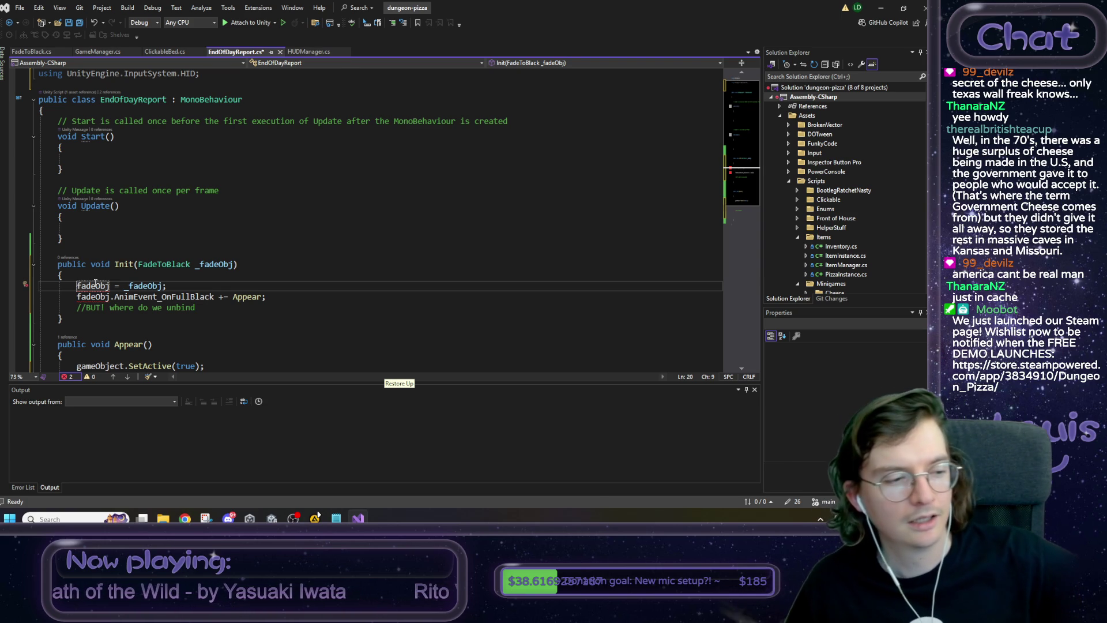
mouse_move(110, 283)
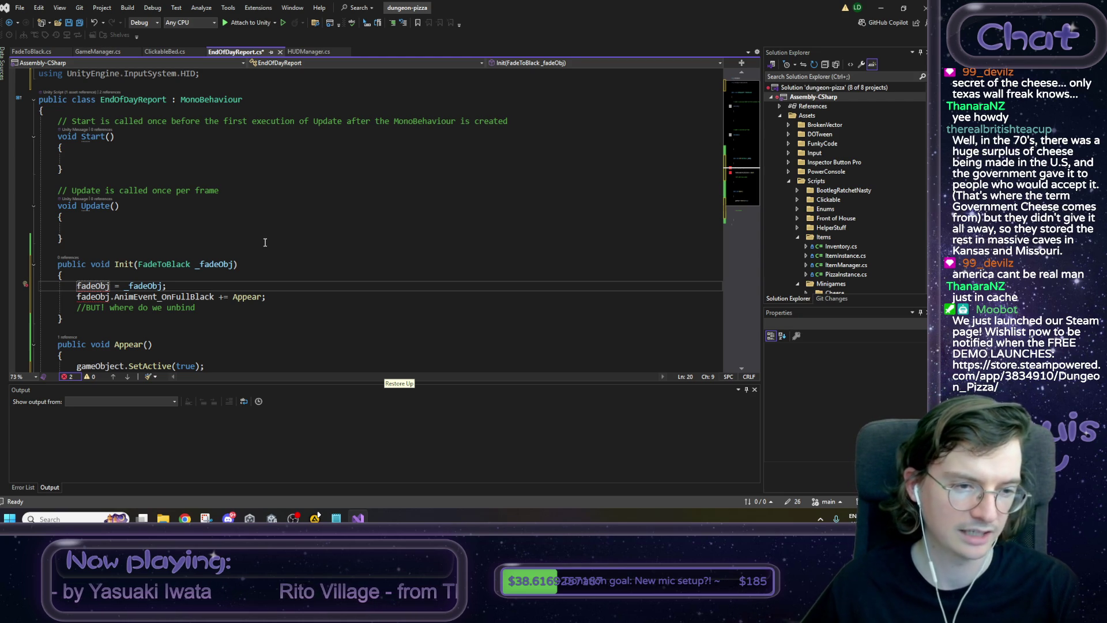
scroll(266, 242, down, 3)
scroll(257, 281, up, 3)
Declare 'private FadeToBlack fadeObj;' at the top of EndOfDayReport and save the script.
click(117, 118)
key(Return)
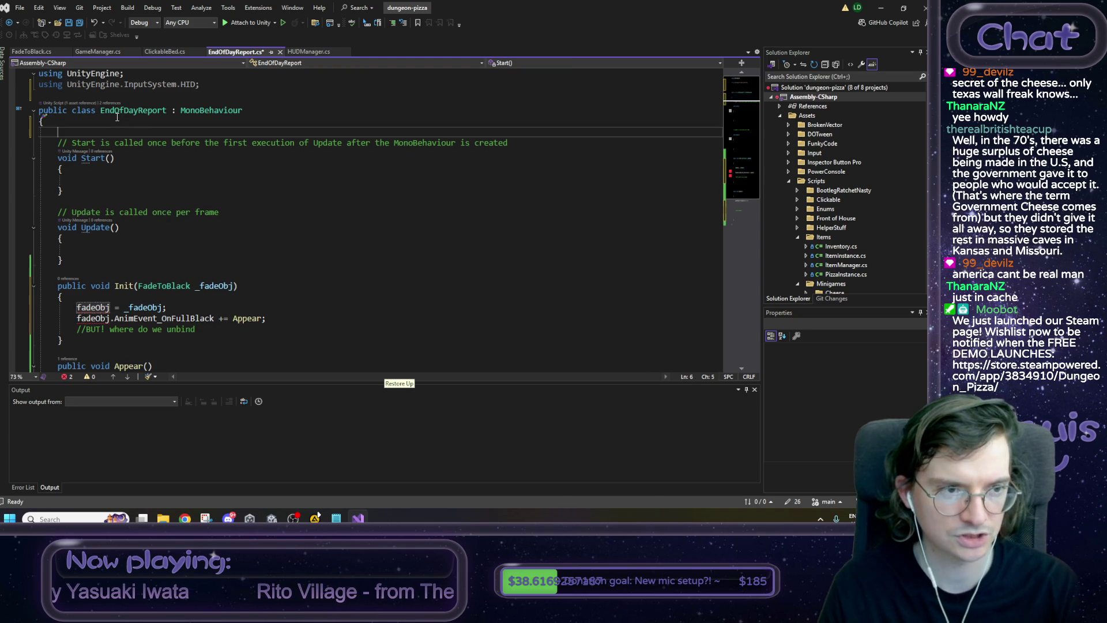
key(Return)
key(Up)
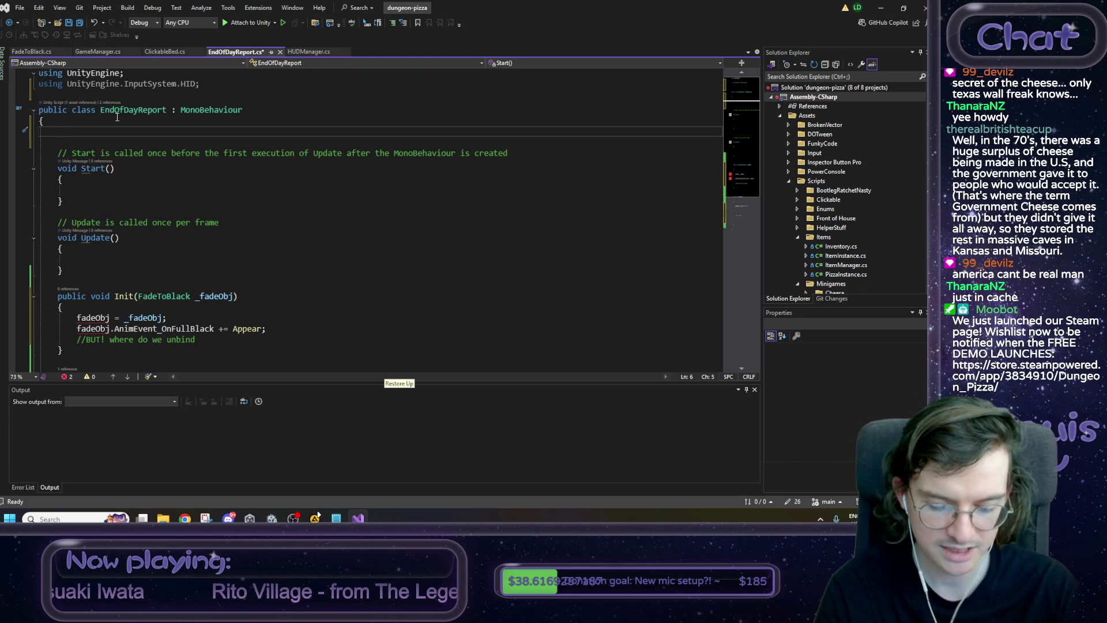
text(FadeToBlack)
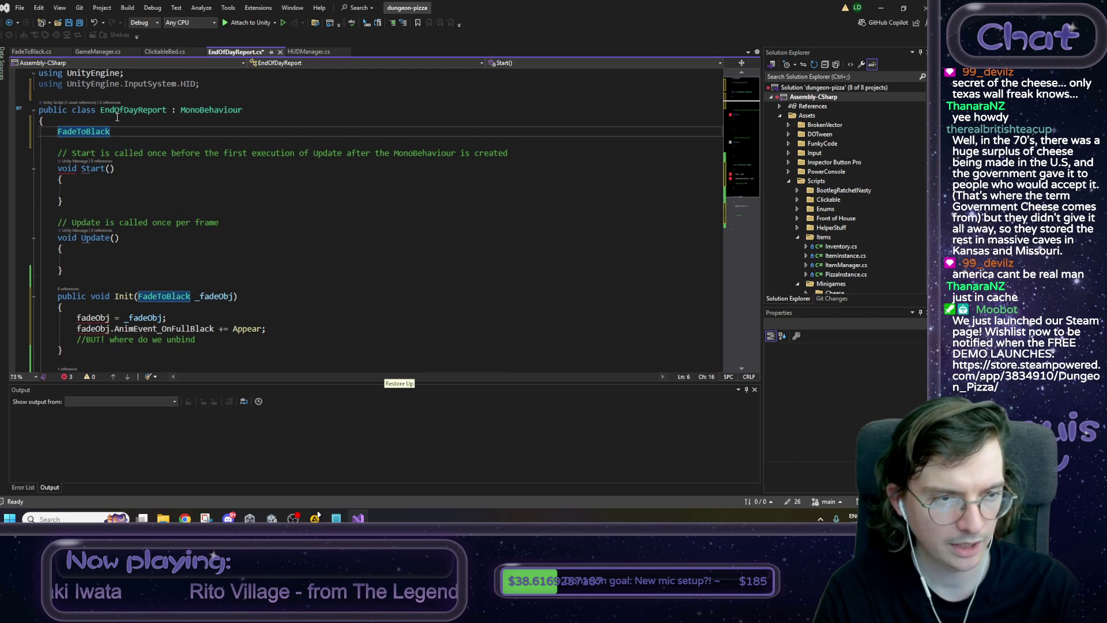
text(private )
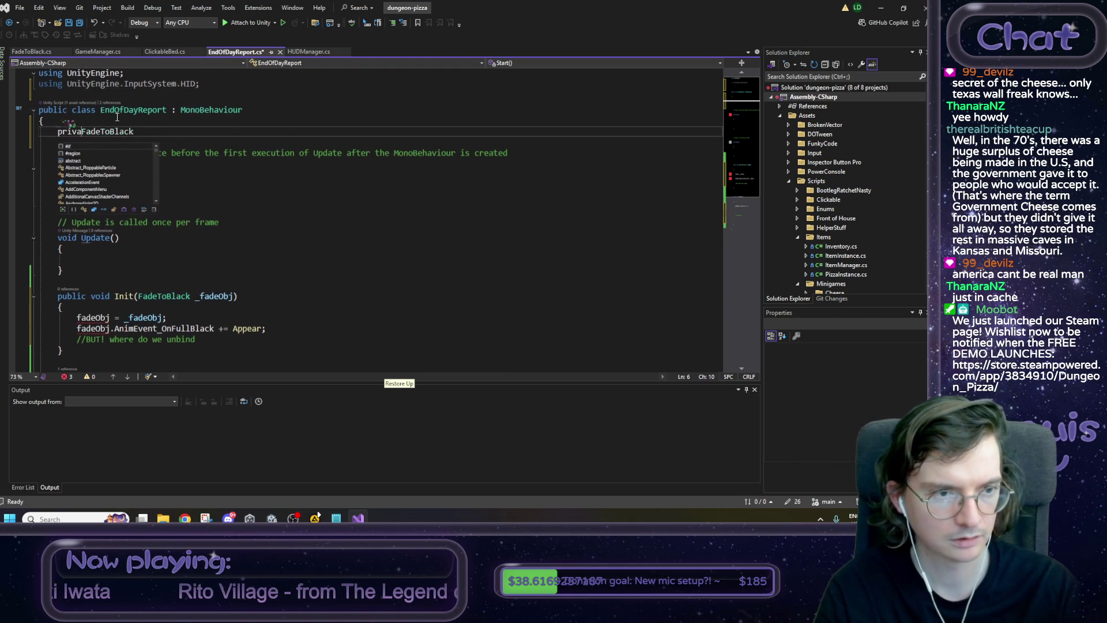
text( fa)
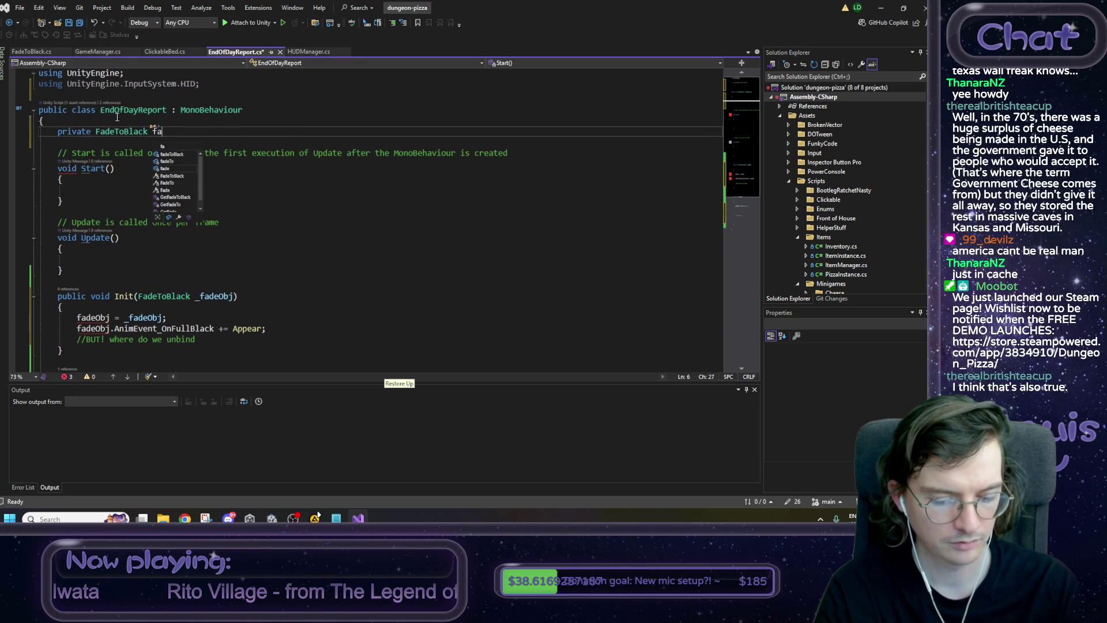
text(deObj;)
key(ctrl+s)
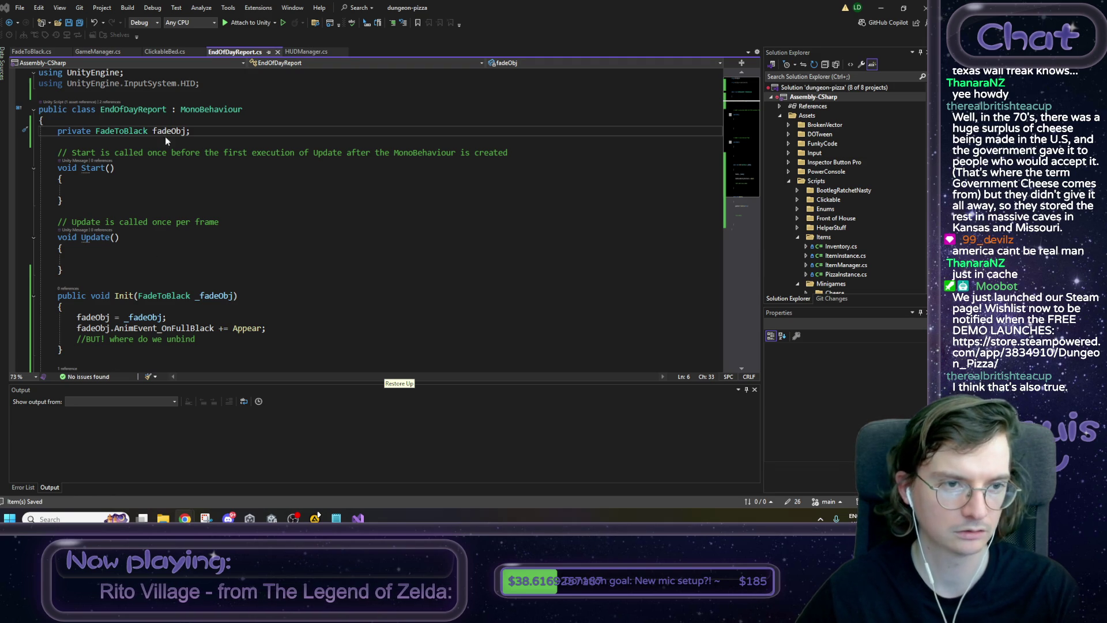
click(185, 132)
scroll(239, 231, down, 1)
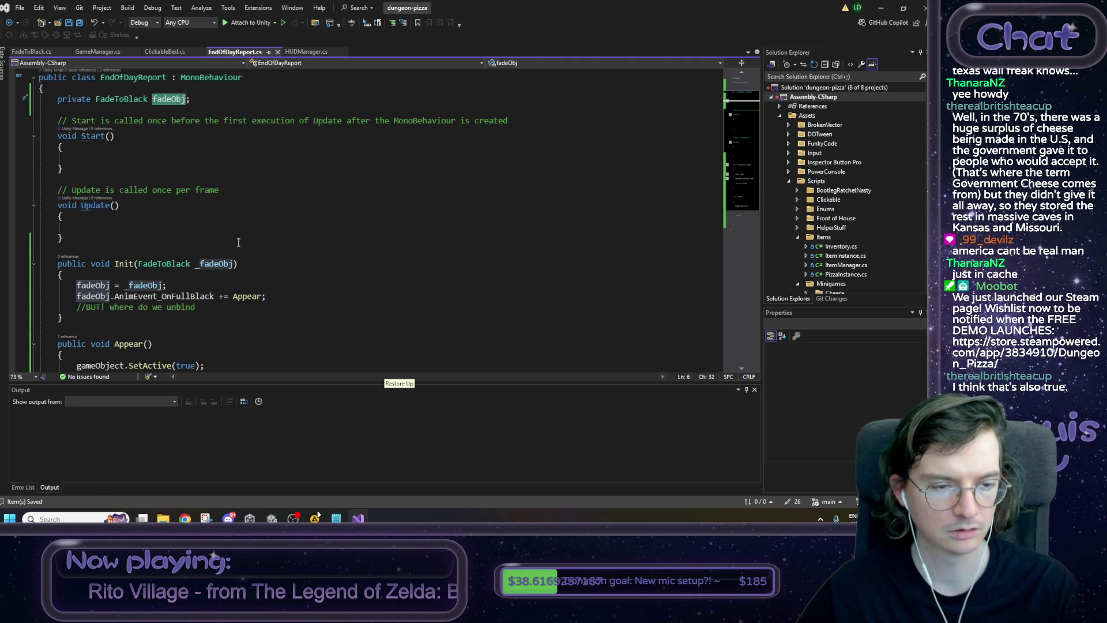
click(207, 284)
scroll(206, 289, down, 1)
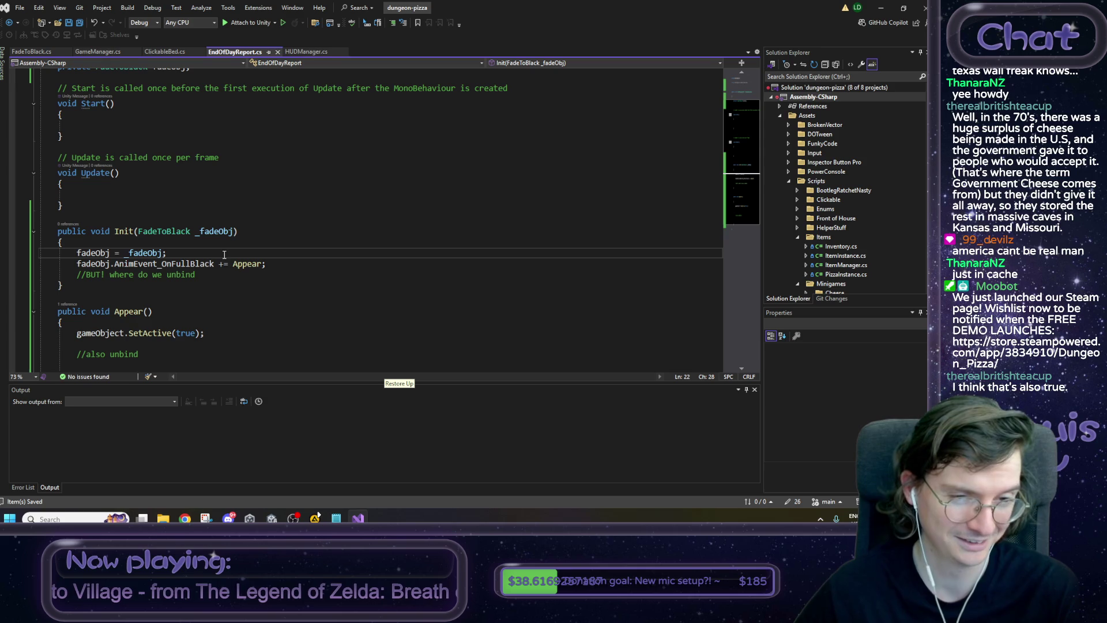
Start a 'fadeObj.' statement below the //also unbind comment in Appear.
click(113, 343)
scroll(112, 334, down, 1)
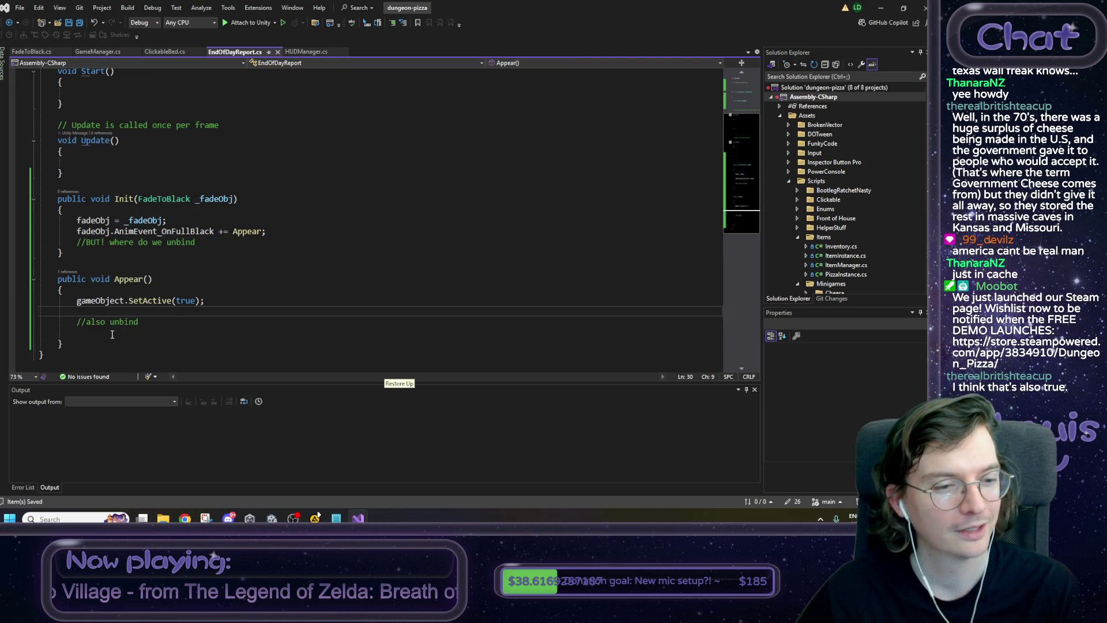
click(112, 335)
text(fadeObj.)
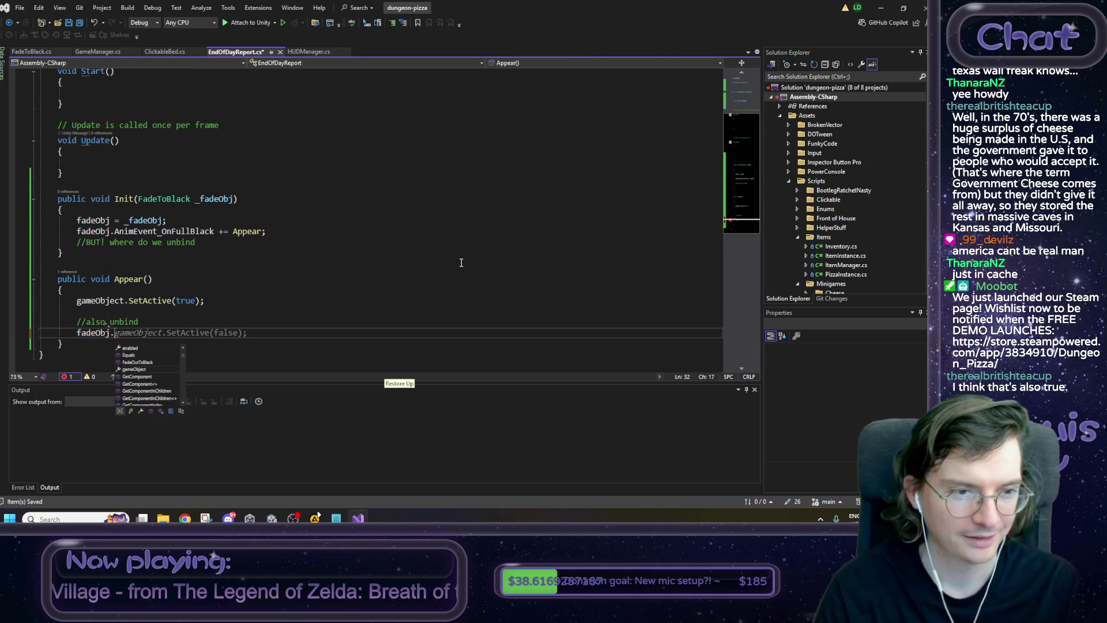
Paste the AnimEvent_OnFullBlack += Appear subscription after fadeObj. and change += to -=.
drag(266, 231, 125, 232)
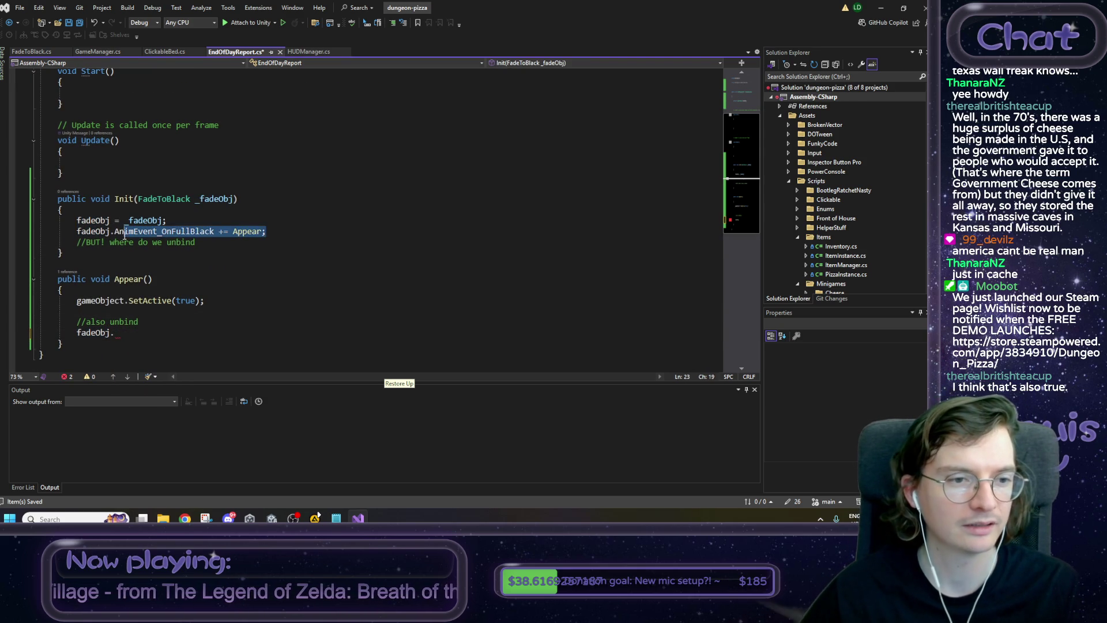
key(shift+Left)
key(shift+Left)
key(shift+Left)
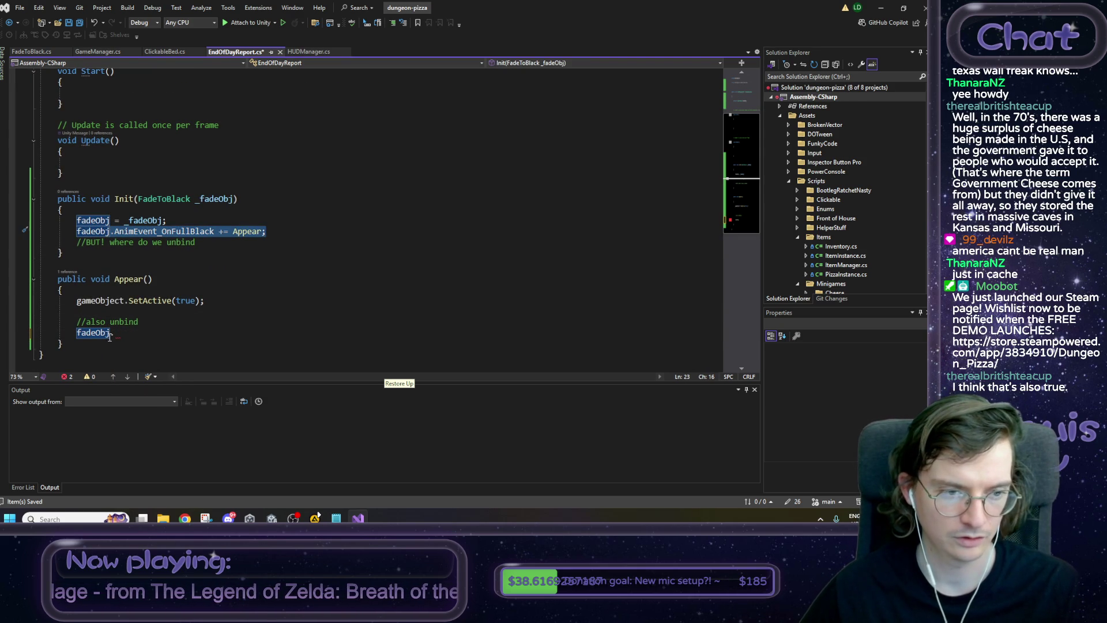
key(ctrl+c)
click(109, 334)
key(ctrl+v)
click(222, 333)
key(BackSpace)
text(-)
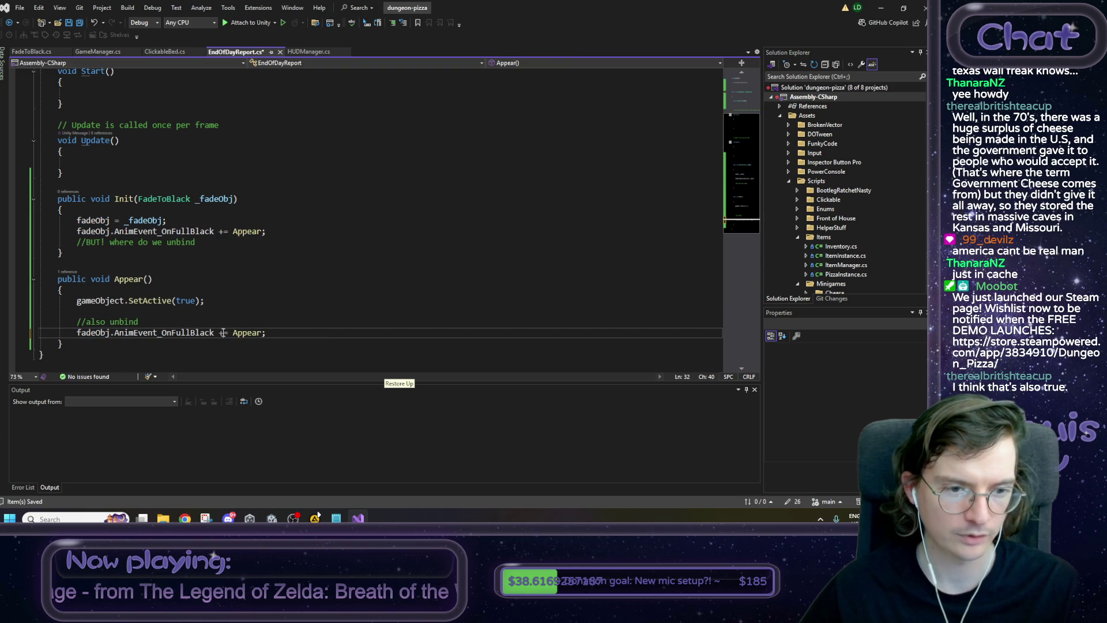
click(327, 311)
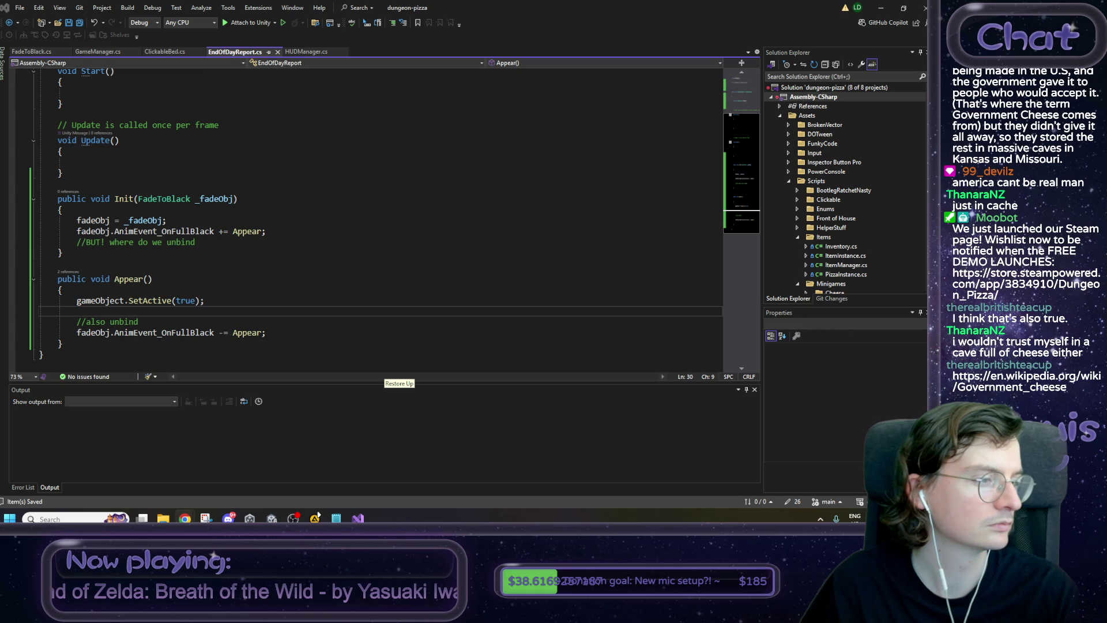
key(alt+Tab)
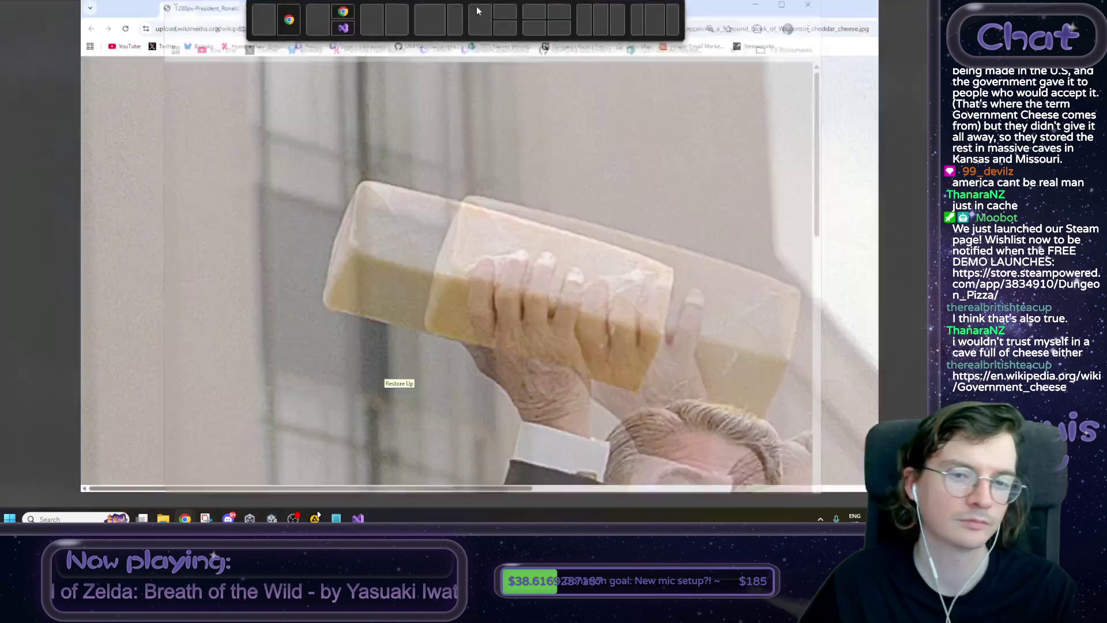
scroll(456, 218, down, 2)
scroll(456, 218, down, 1)
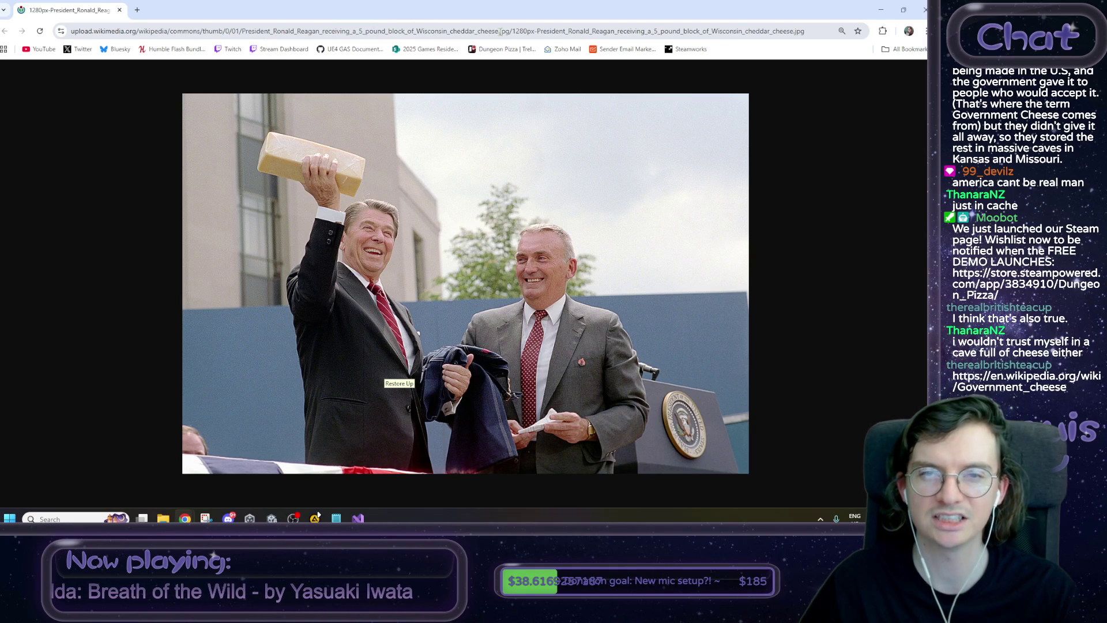
drag(511, 31, 244, 33)
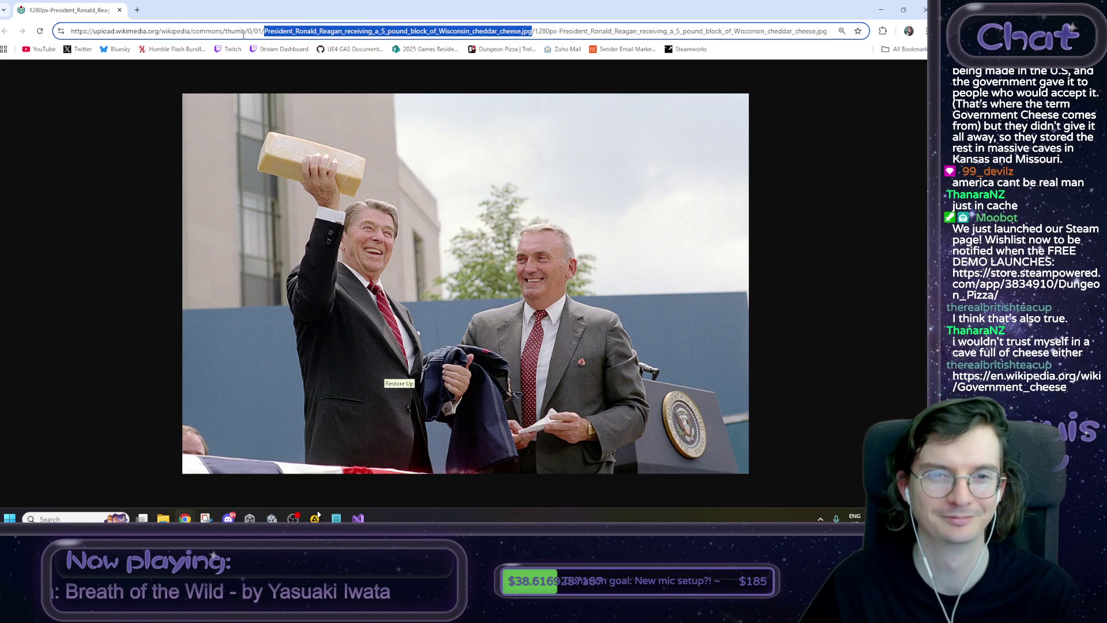
key(alt+Tab)
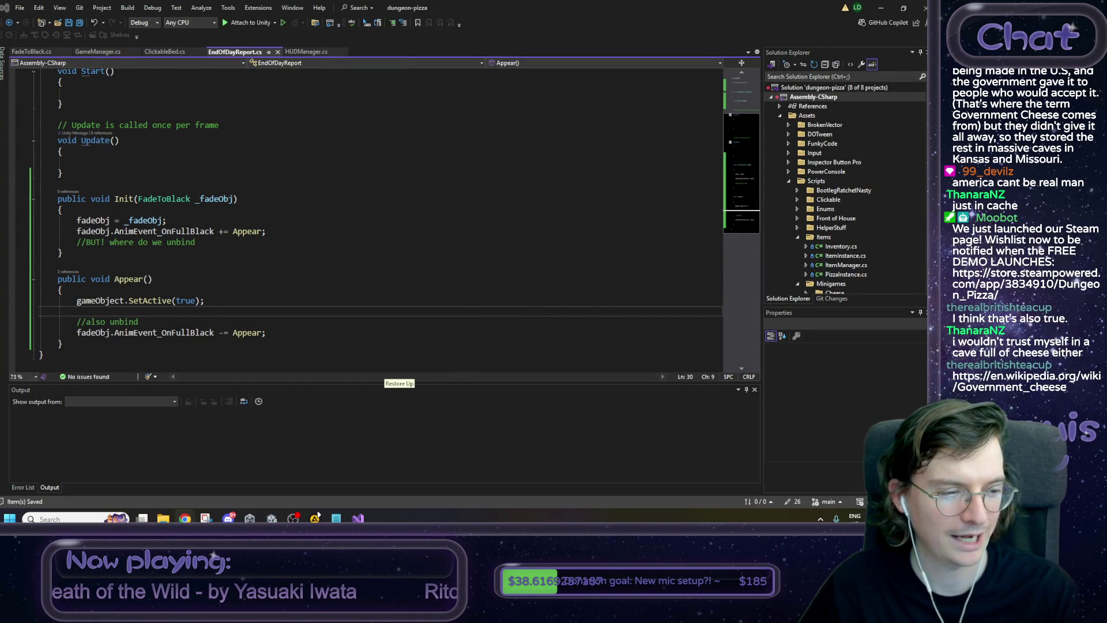
Delete the '//BUT! where do we unbind' comment from Init and save EndOfDayReport.cs.
click(308, 322)
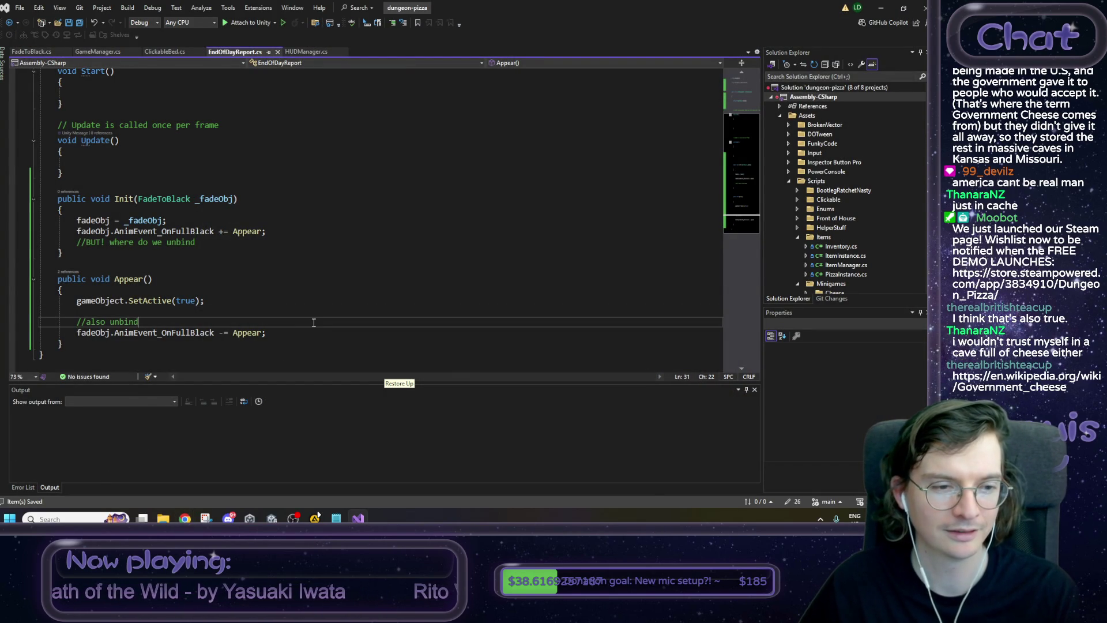
scroll(306, 323, down, 1)
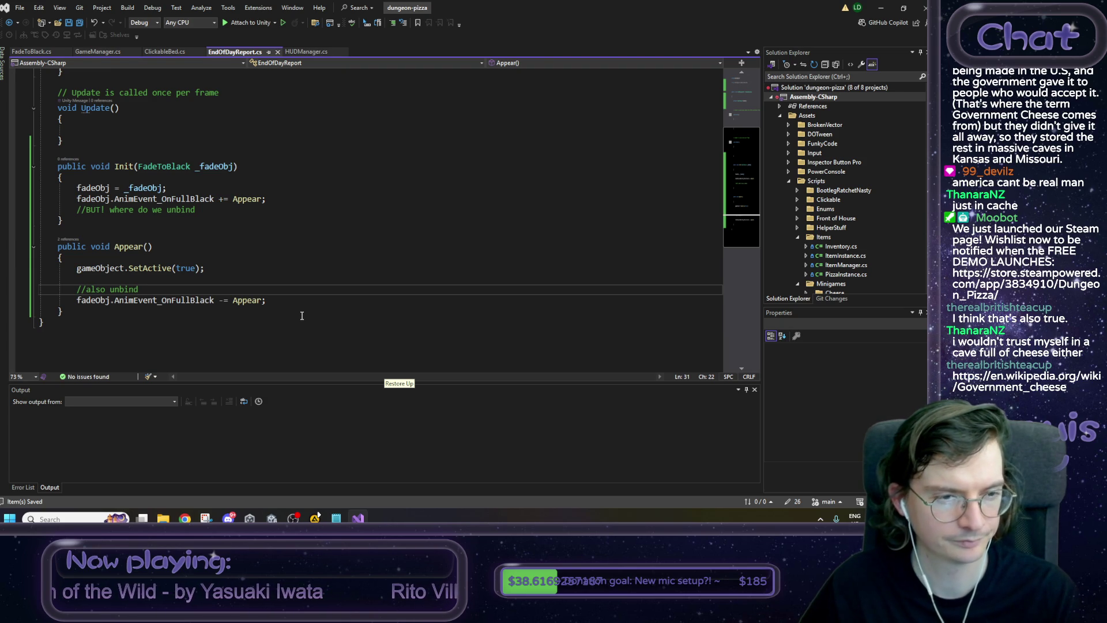
scroll(301, 316, up, 1)
drag(196, 242, 4, 245)
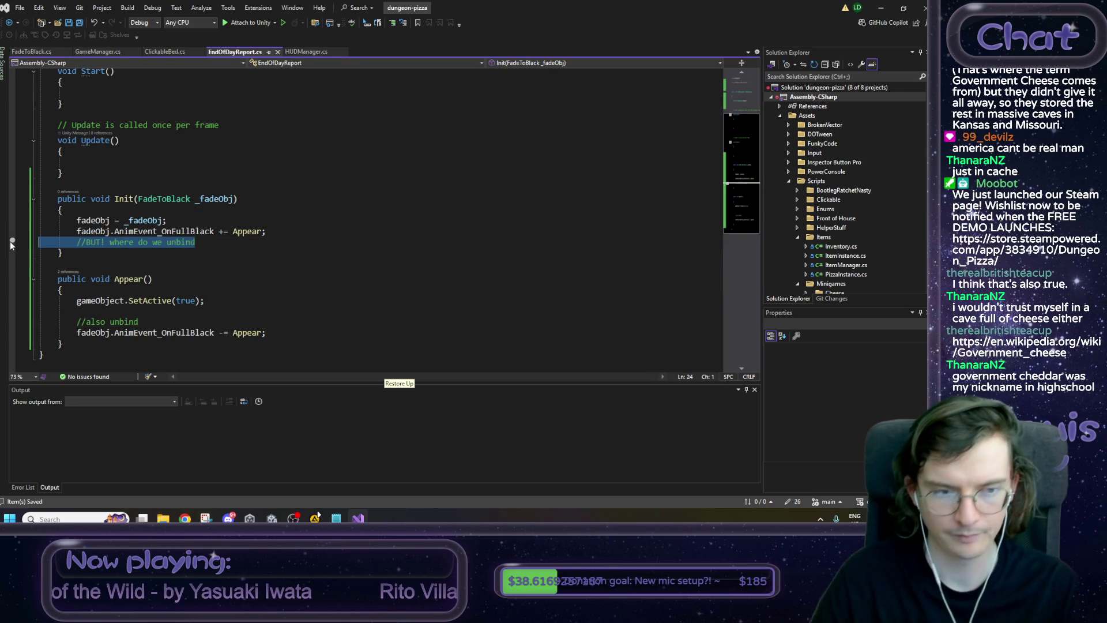
key(Delete)
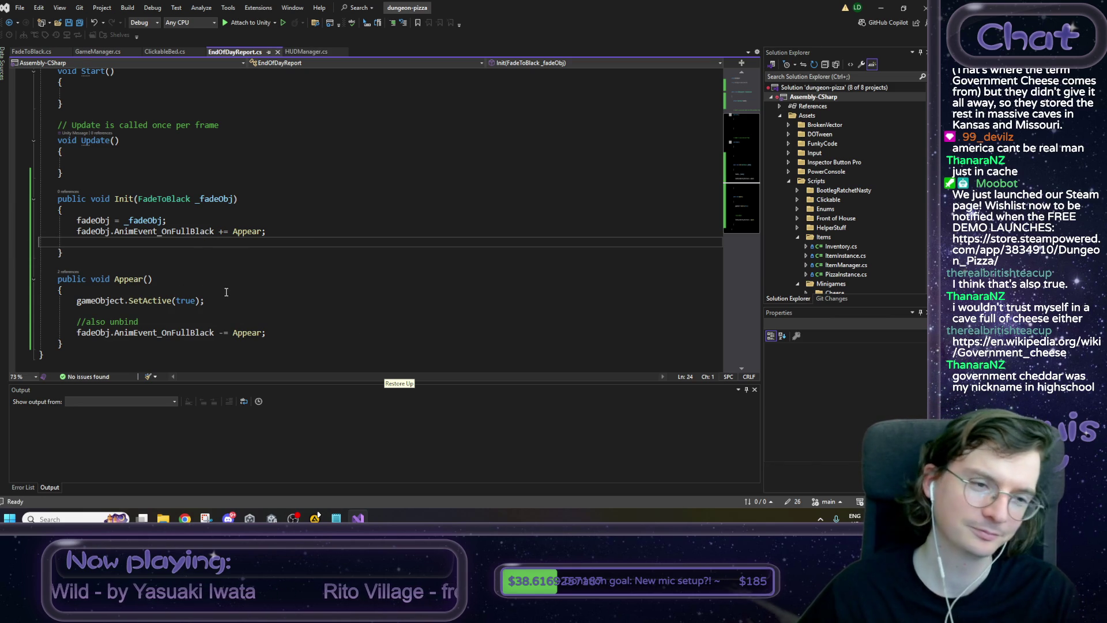
scroll(223, 283, up, 2)
scroll(217, 294, down, 1)
key(ctrl+s)
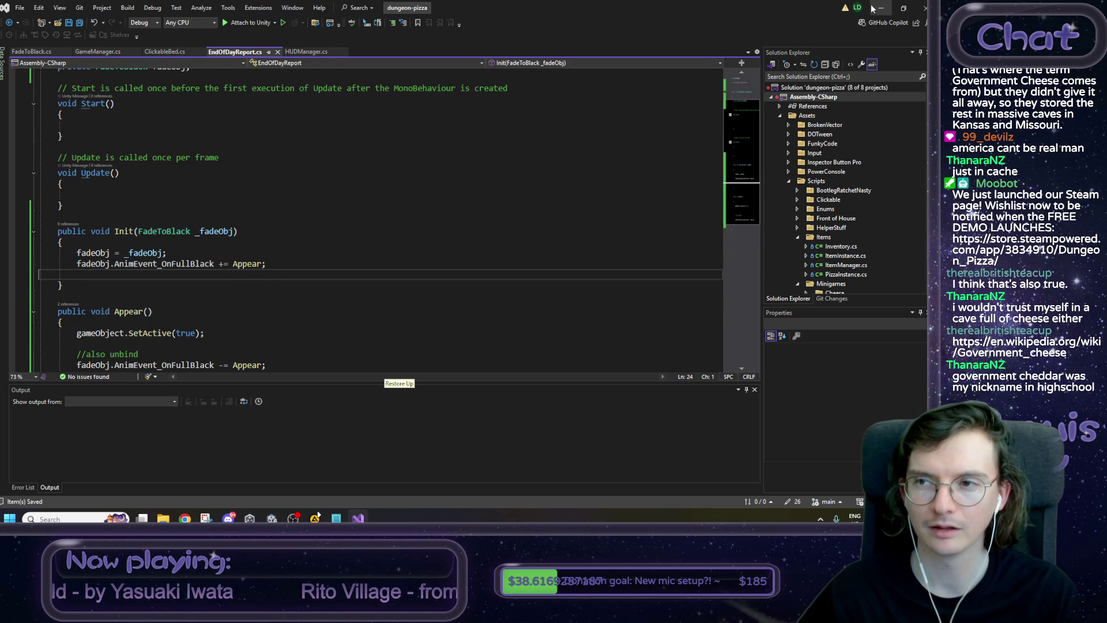
key(alt+Tab)
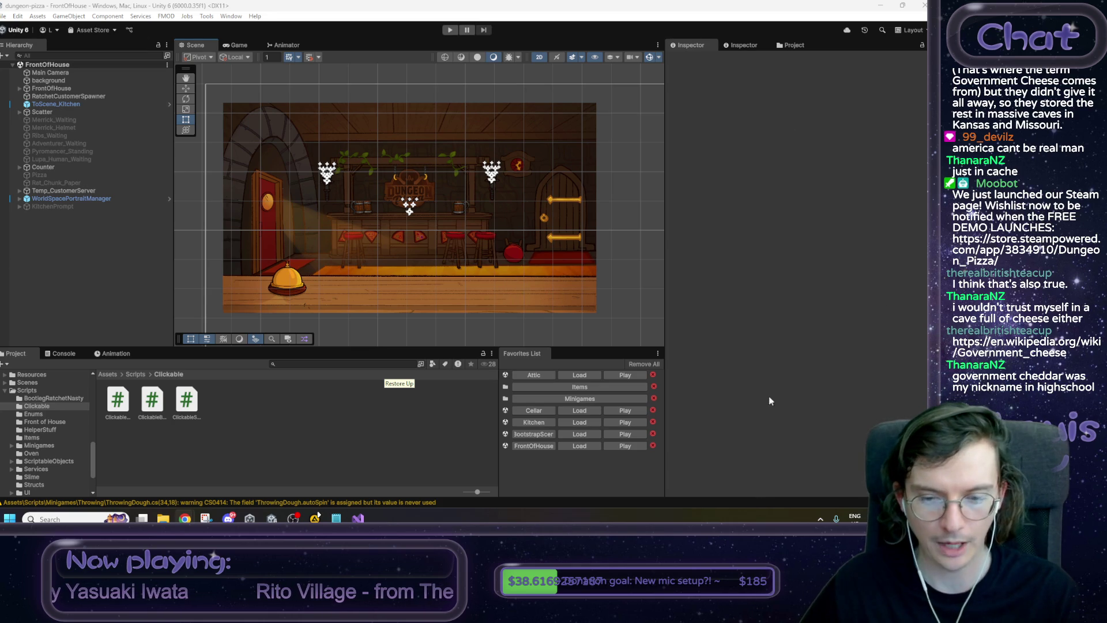
Load the Kitchen scene from Favorites and start play mode.
click(571, 425)
key(ctrl+p)
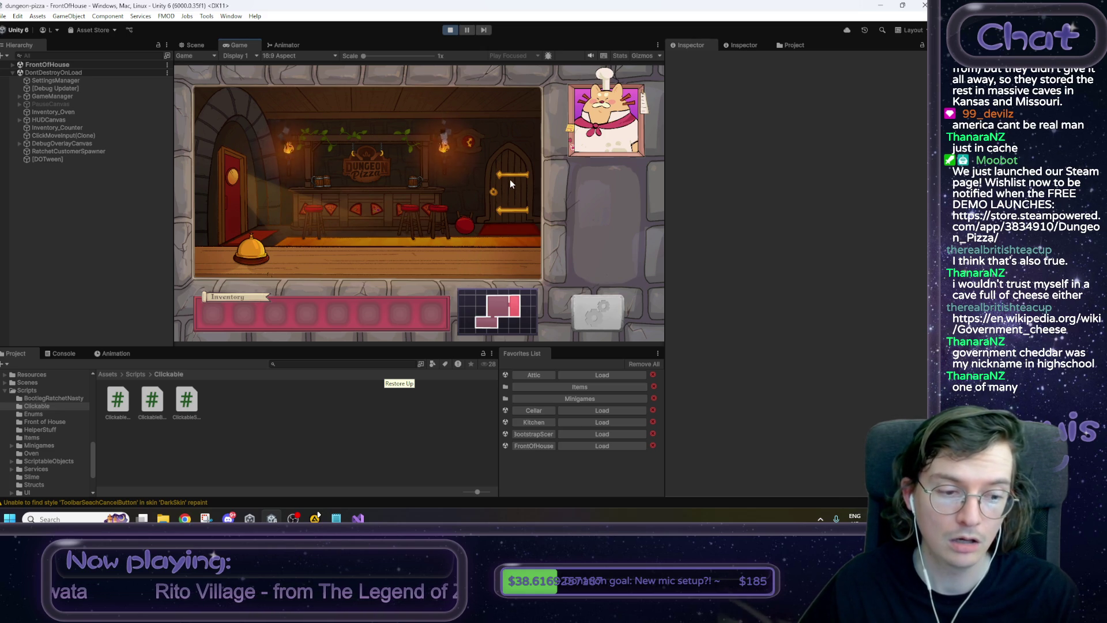
Type and then remove a 'here is a bug:' note in the Notepad to-do list, then stop the game.
click(336, 517)
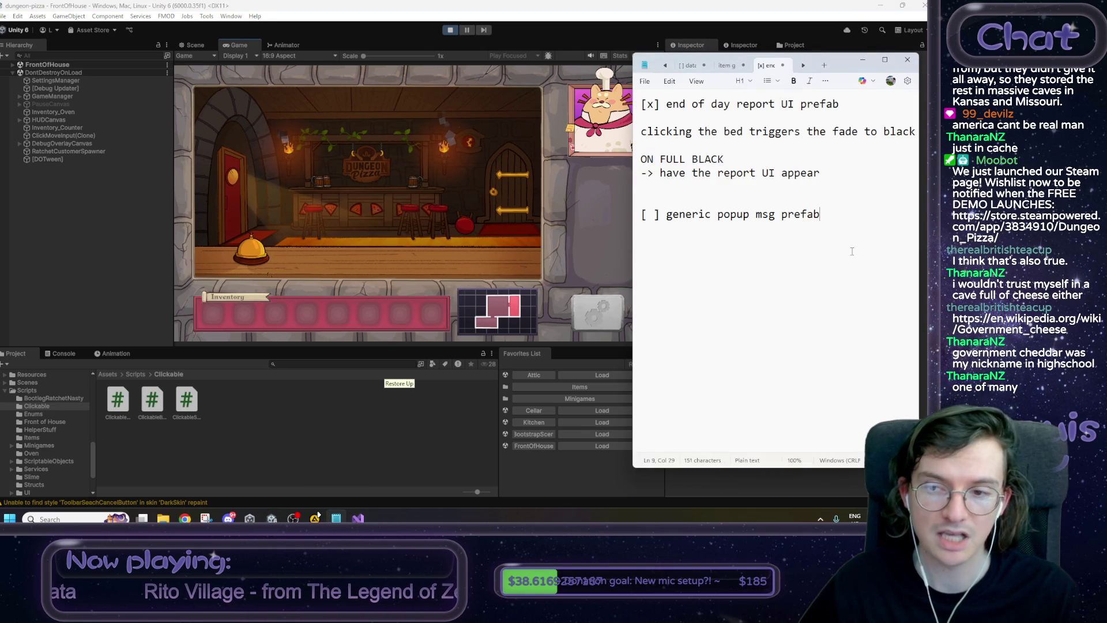
key(Return)
key(Return)
key(Return)
text(here)
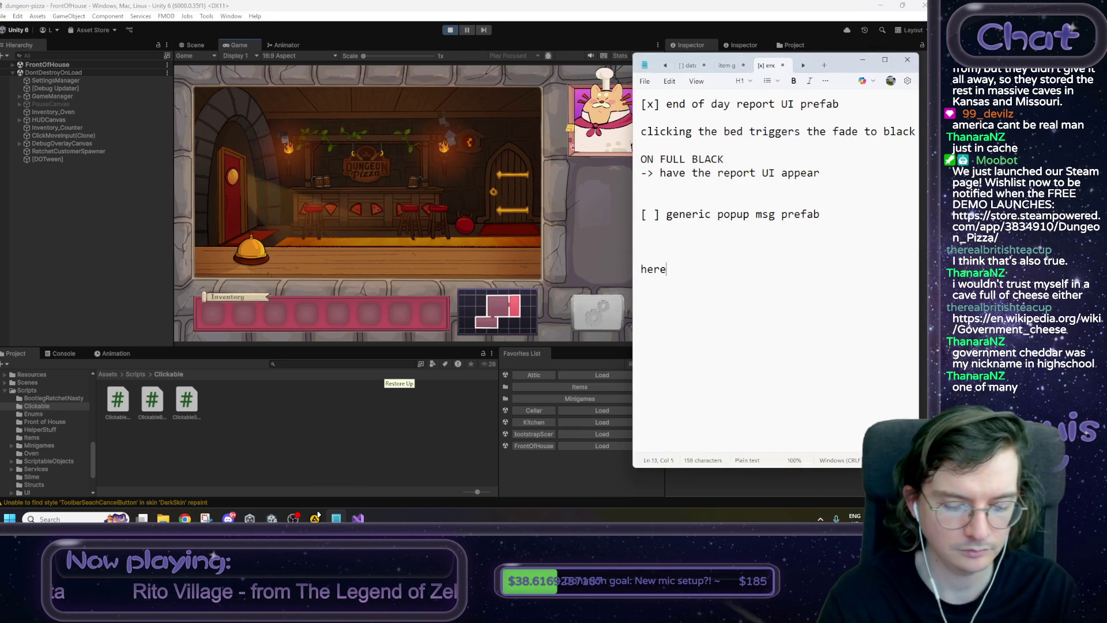
text( is a bug:)
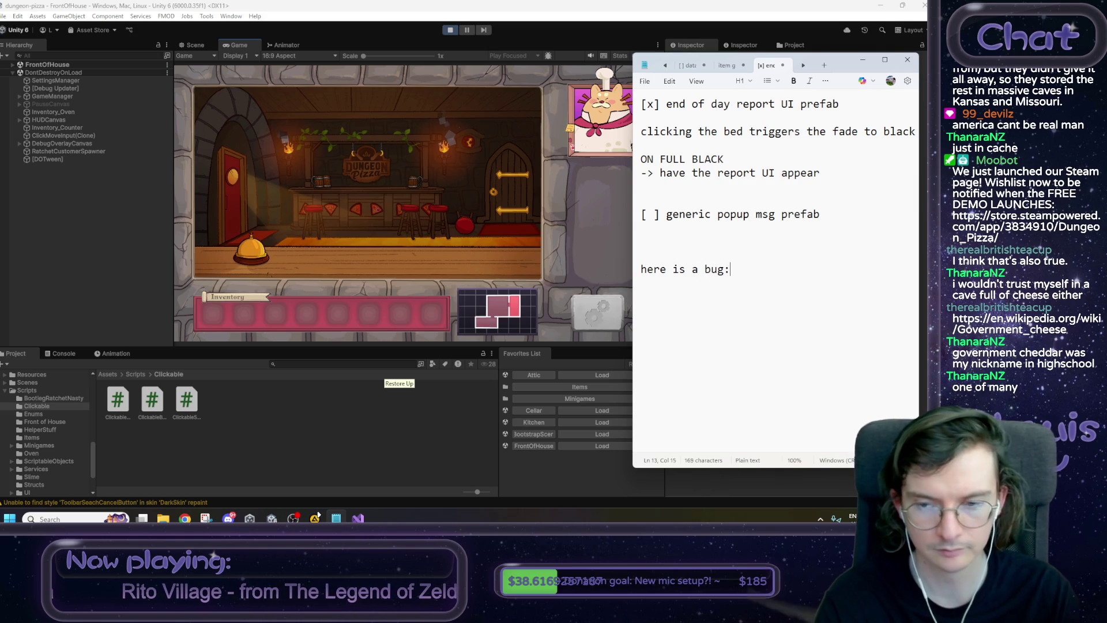
key(Return)
text(s)
key(BackSpace)
key(BackSpace)
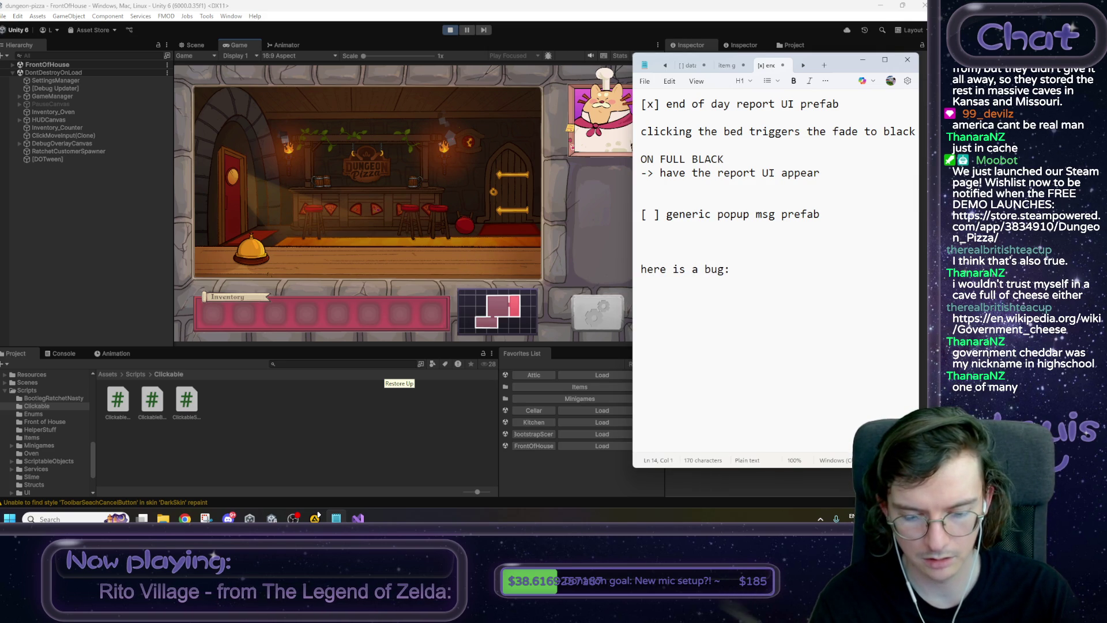
key(shift+Up)
key(BackSpace)
key(BackSpace)
key(BackSpace)
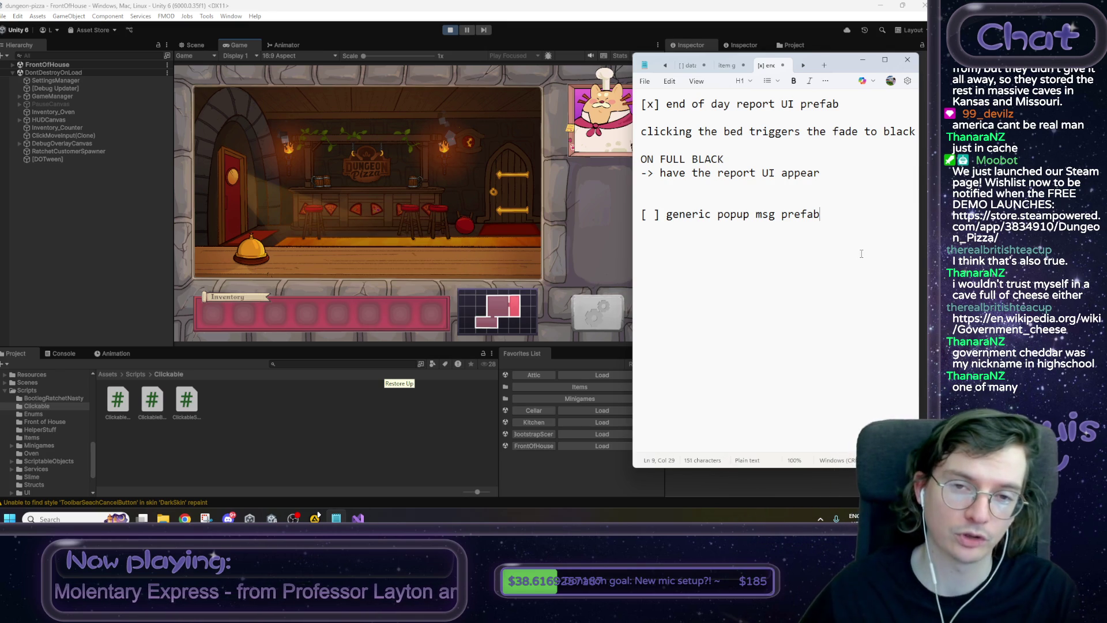
click(484, 251)
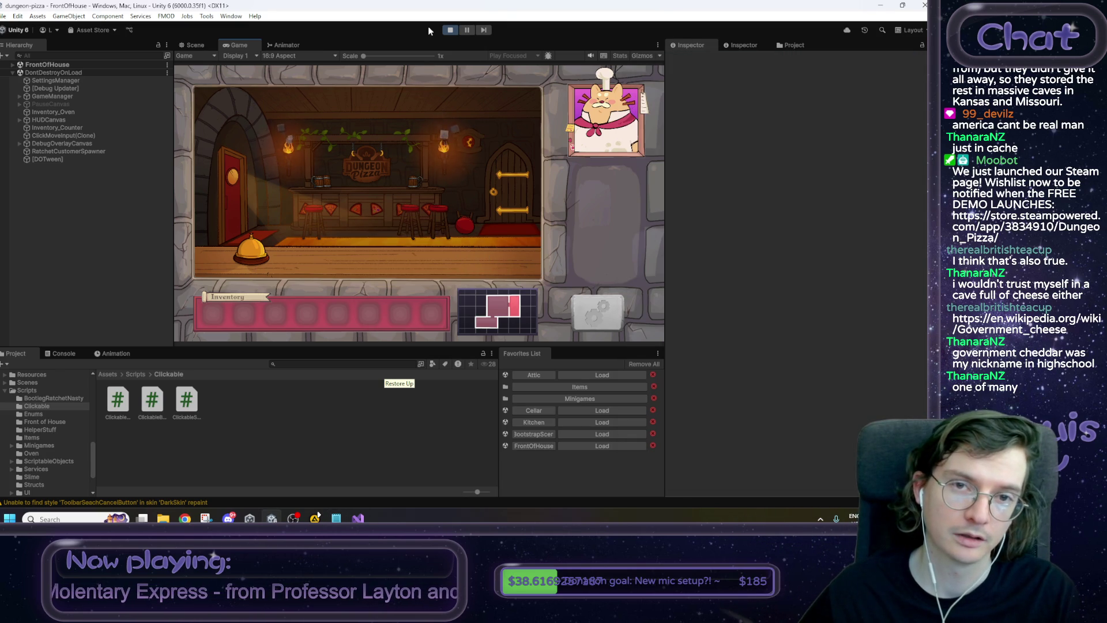
click(449, 30)
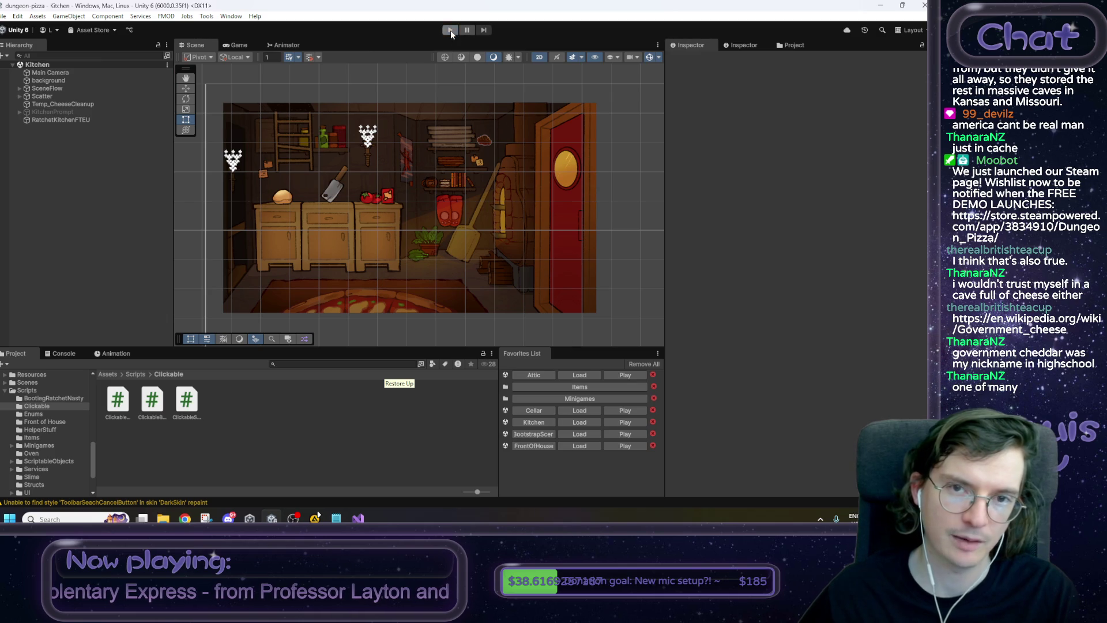
Play the game, click the attic bed to confirm the fade to full black, then stop.
click(451, 30)
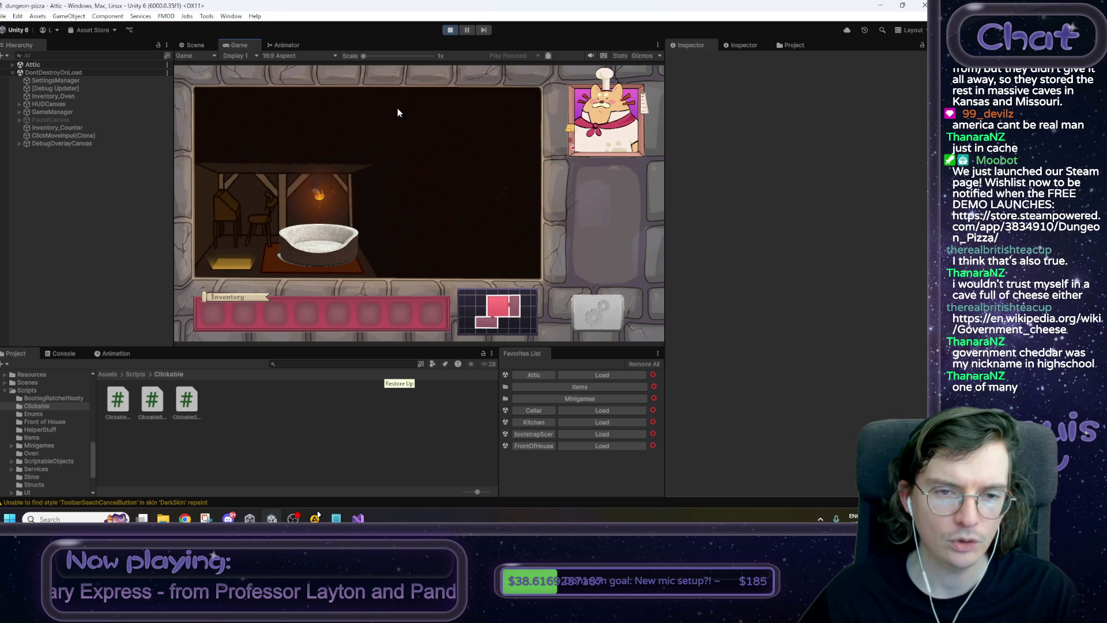
click(317, 250)
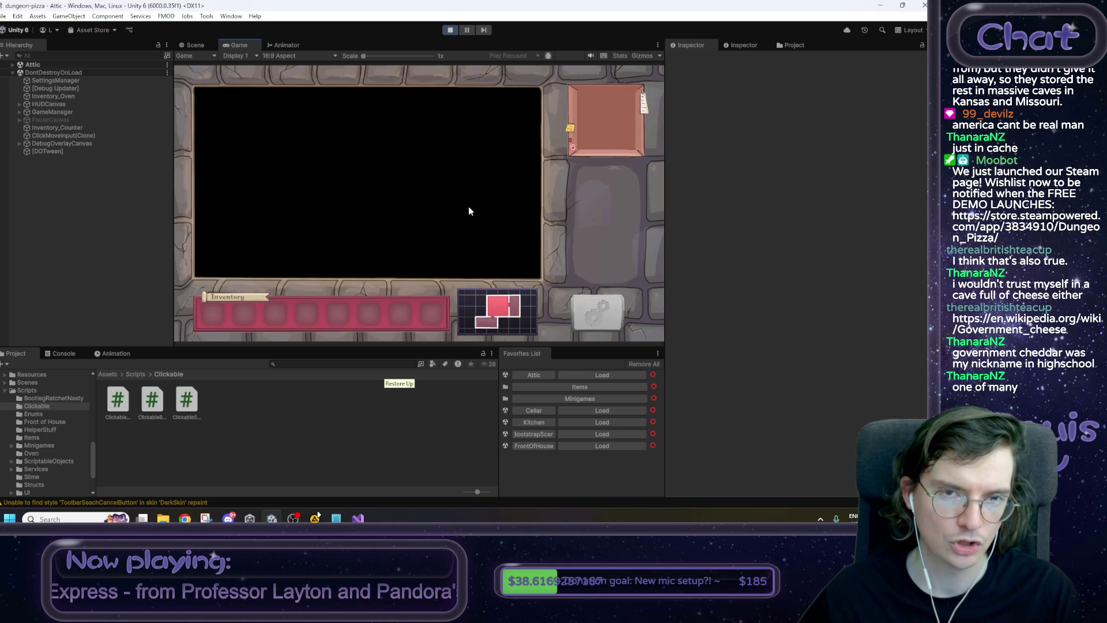
click(453, 29)
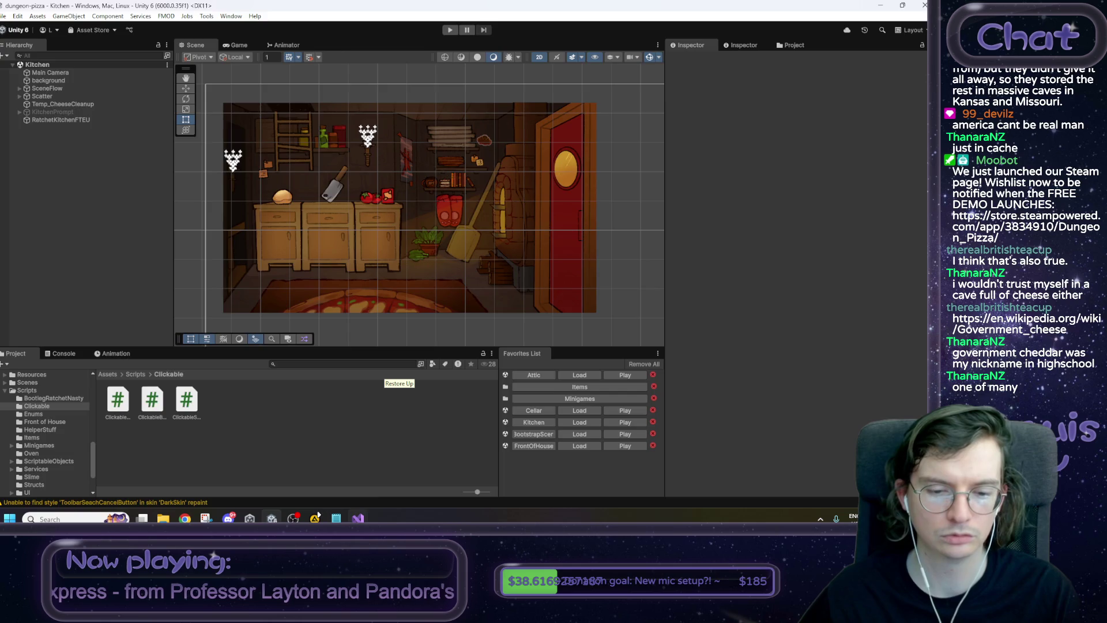
key(alt+Tab)
double_click(125, 232)
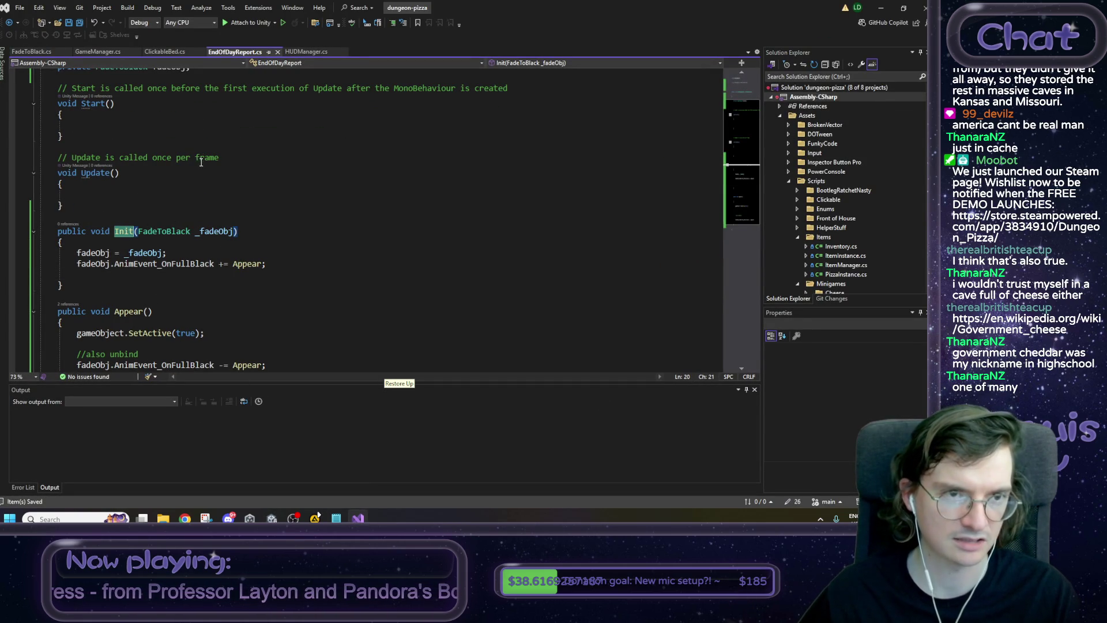
Add 'hud.GetEndOfDayReport().Init(fadeObj);' inside GameManager's DoSleep and save the script.
click(87, 52)
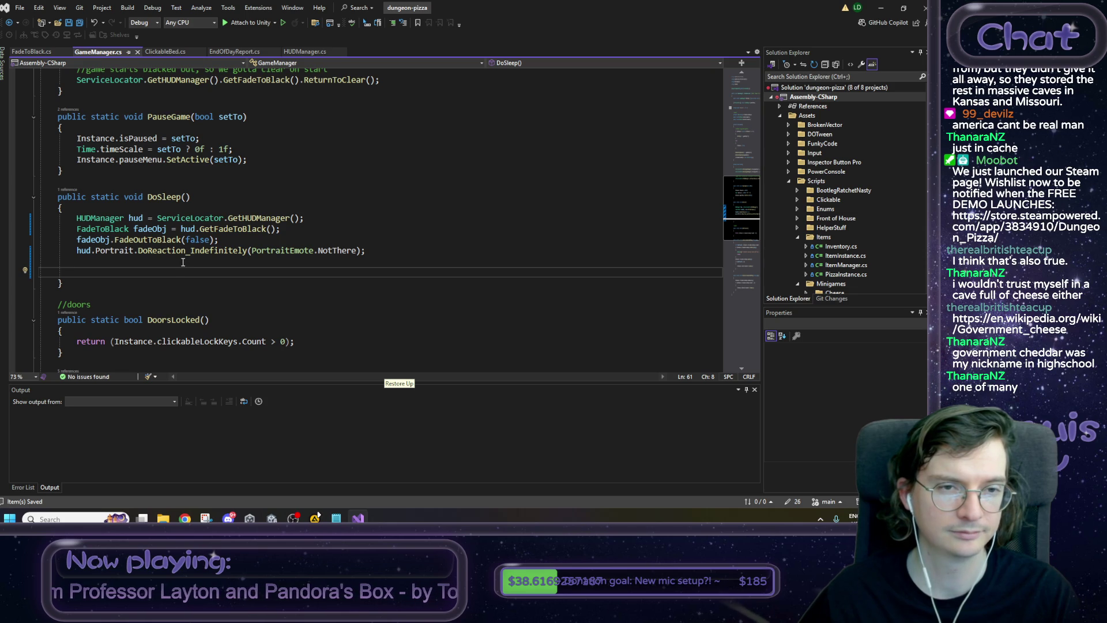
click(182, 261)
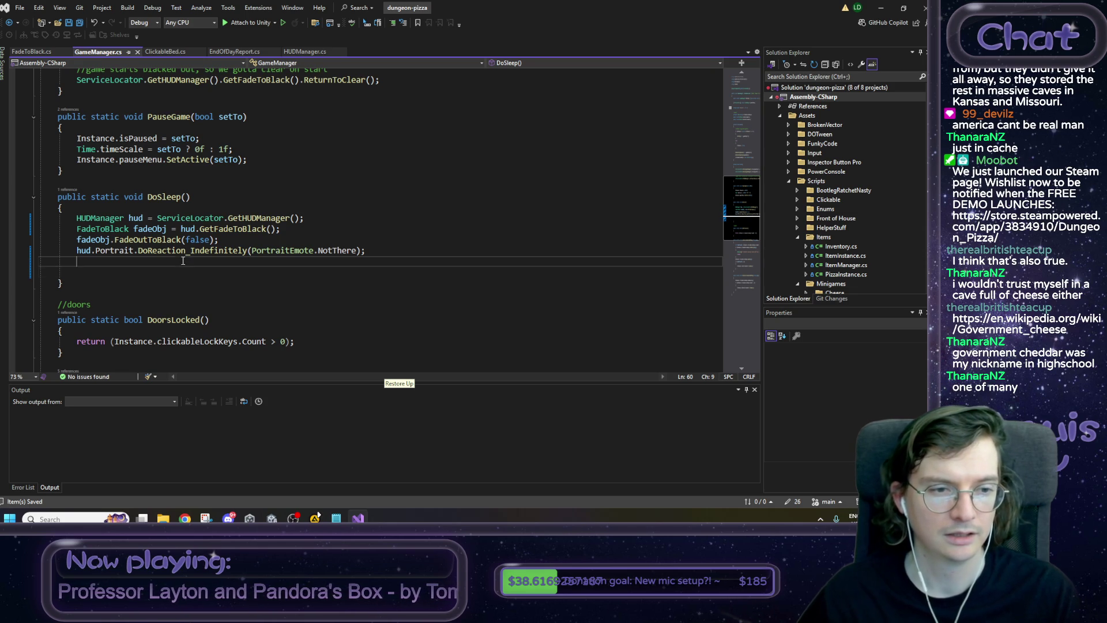
text(hud.)
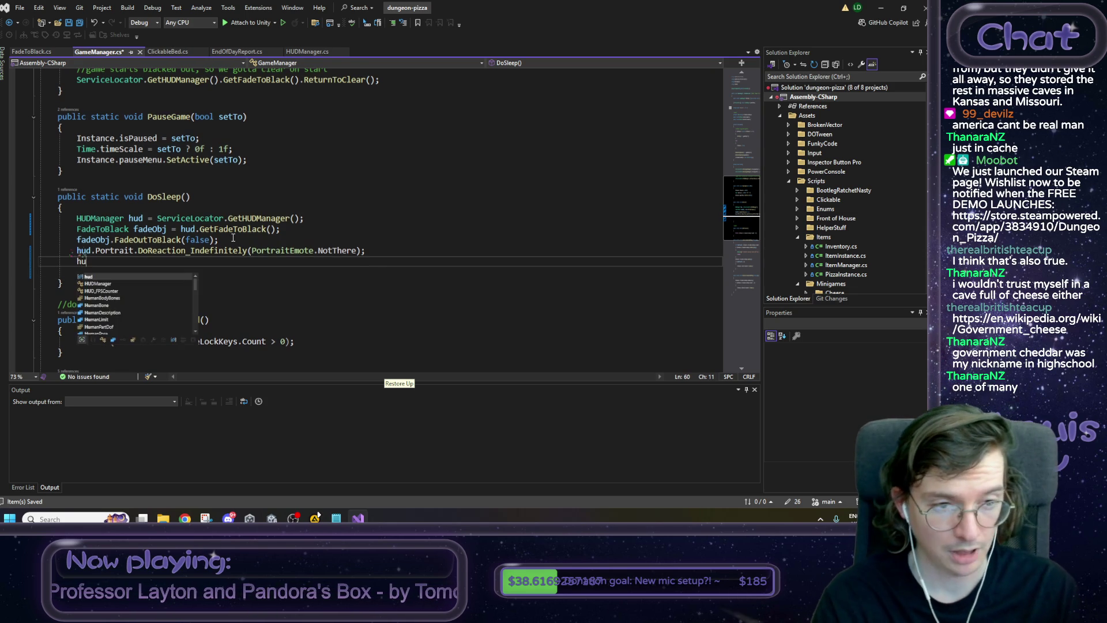
key(Tab)
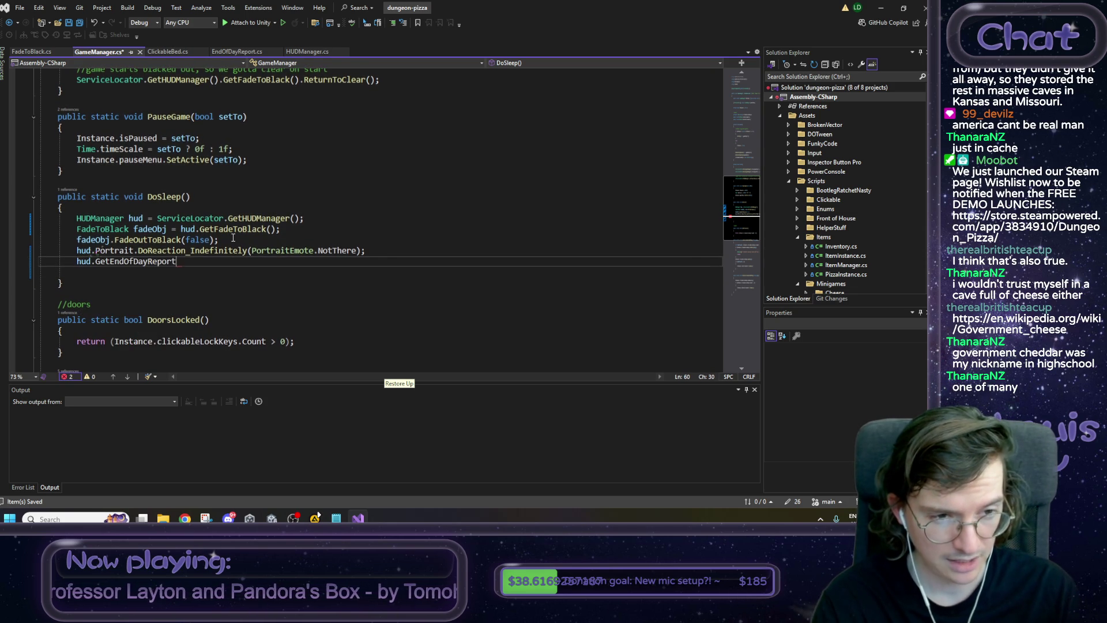
text(().I)
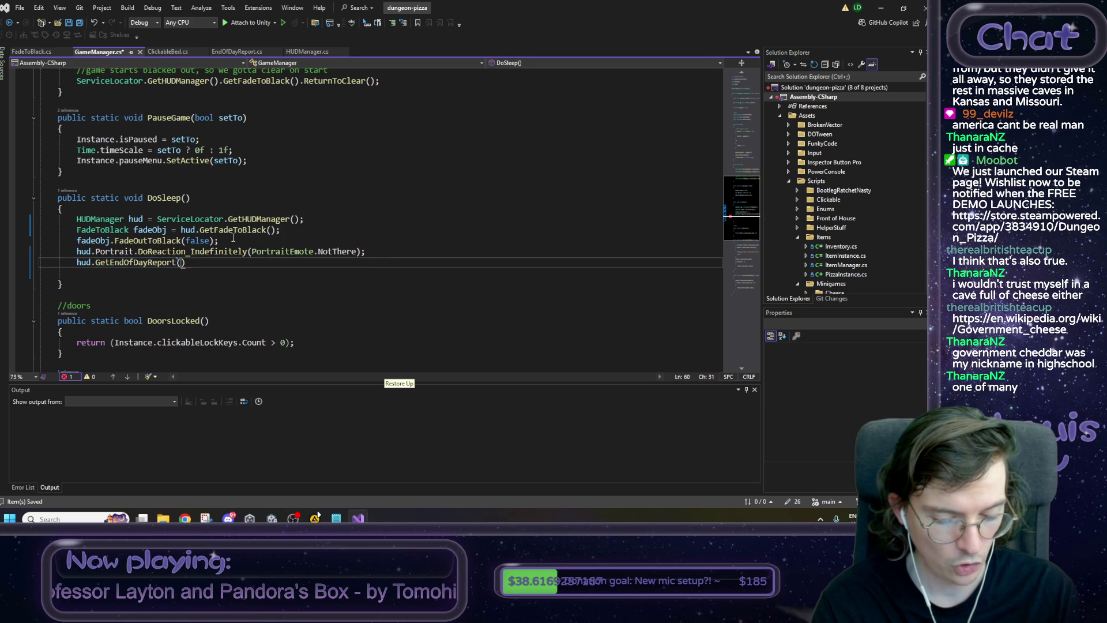
text(nit)
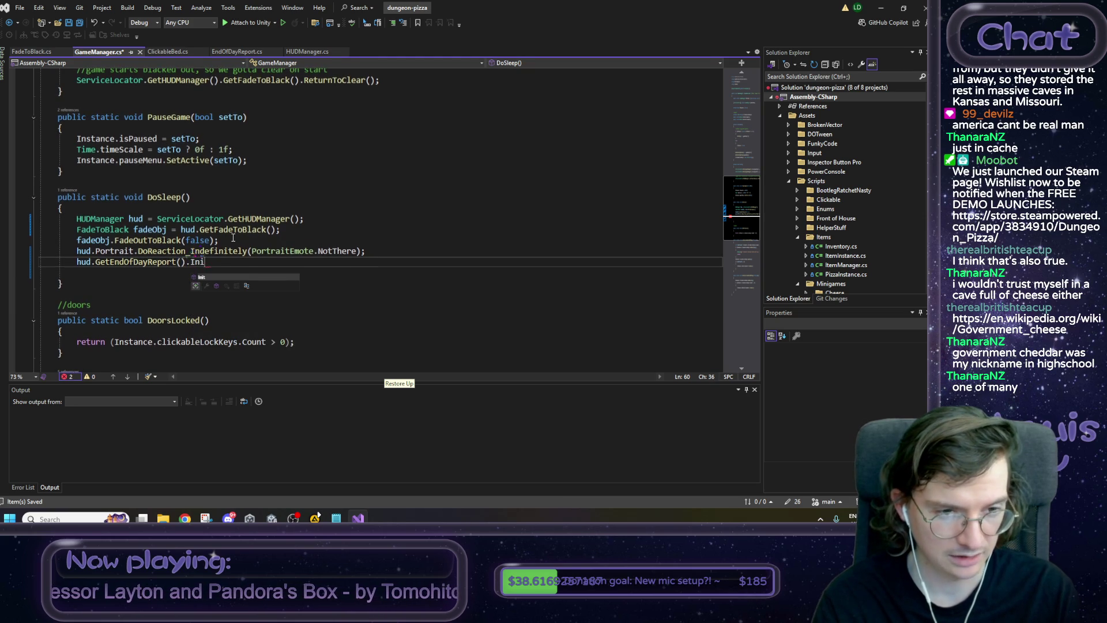
text((fa)
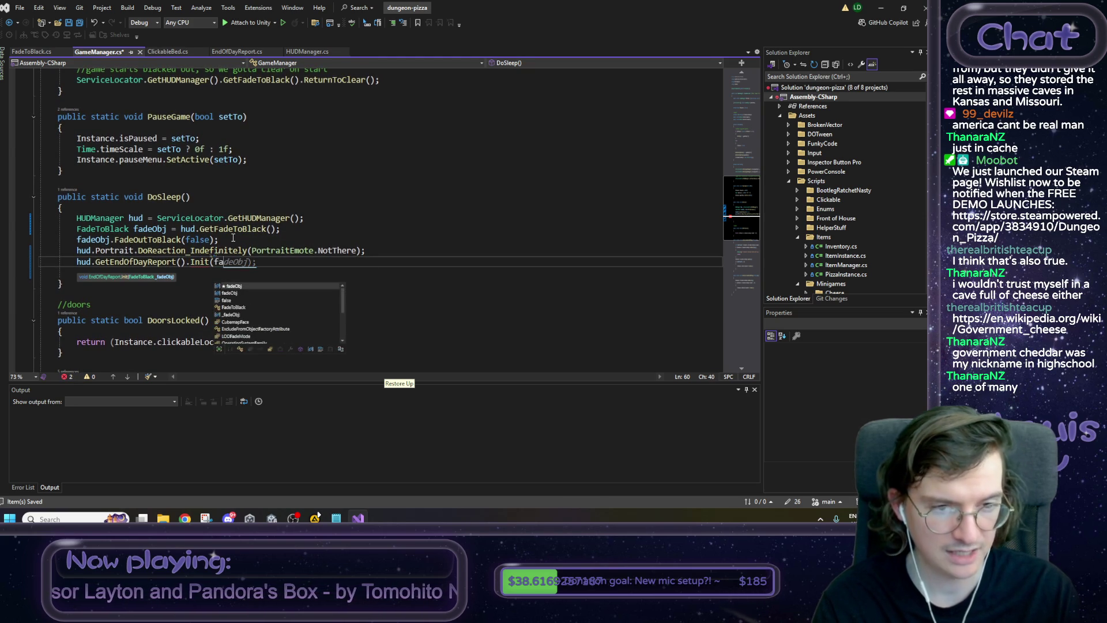
key(Tab)
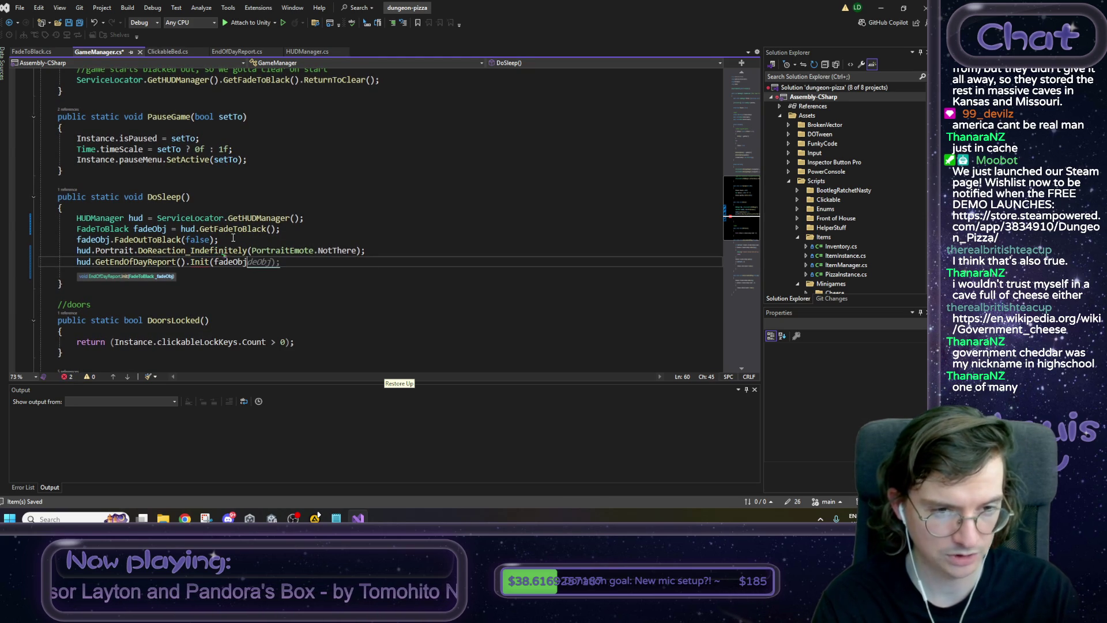
text();)
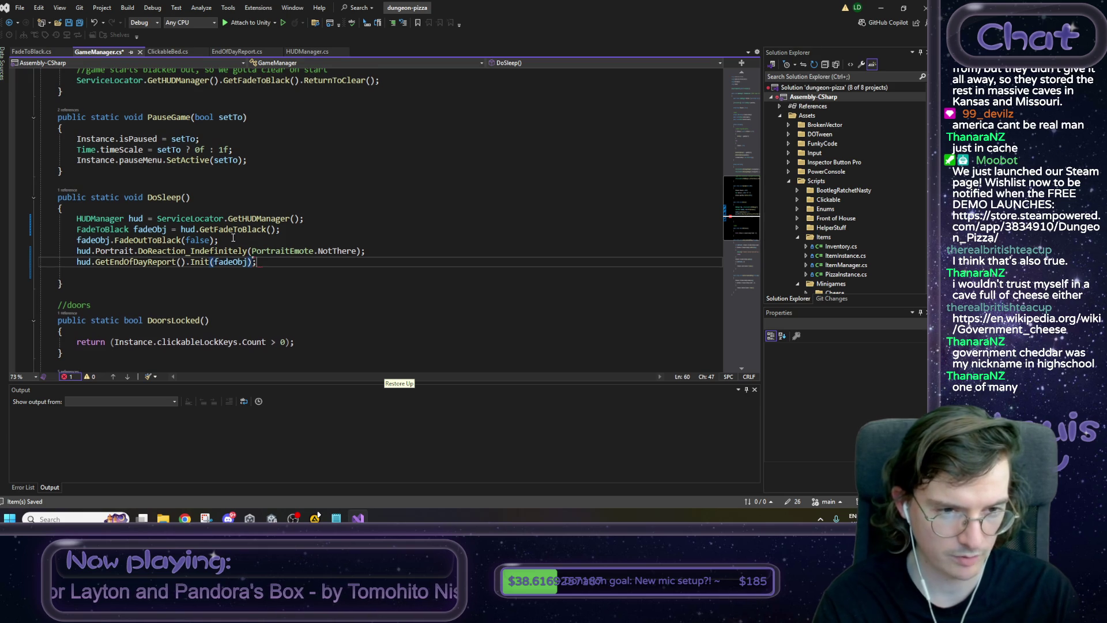
key(ctrl+s)
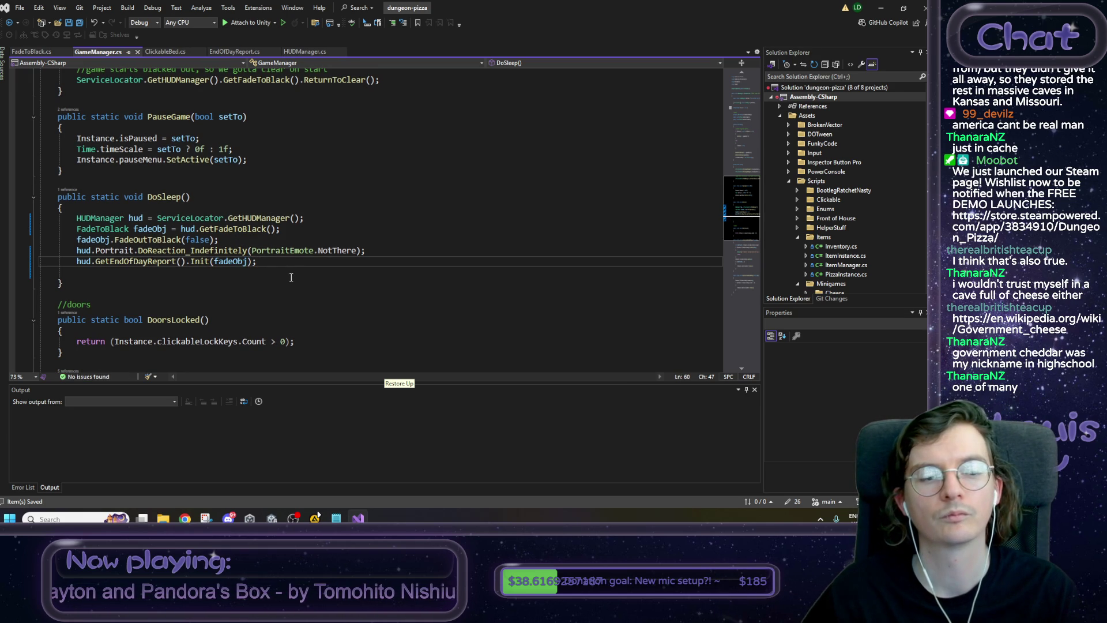
click(881, 10)
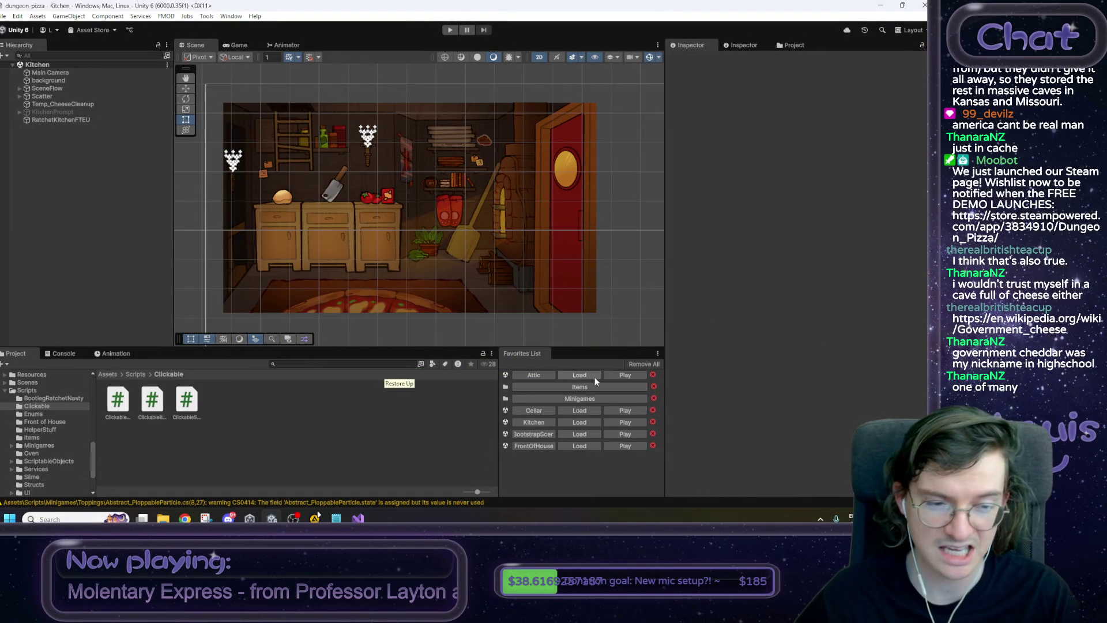
Play, click the cat bed, confirm the end-of-day report appears after the fade, then stop.
key(ctrl+p)
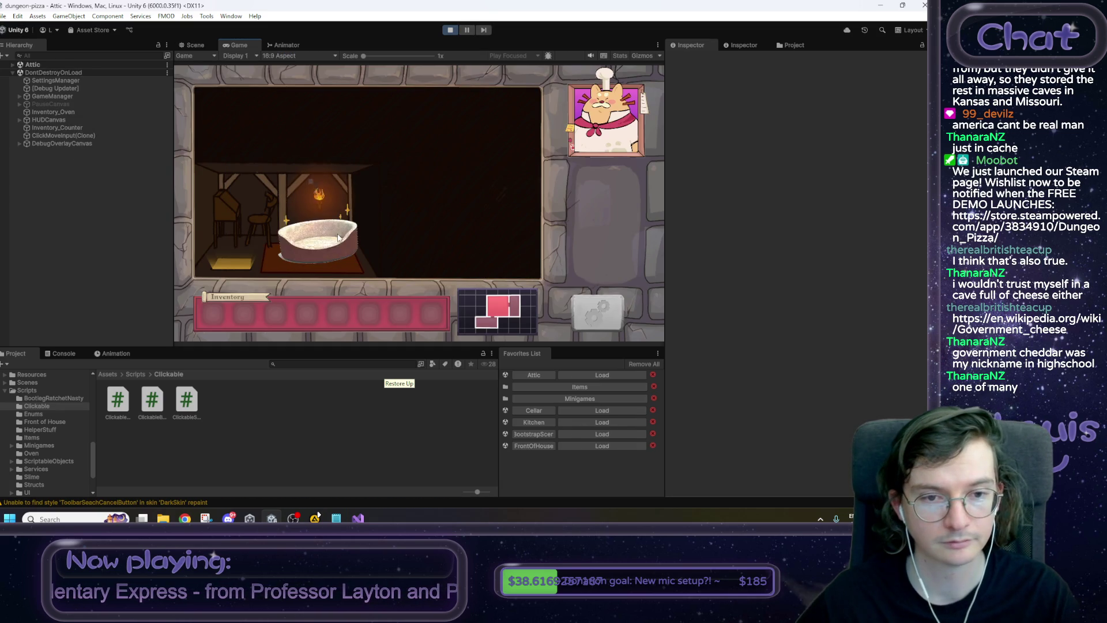
click(339, 238)
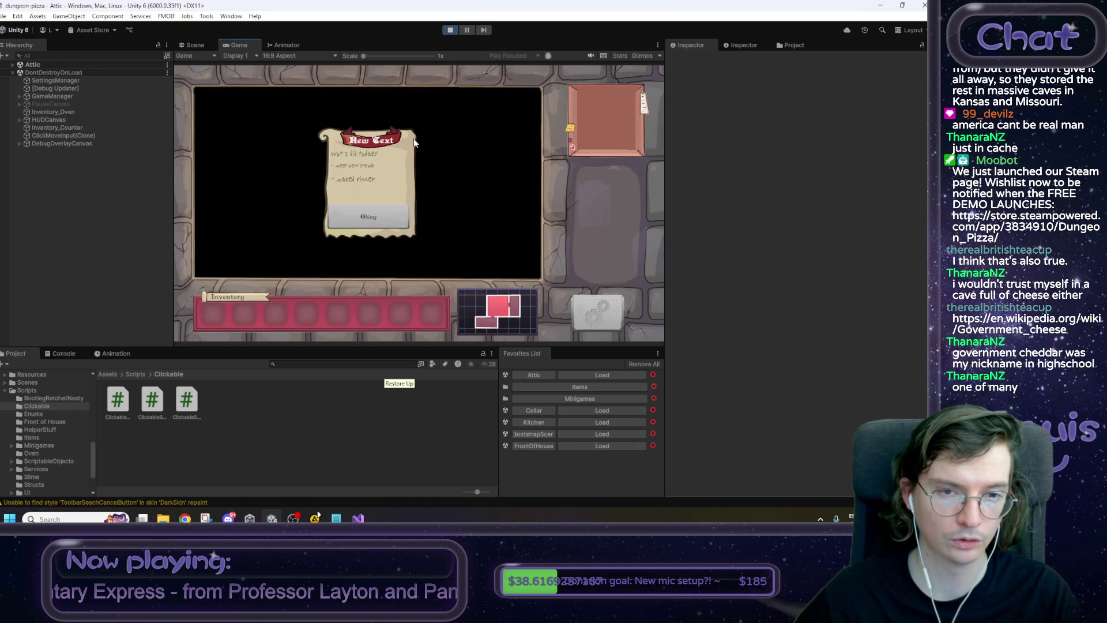
click(450, 30)
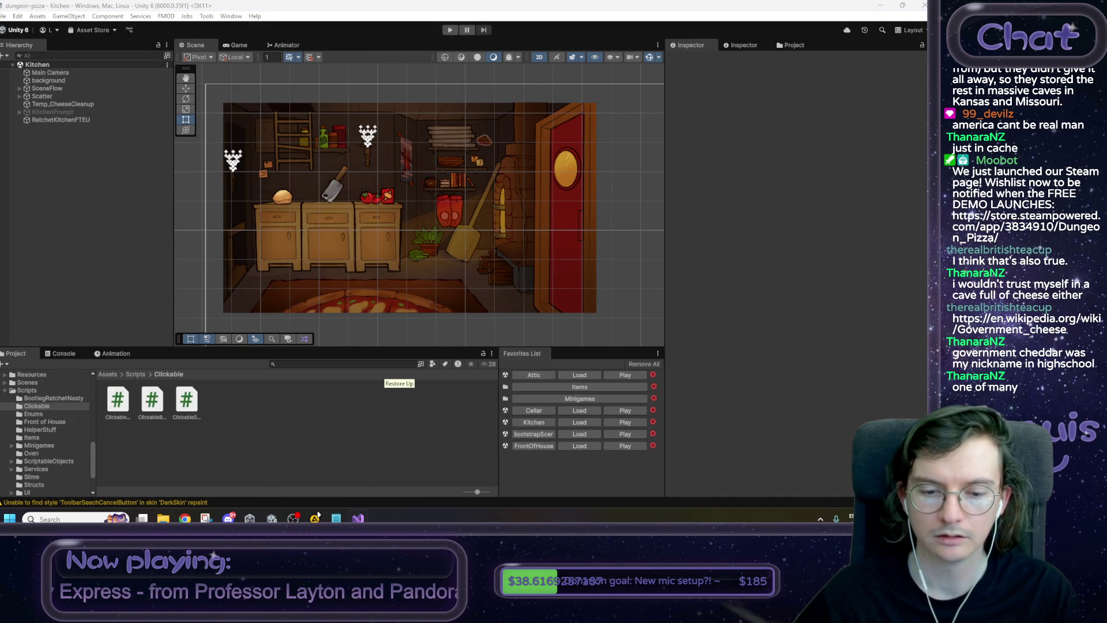
click(337, 519)
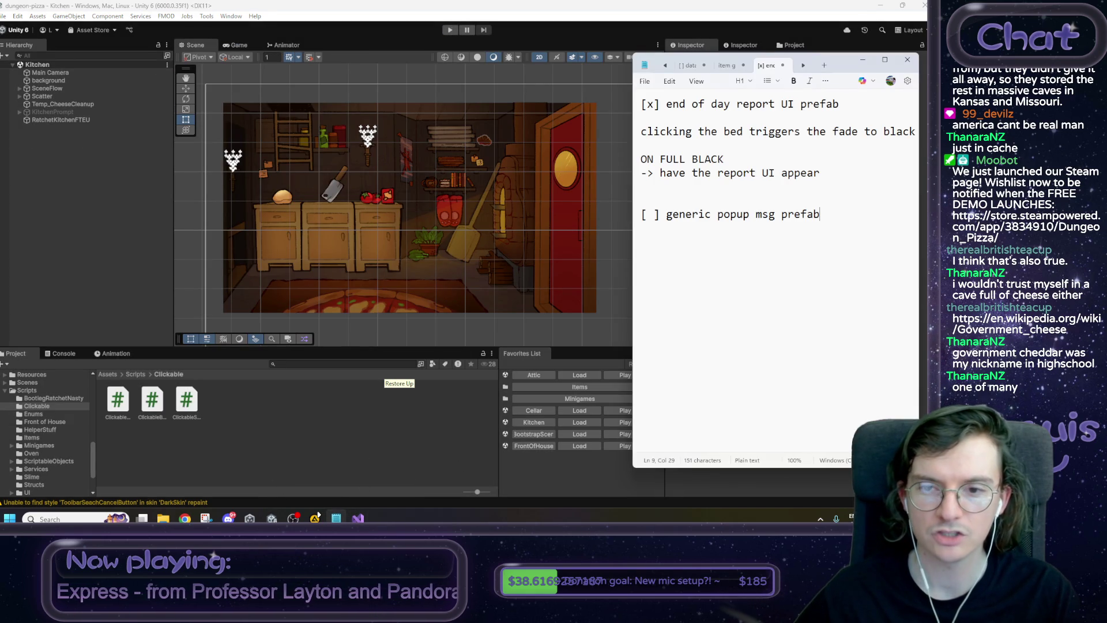
Delete the blank lines under the bed line and the first task in the to-do list.
click(688, 132)
key(Down)
key(BackSpace)
key(Up)
key(Up)
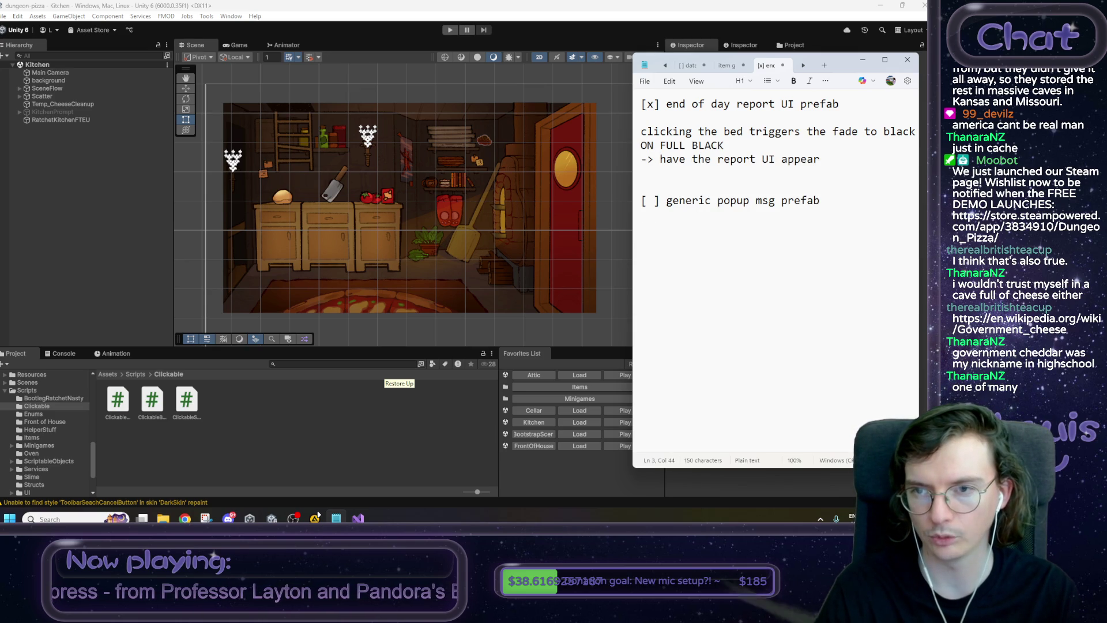
key(BackSpace)
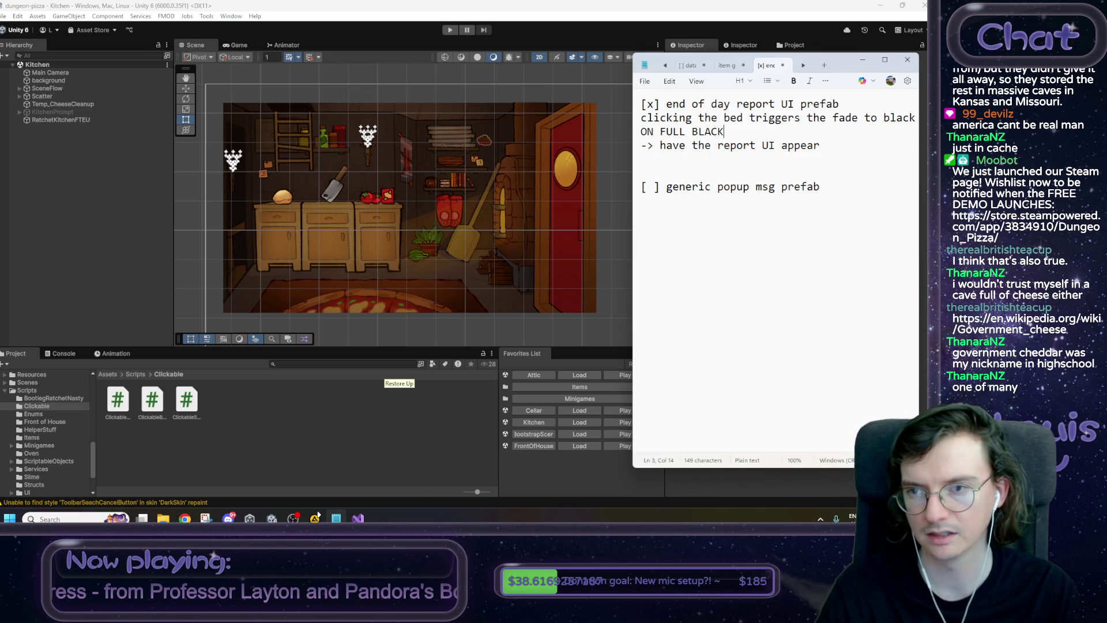
key(Down)
key(Down)
key(Down)
Mark the report UI task 'WE DID IT', then add '[ ] close popup on button press' and '[ ] fade back in! (via gamemanager?)'.
text(WE DID IT)
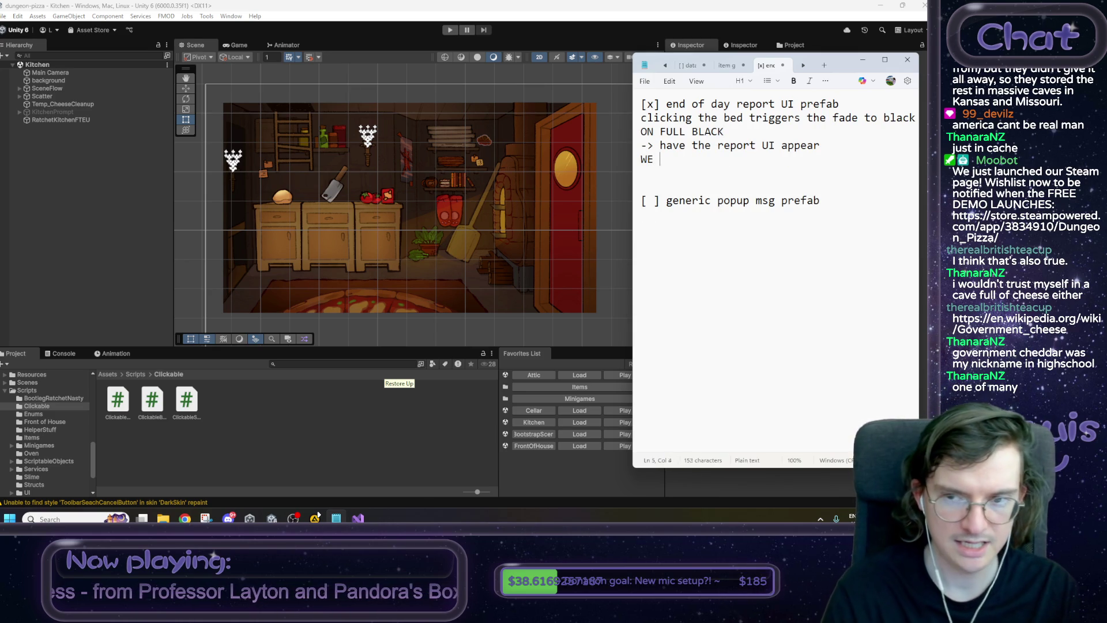
key(Return)
text([ ] close popup on button press [ ] fade)
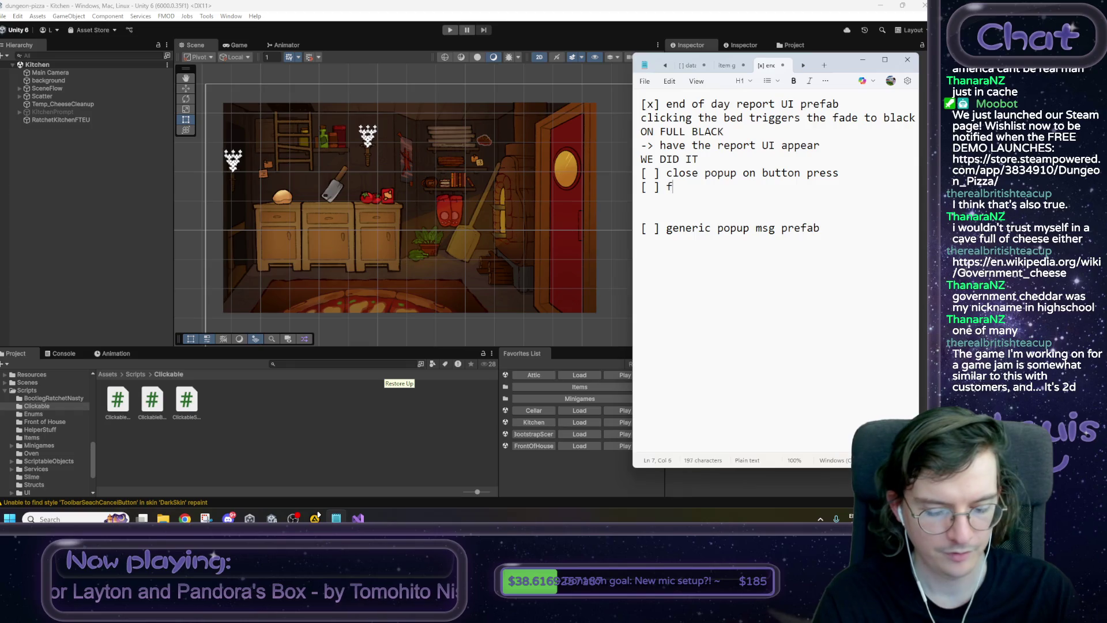
text( back in!)
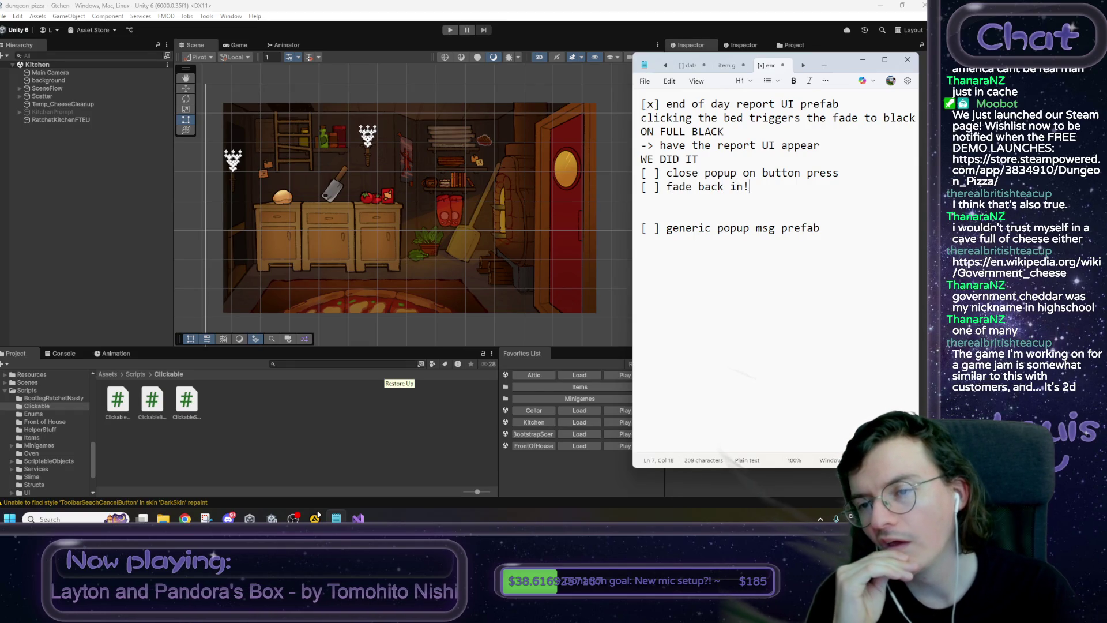
text( (via gameman)
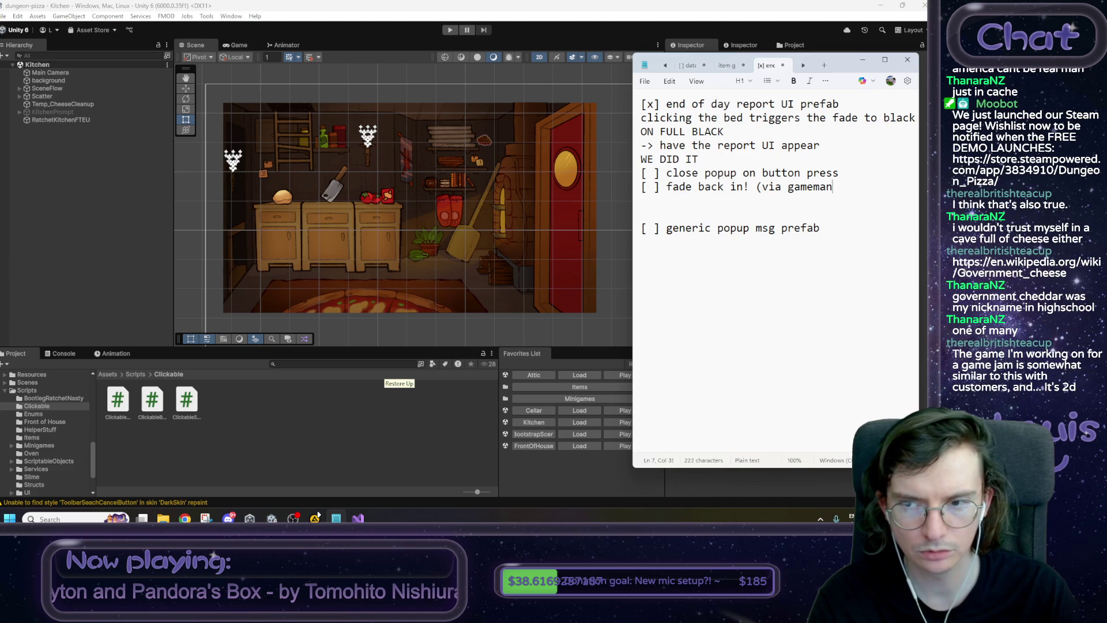
text(ager?)
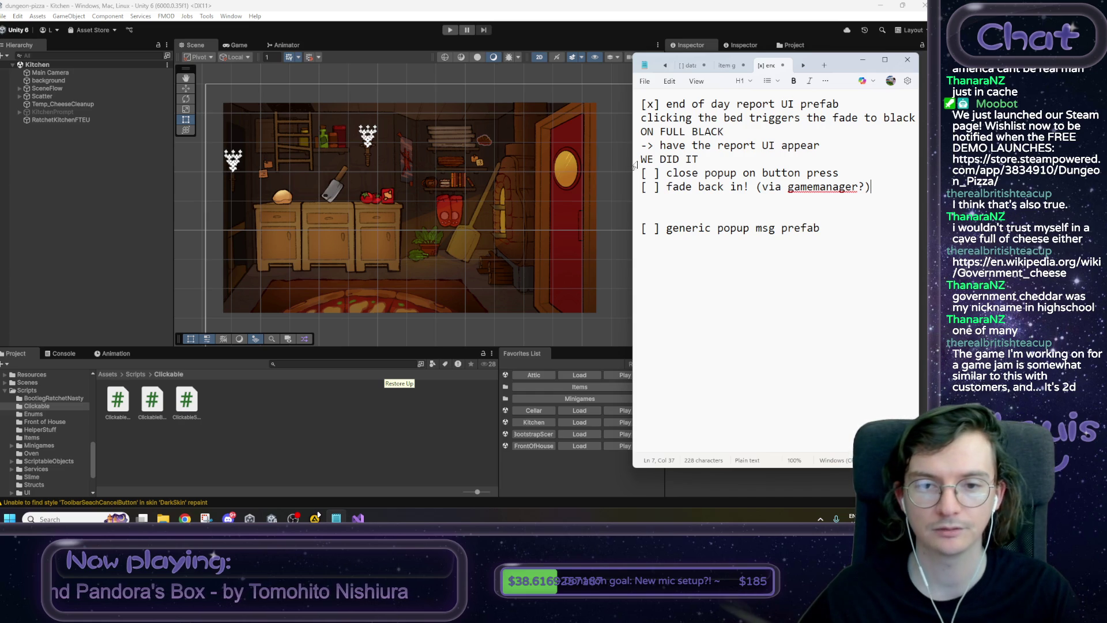
click(580, 246)
drag(580, 245, 579, 228)
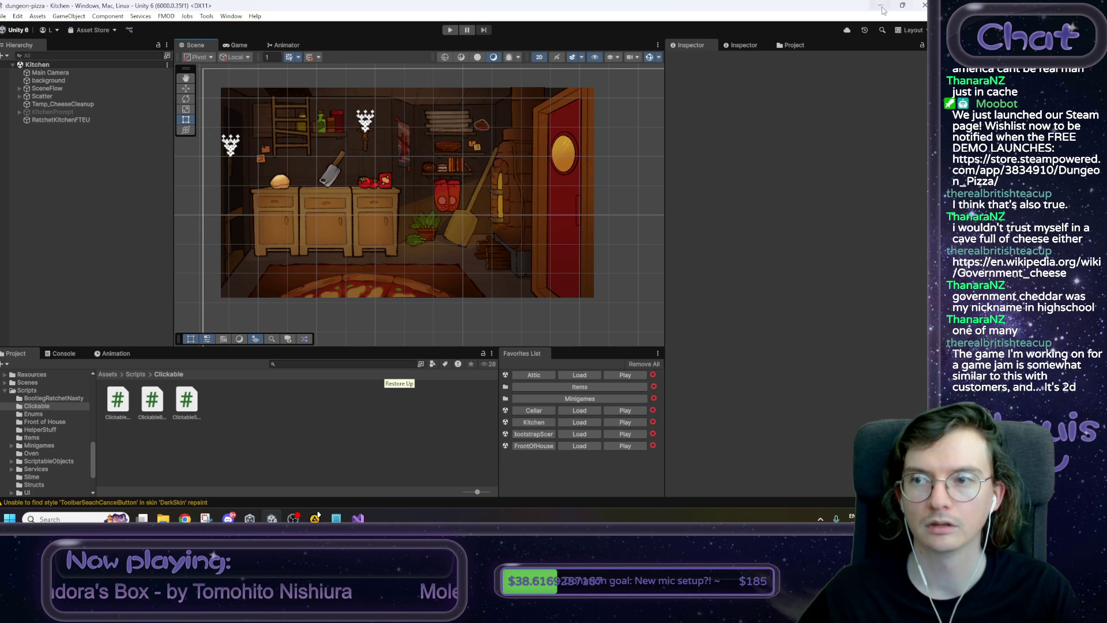
Nudge the kitchen Scene view slightly, then switch to the Mario Heardle window in Chrome.
drag(562, 239, 580, 247)
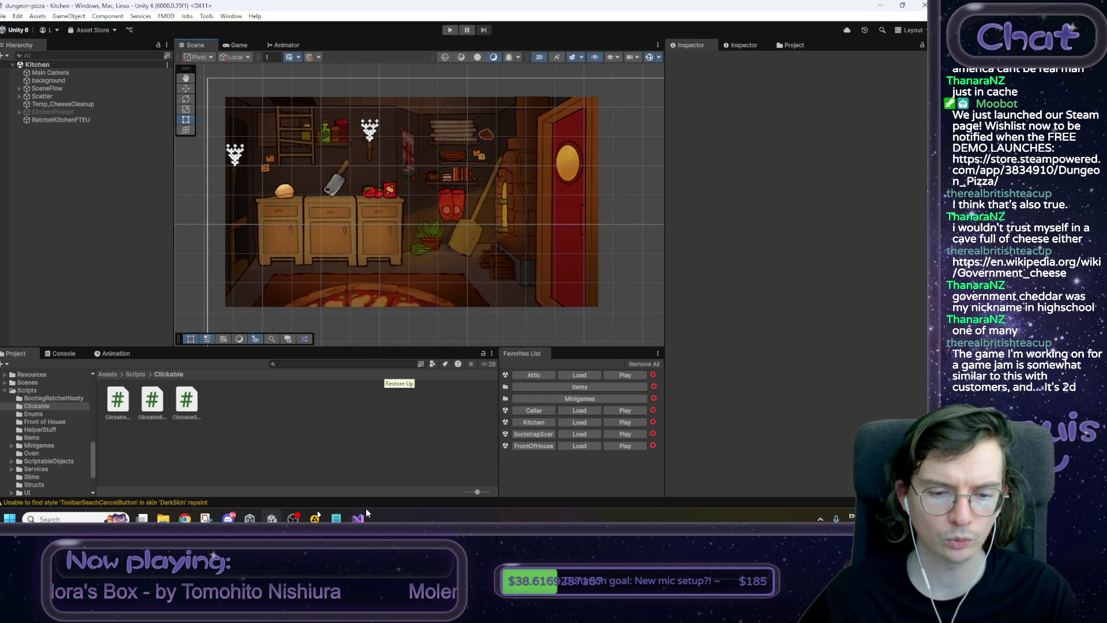
mouse_move(247, 517)
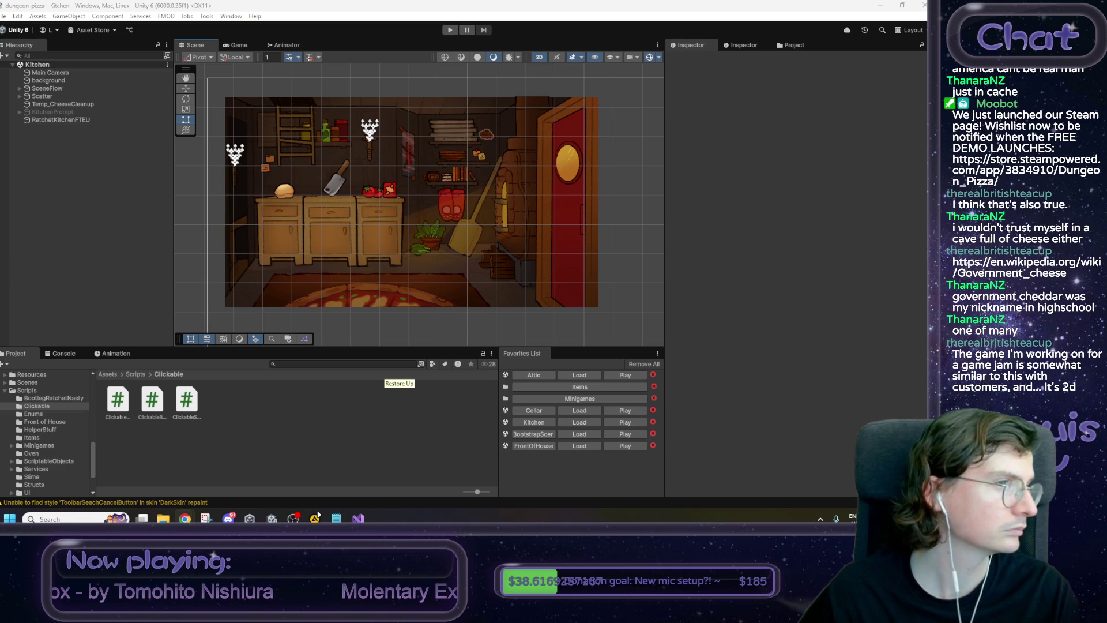
key(alt+Tab)
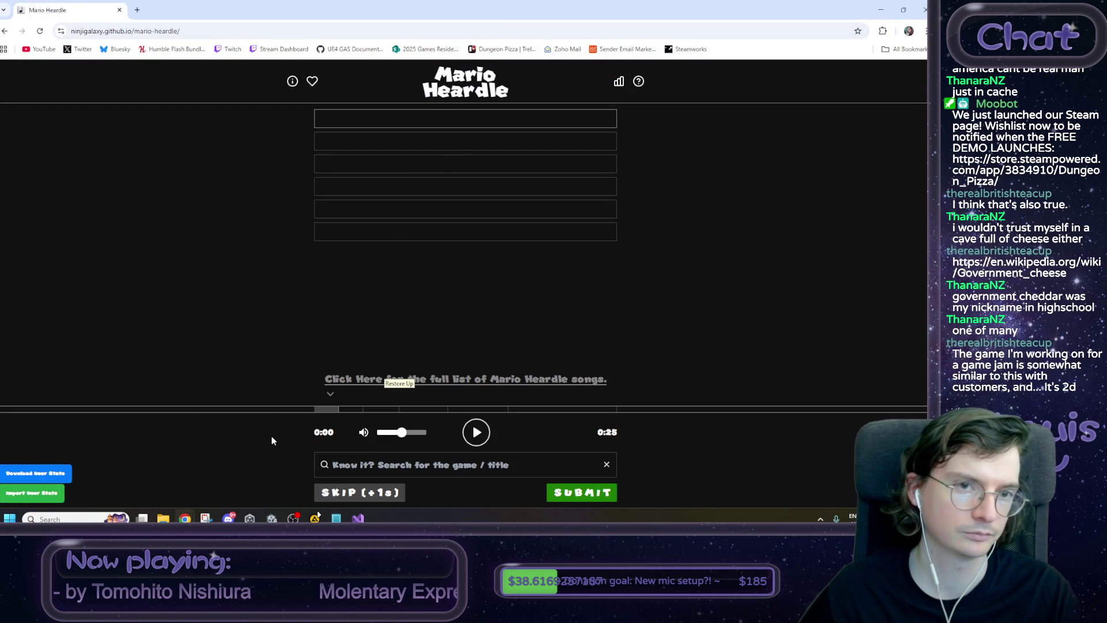
Minimize the Chrome window so the Unity editor shows again.
click(881, 9)
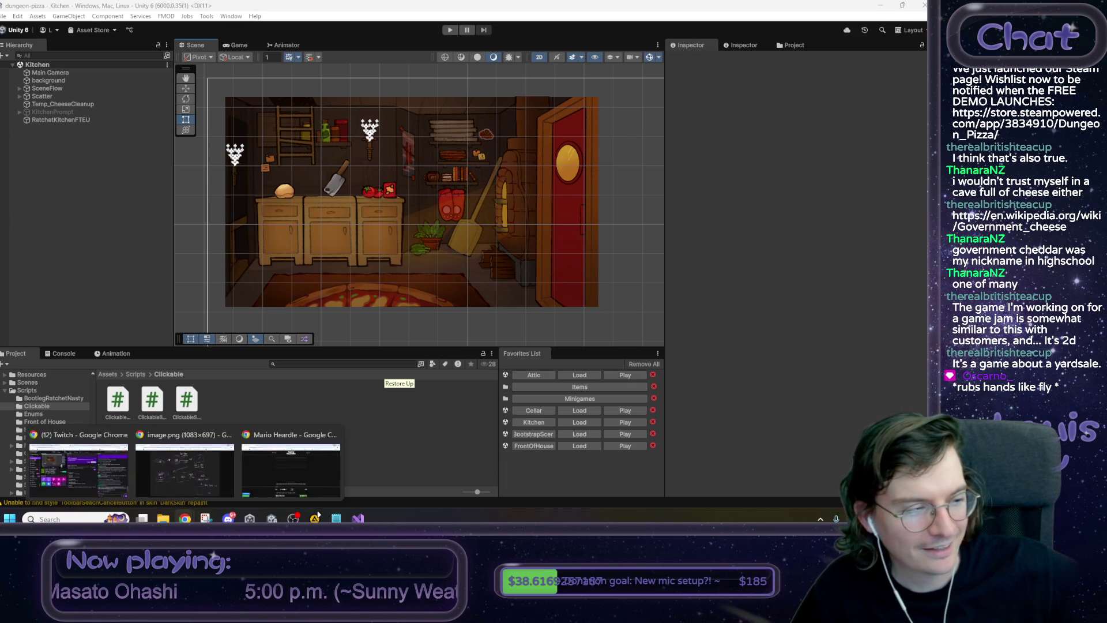
Restore the Mario Heardle page from the taskbar and focus its guess search box.
mouse_move(184, 518)
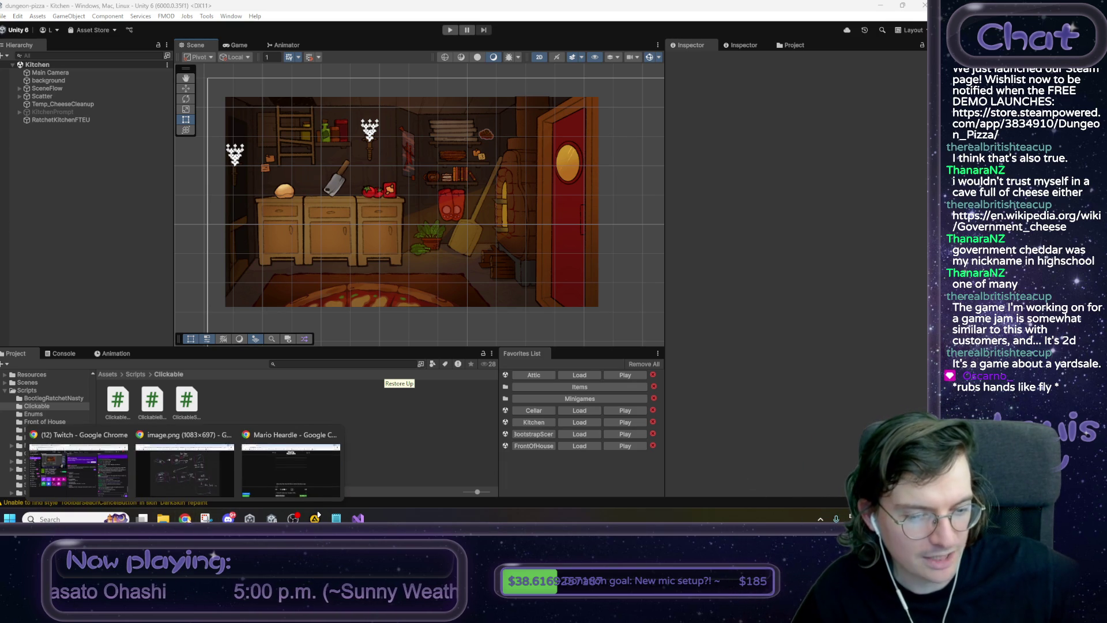
click(289, 472)
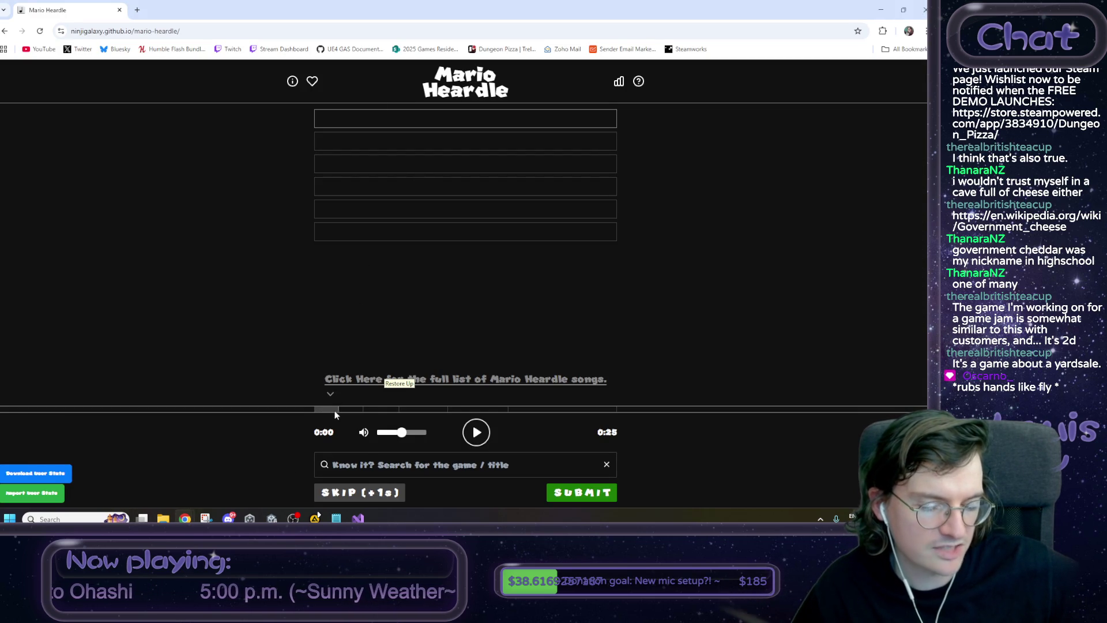
click(384, 464)
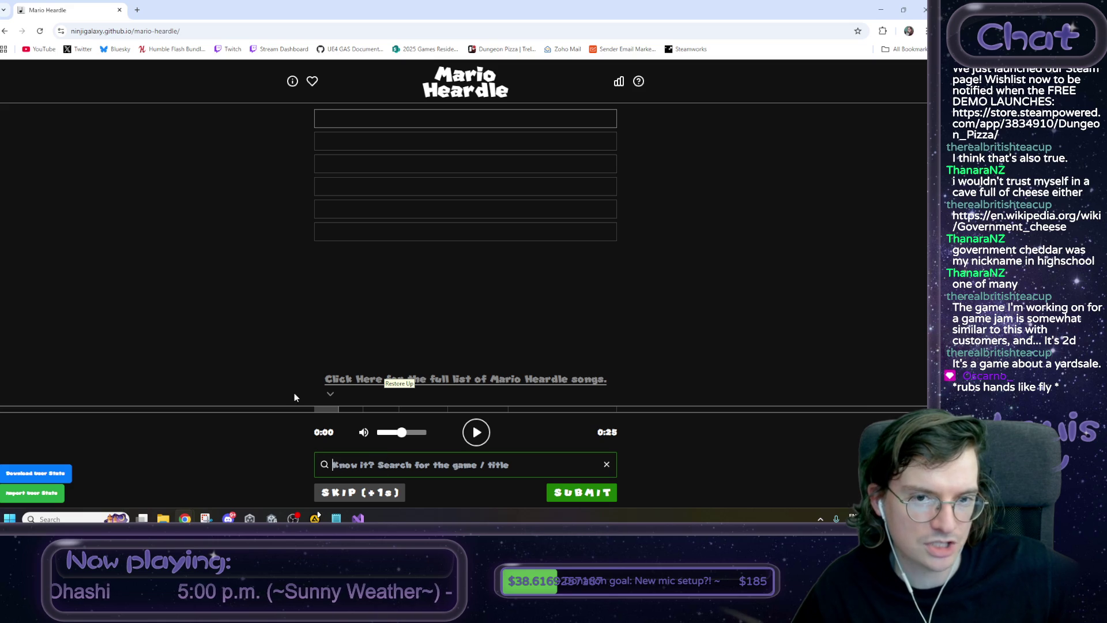
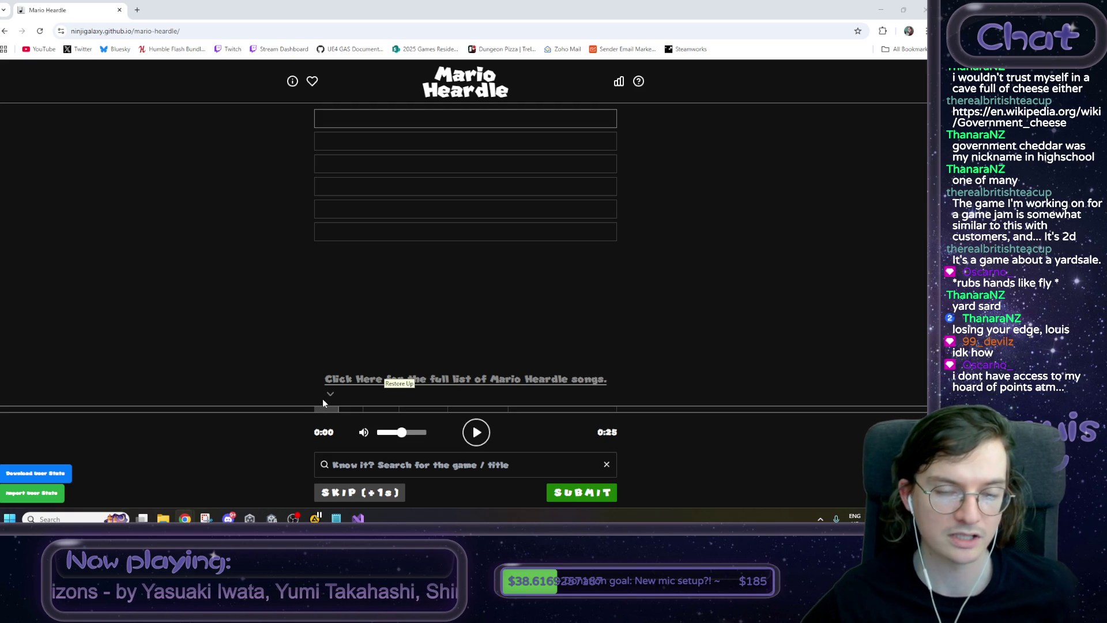
Play the mystery song's one-second opening clip twice, then focus the guess field.
click(477, 440)
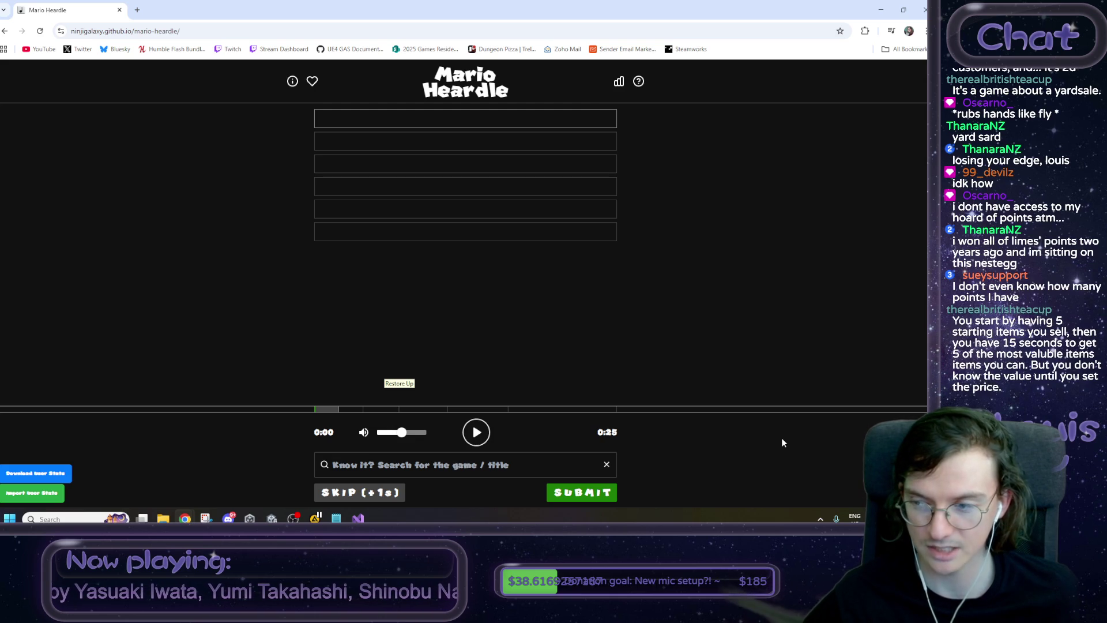
click(476, 438)
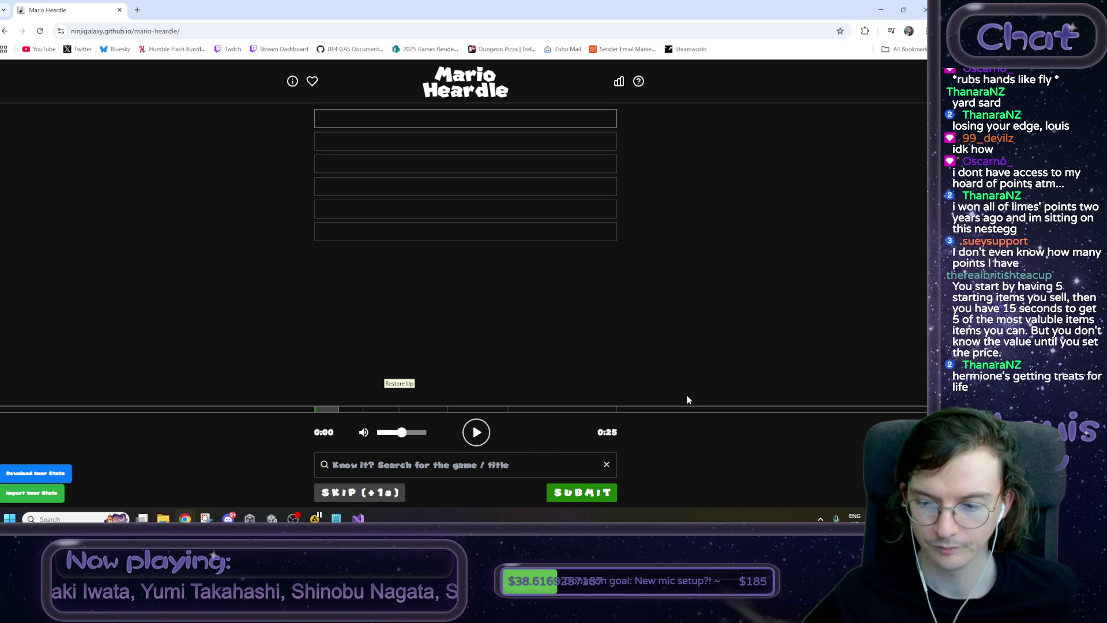
click(491, 469)
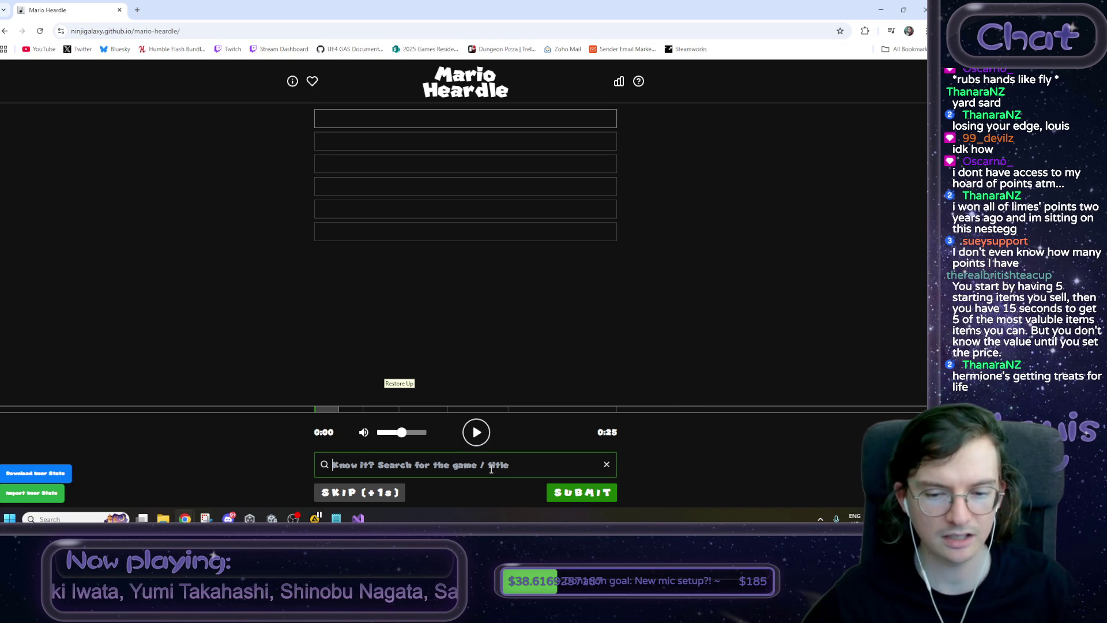
Type 'galaxy' into the guess search to list matching Super Mario Galaxy tracks.
text(g)
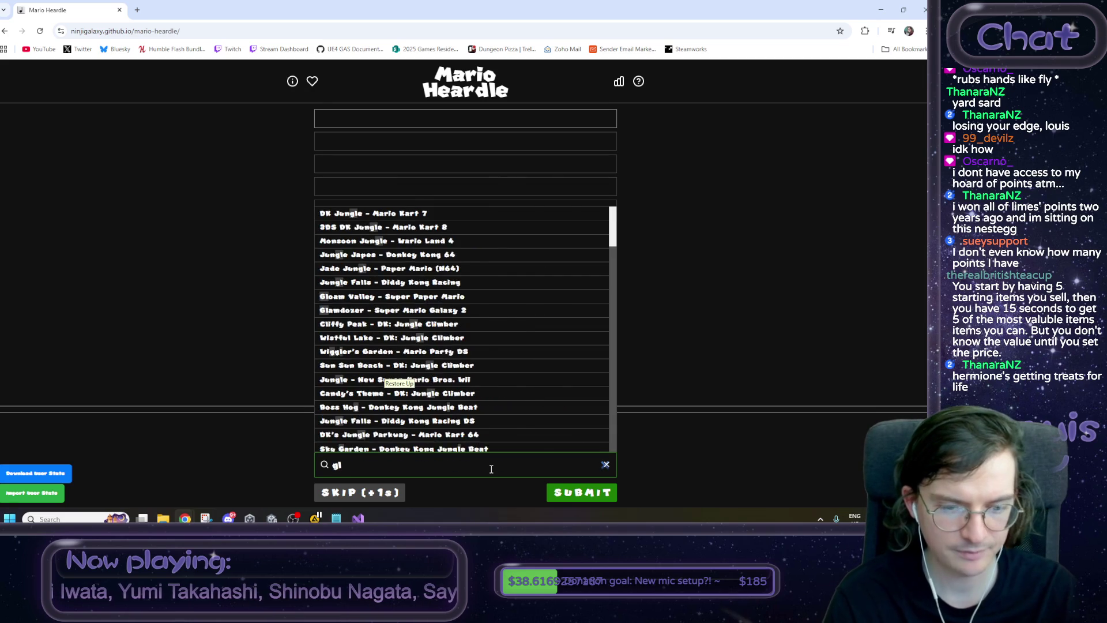
text(alaxy)
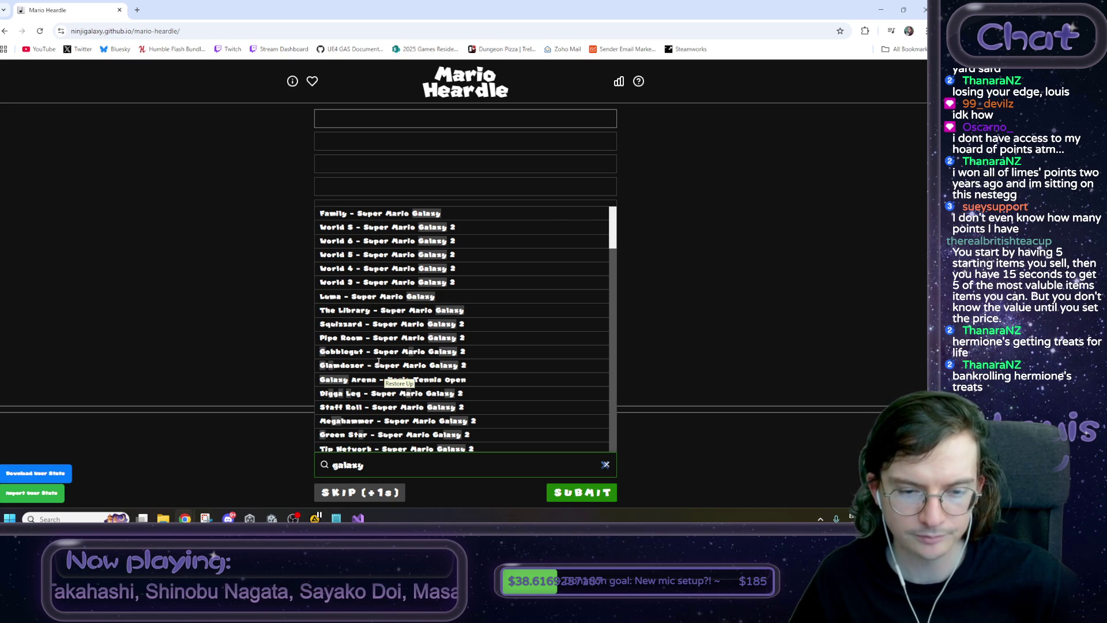
scroll(379, 361, down, 1)
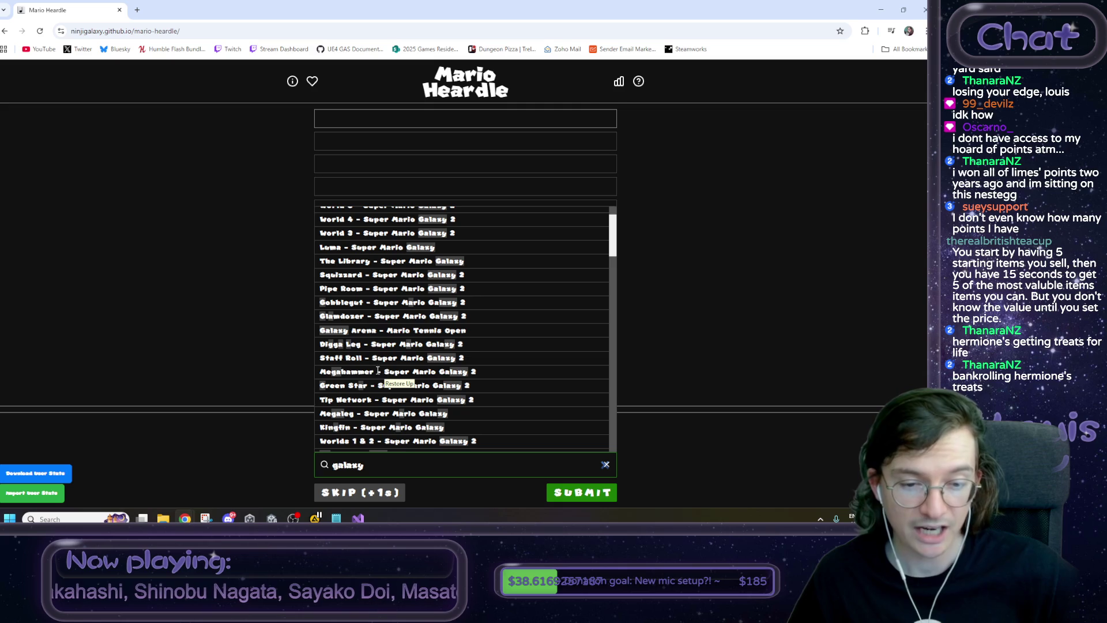
scroll(367, 392, down, 1)
scroll(364, 400, down, 5)
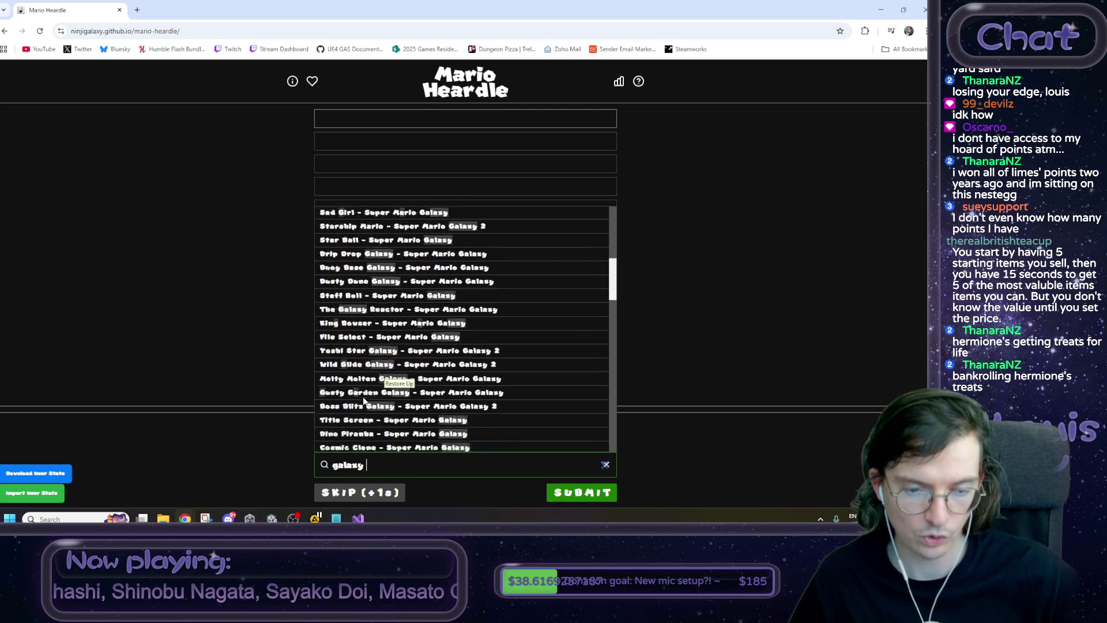
scroll(363, 400, down, 3)
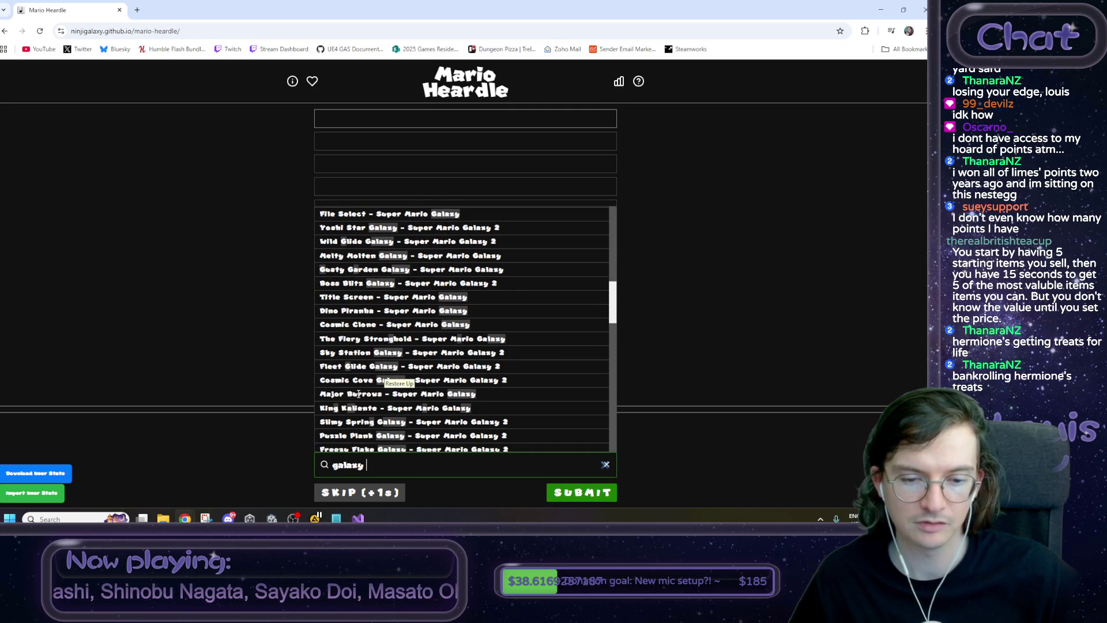
scroll(359, 394, down, 12)
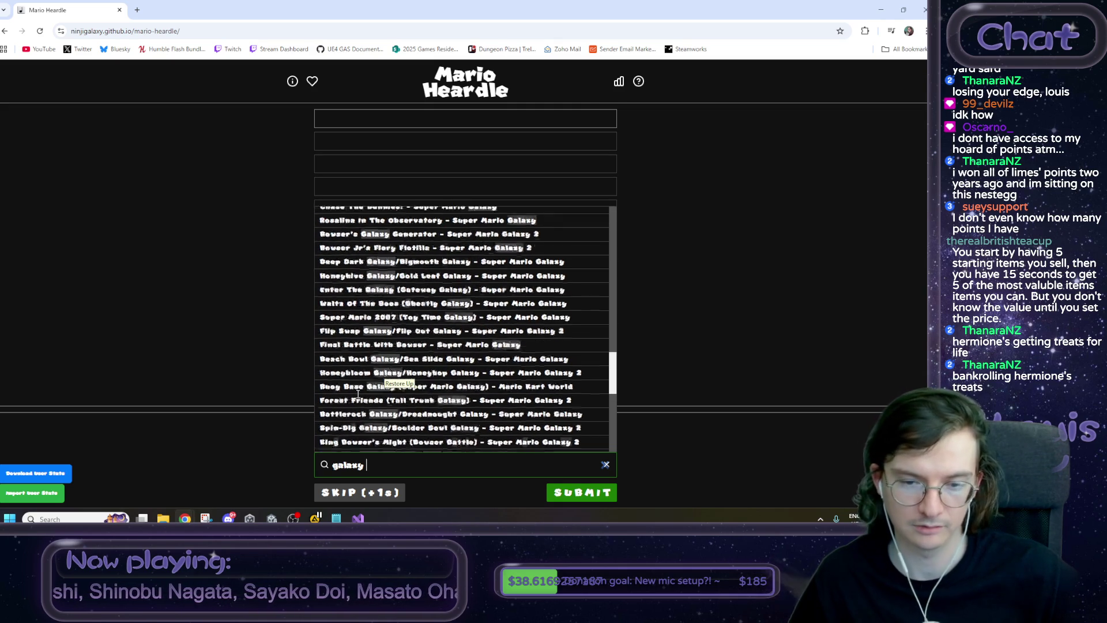
scroll(358, 394, up, 15)
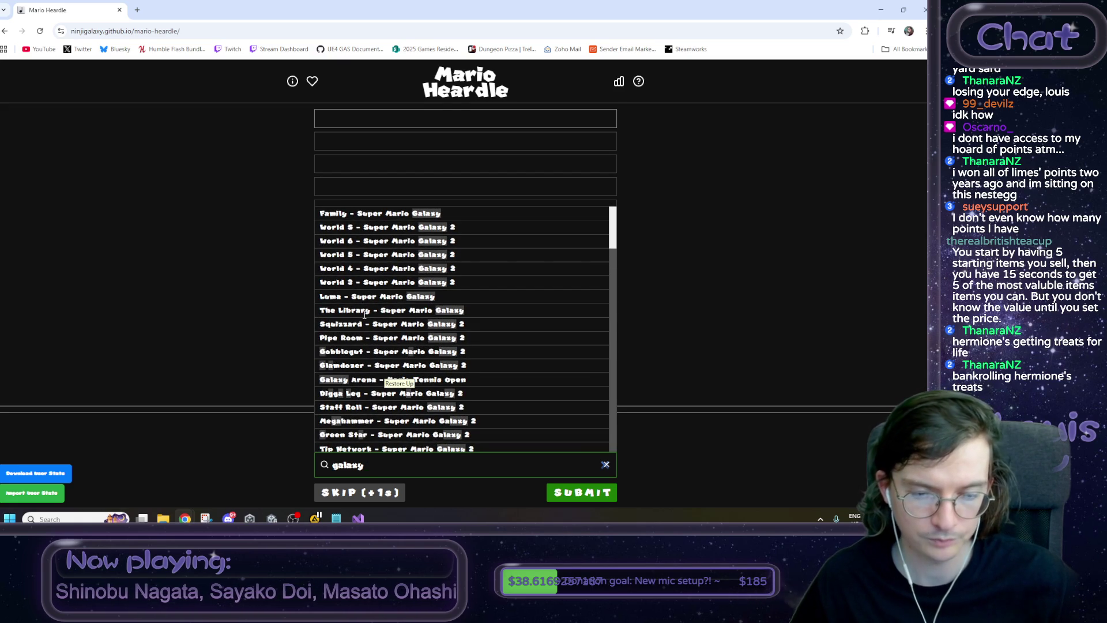
scroll(361, 321, down, 1)
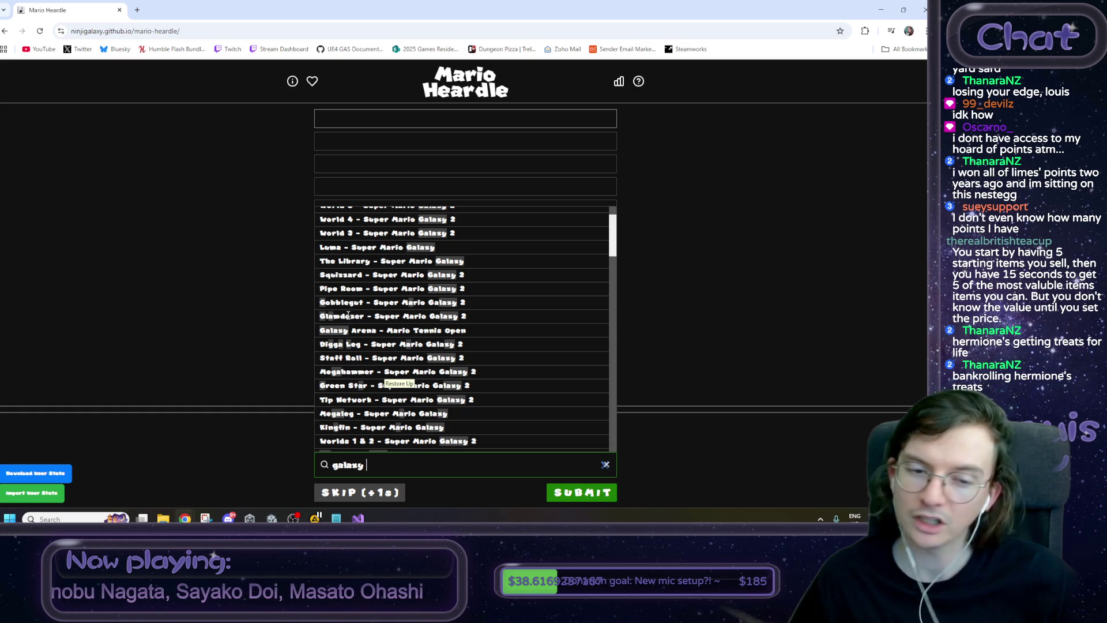
scroll(341, 317, down, 1)
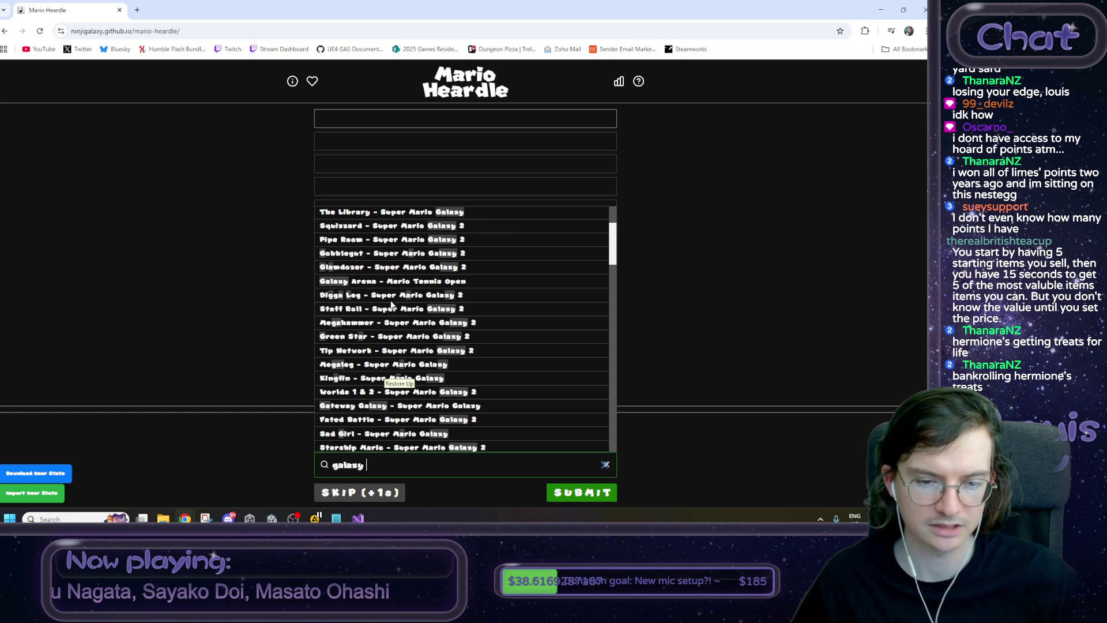
scroll(341, 365, down, 1)
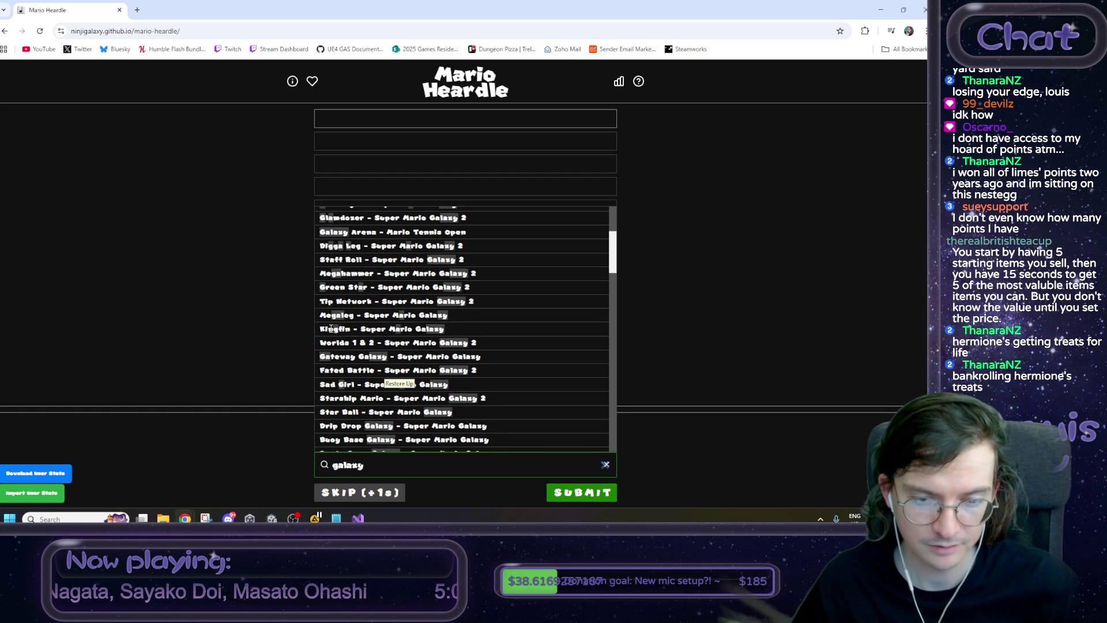
scroll(331, 328, down, 1)
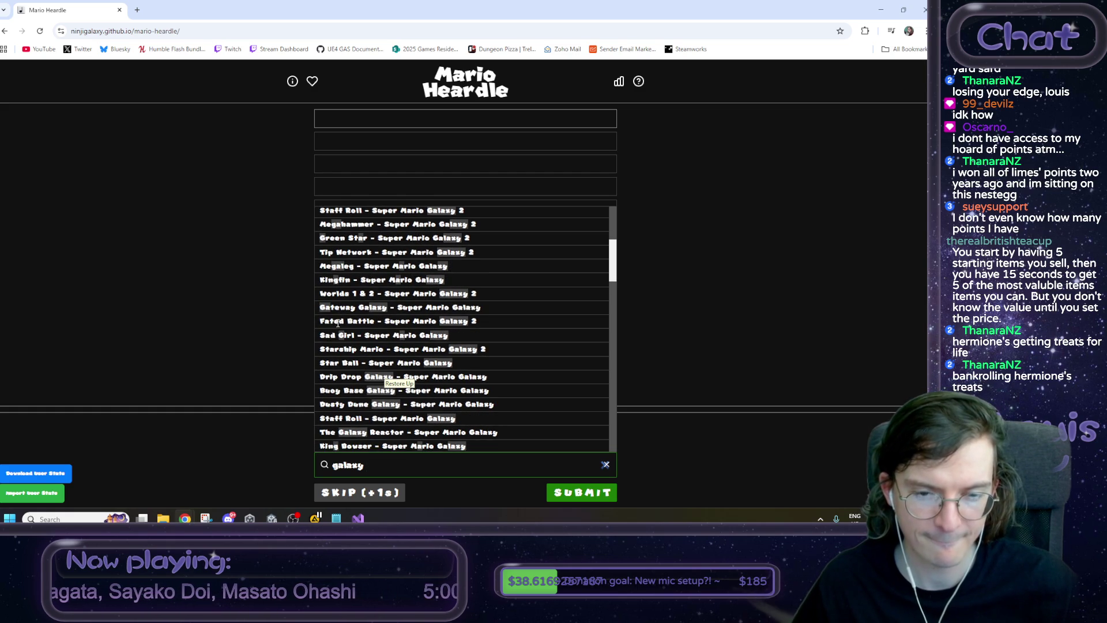
scroll(340, 321, down, 1)
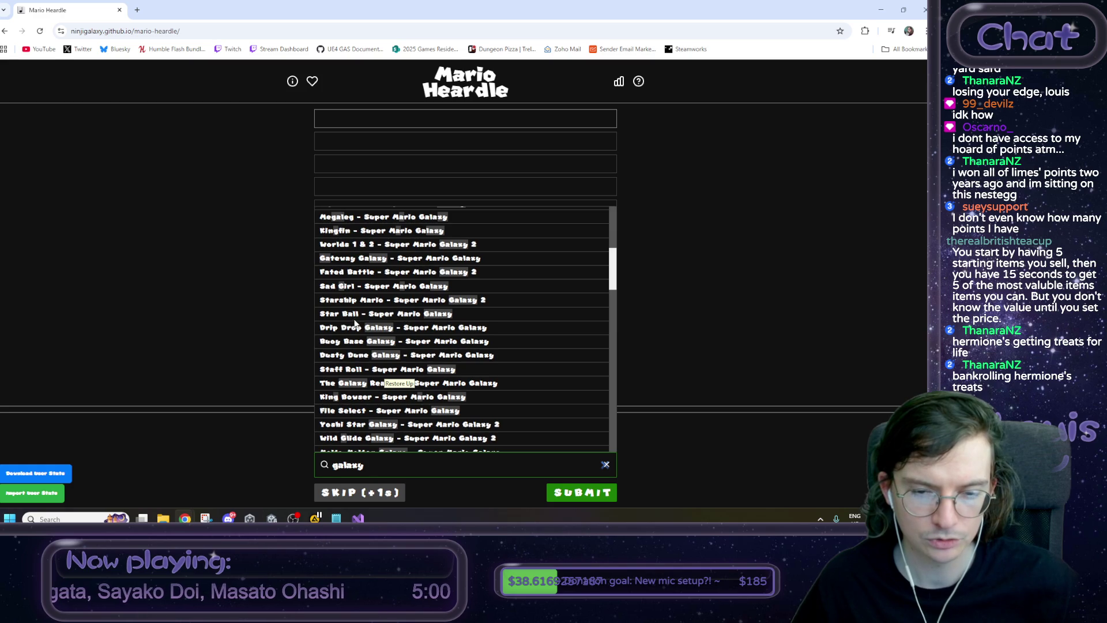
scroll(356, 323, down, 1)
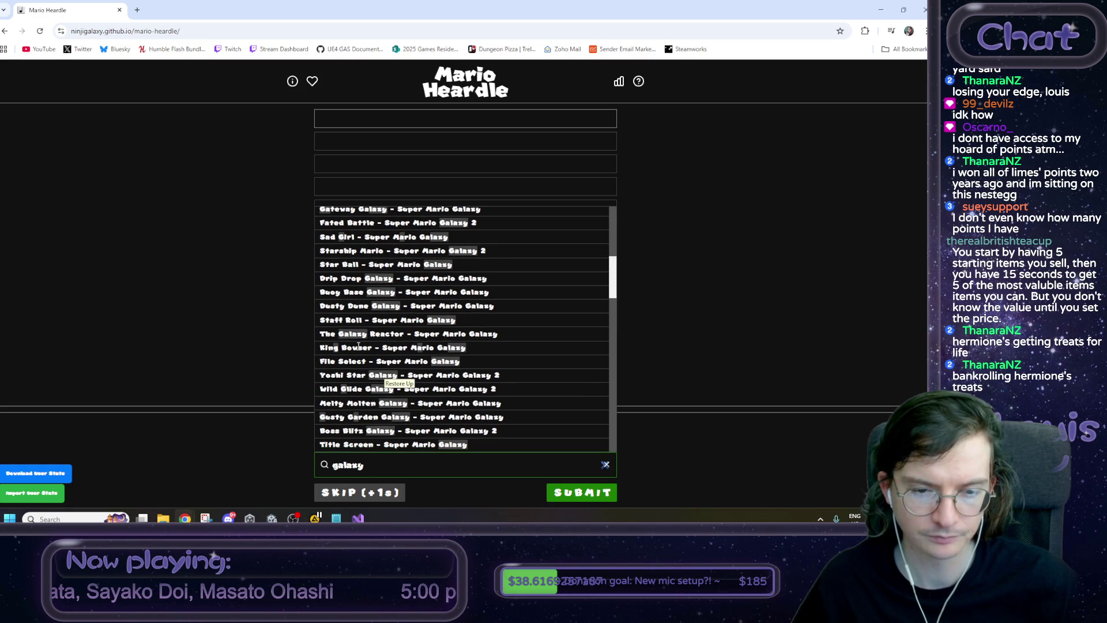
scroll(358, 346, down, 1)
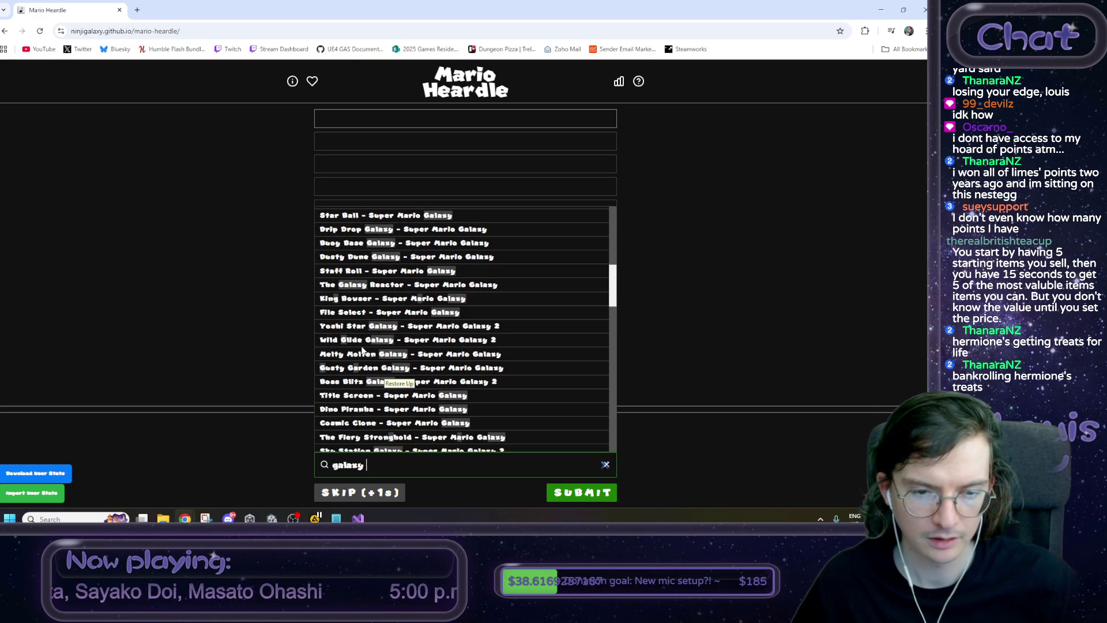
scroll(362, 331, down, 1)
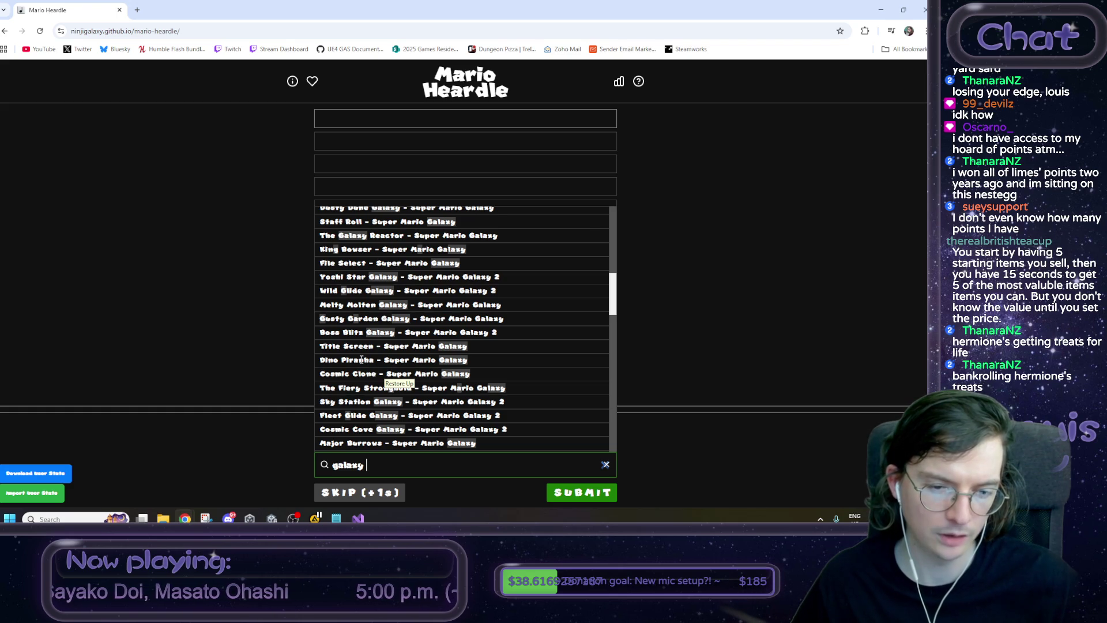
scroll(360, 359, down, 1)
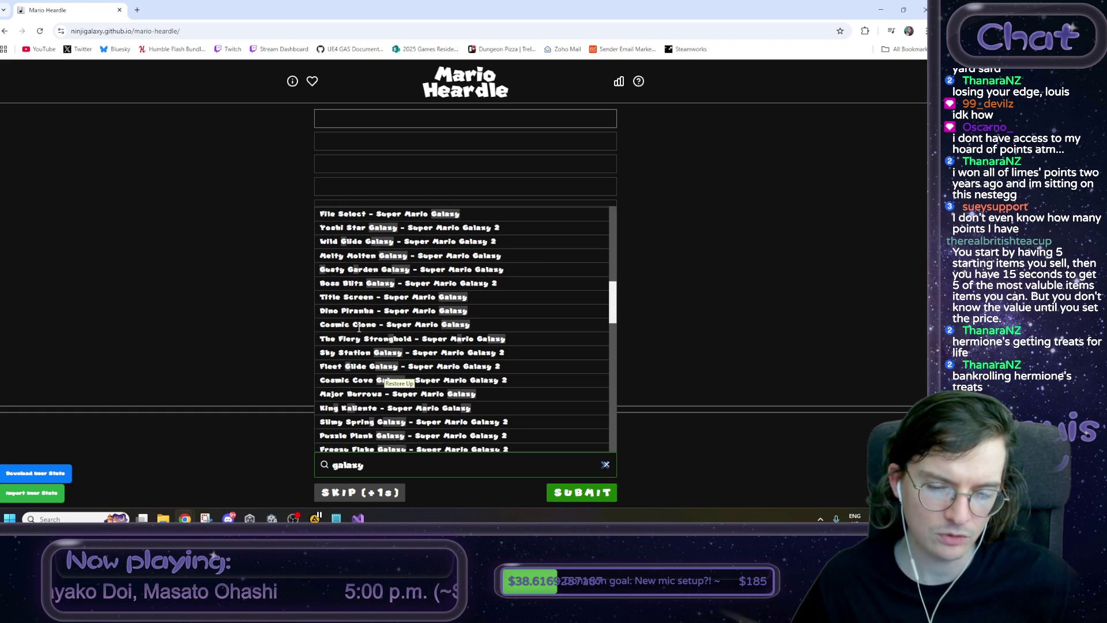
scroll(359, 327, down, 1)
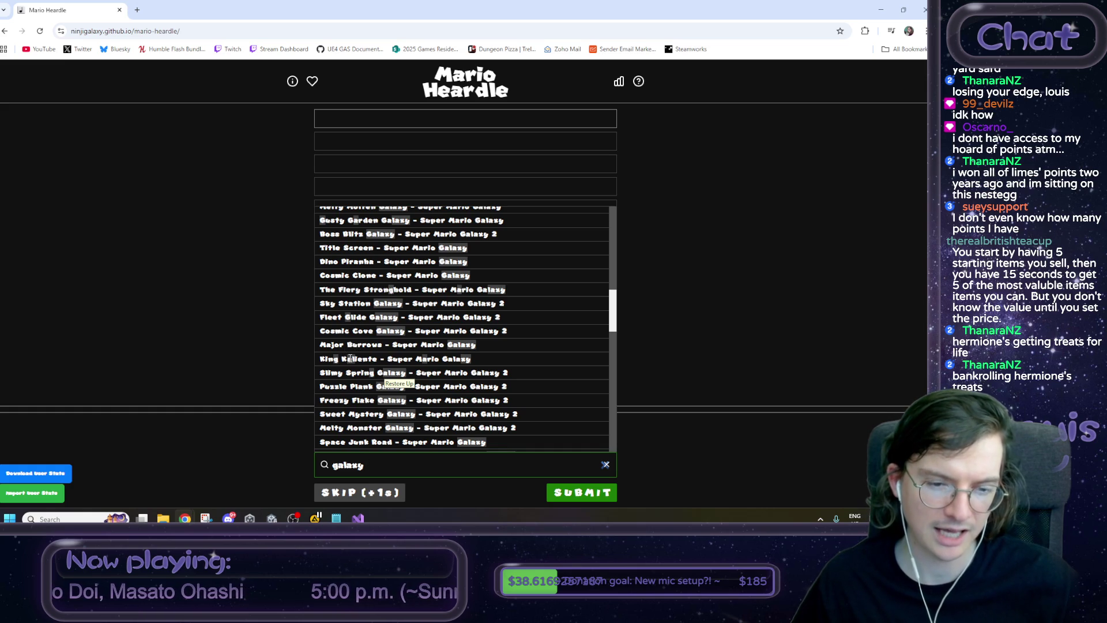
scroll(350, 358, down, 1)
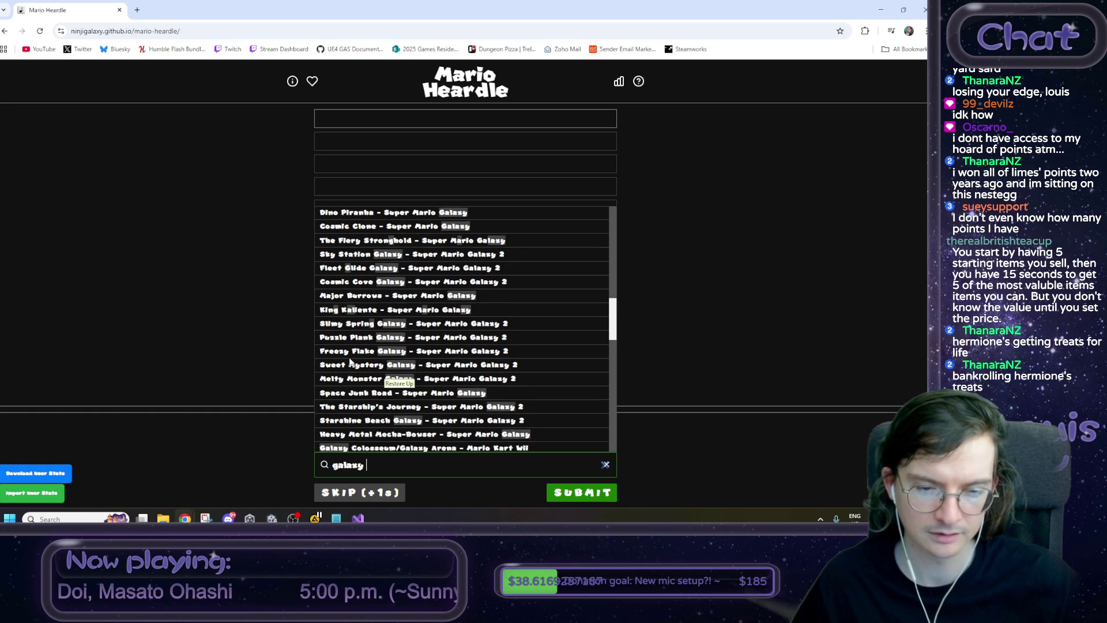
scroll(350, 359, down, 1)
scroll(350, 361, down, 1)
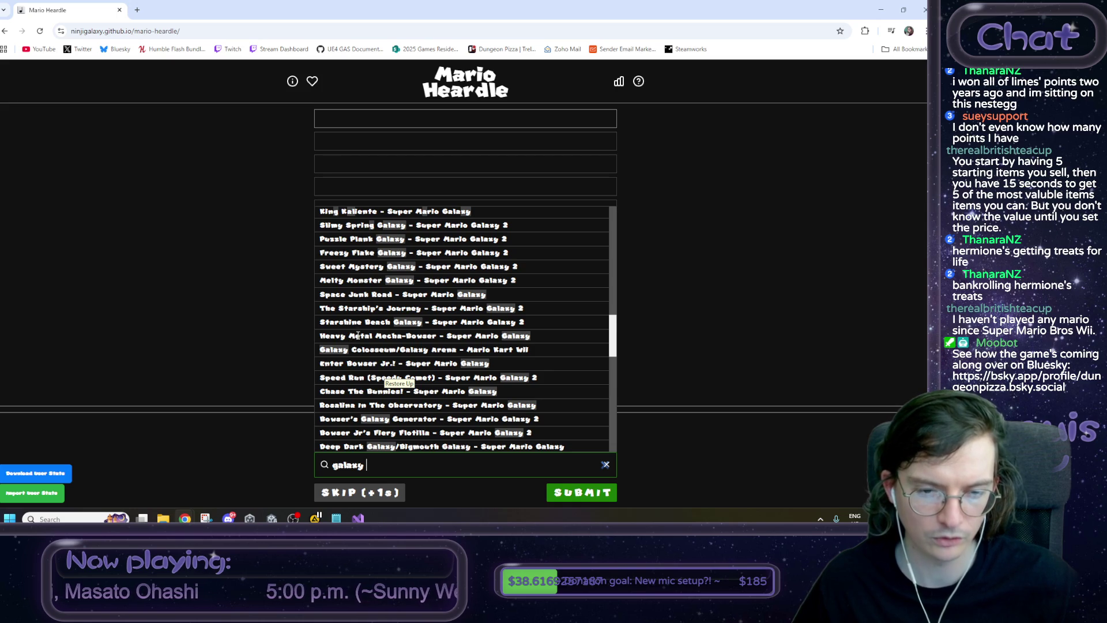
scroll(358, 335, down, 1)
scroll(357, 337, down, 1)
scroll(357, 336, down, 2)
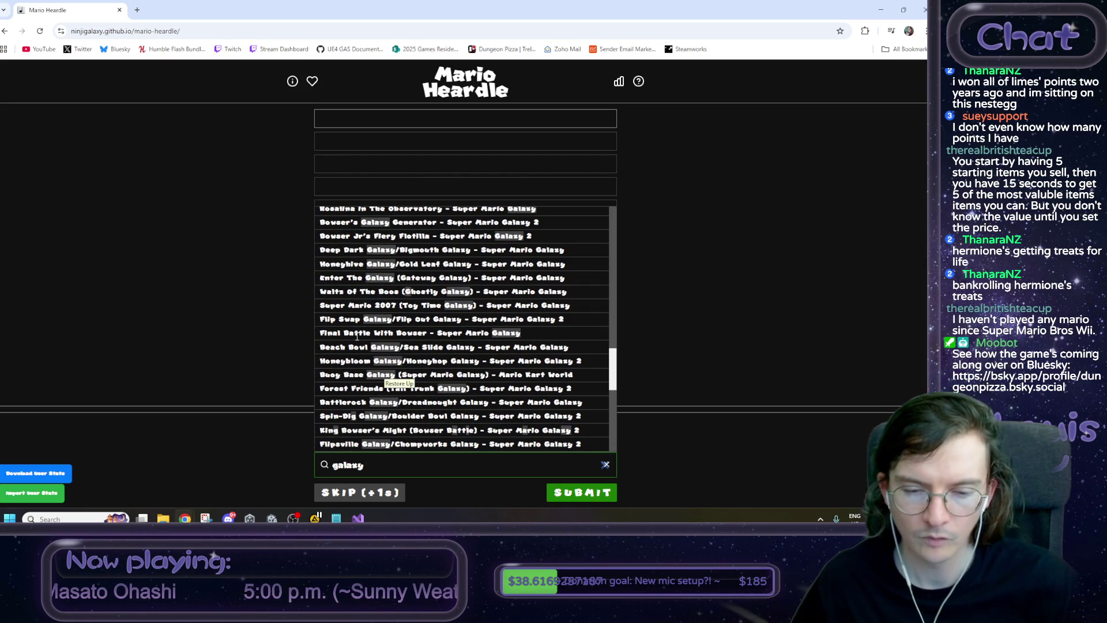
scroll(356, 337, down, 1)
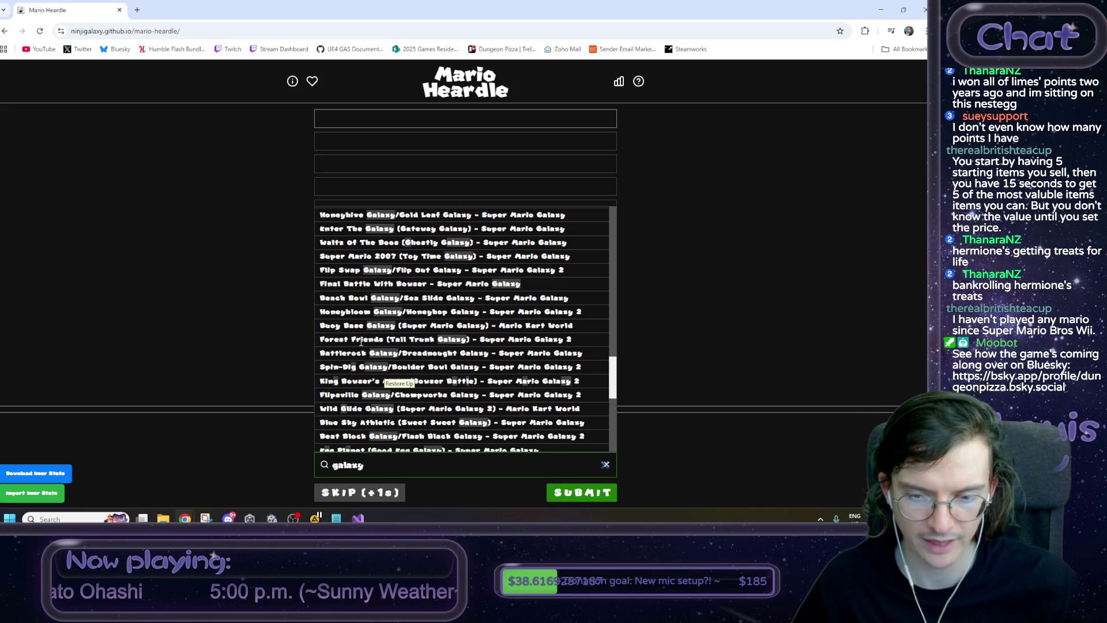
scroll(360, 344, down, 1)
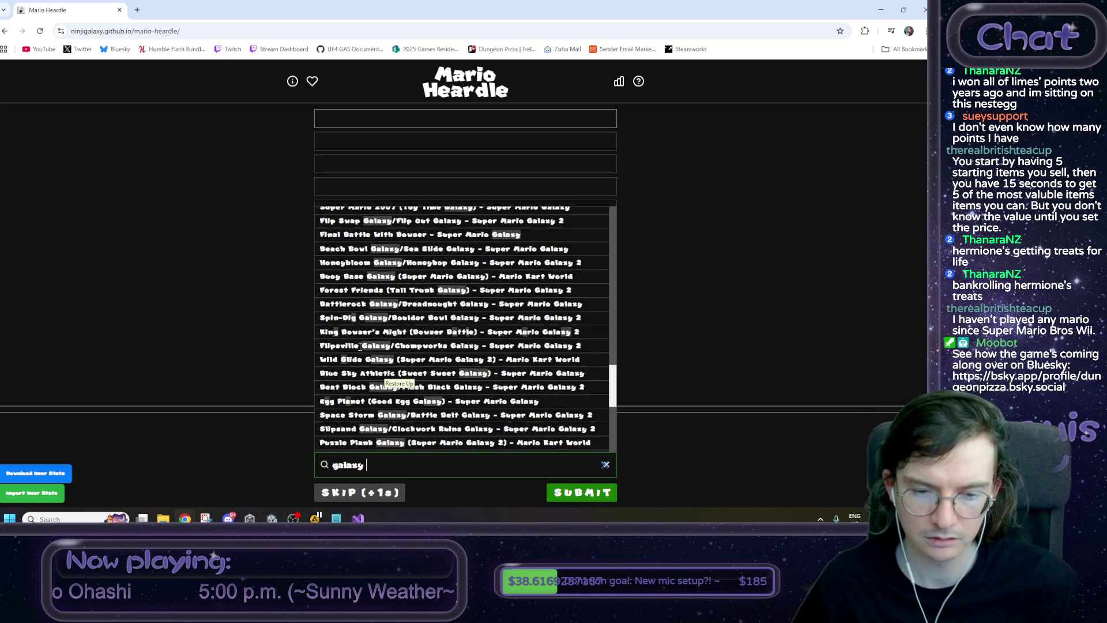
scroll(362, 344, down, 1)
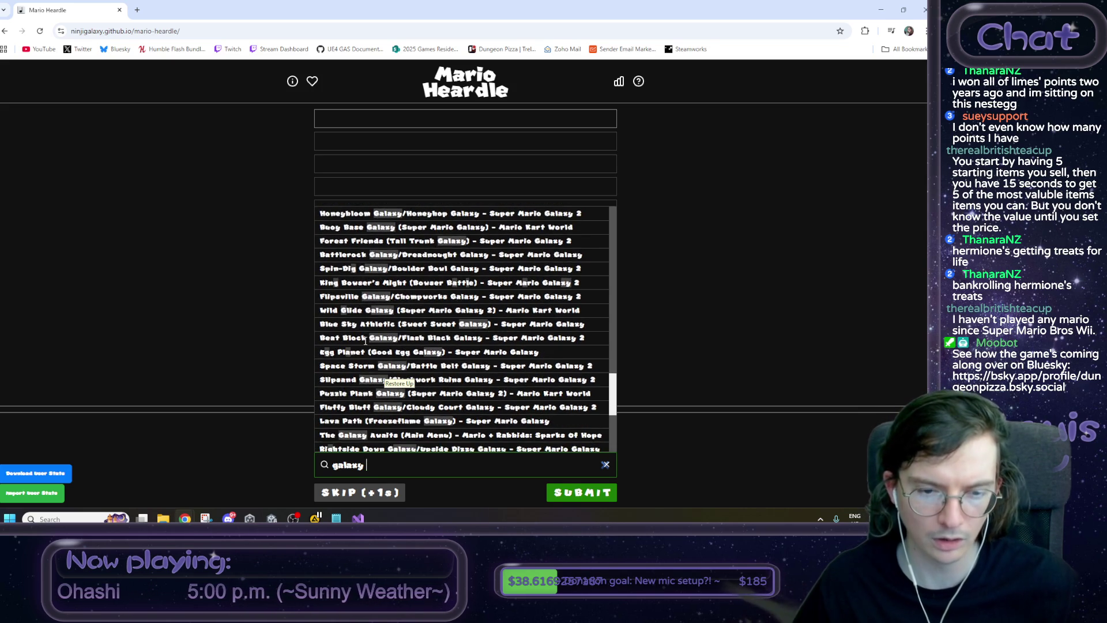
scroll(365, 342, down, 1)
scroll(365, 342, down, 1)
scroll(365, 341, down, 2)
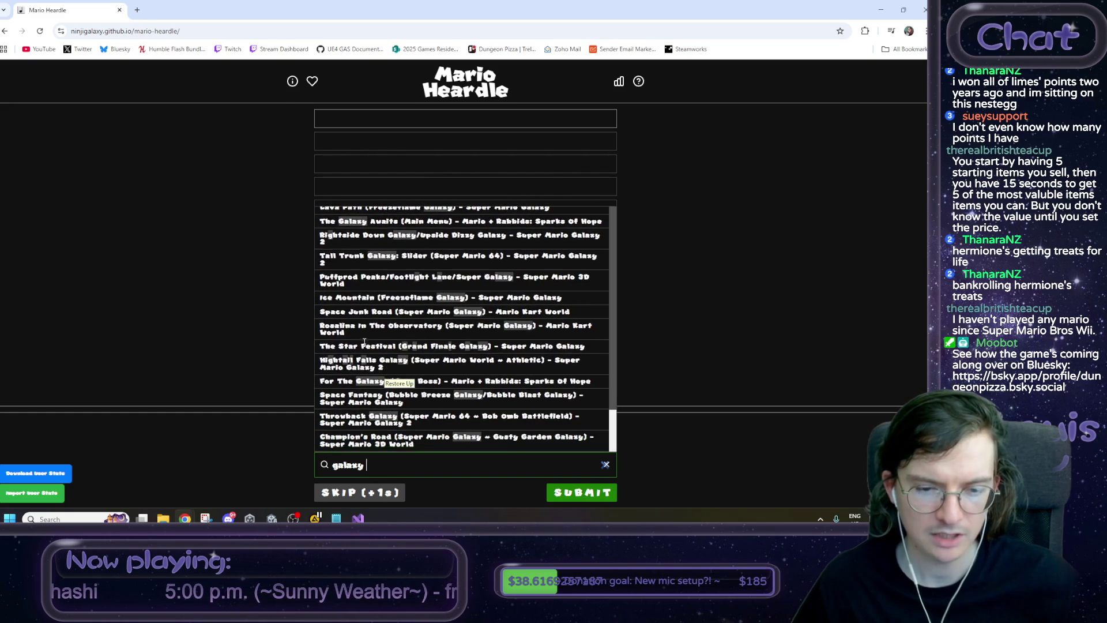
Replay the clip and pick 'Dino Piranha - Super Mario Galaxy' from the galaxy results.
click(274, 441)
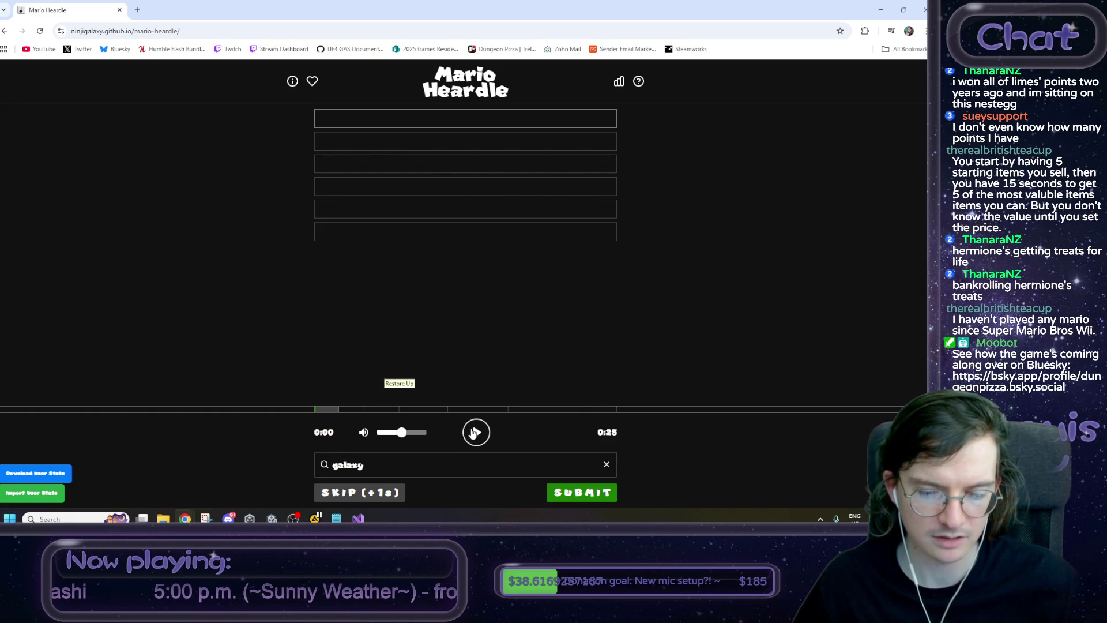
click(470, 436)
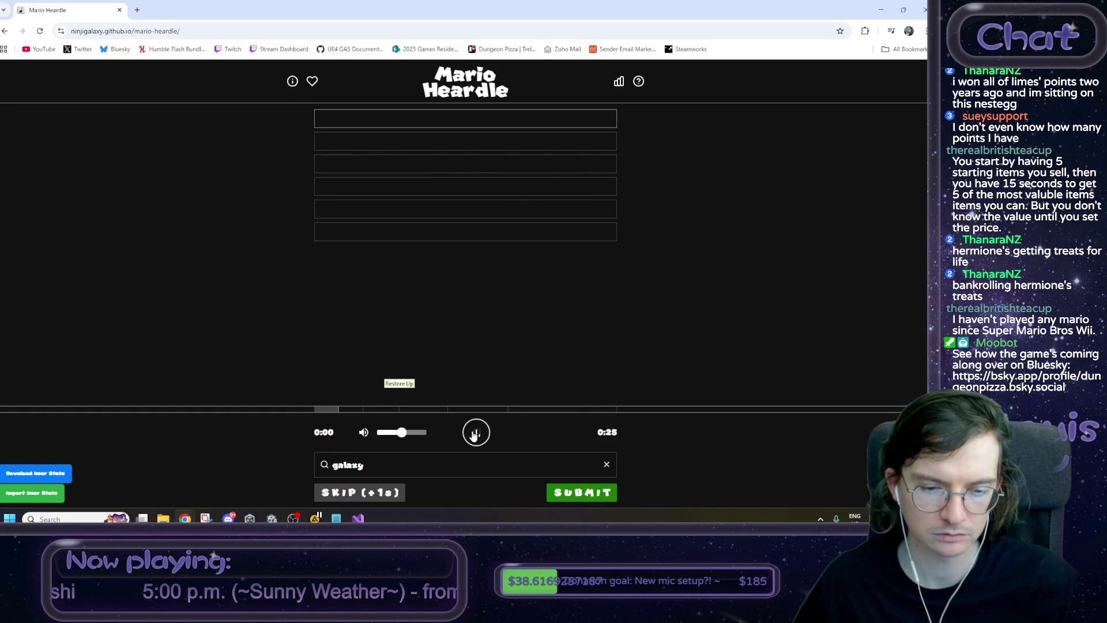
click(394, 468)
click(395, 468)
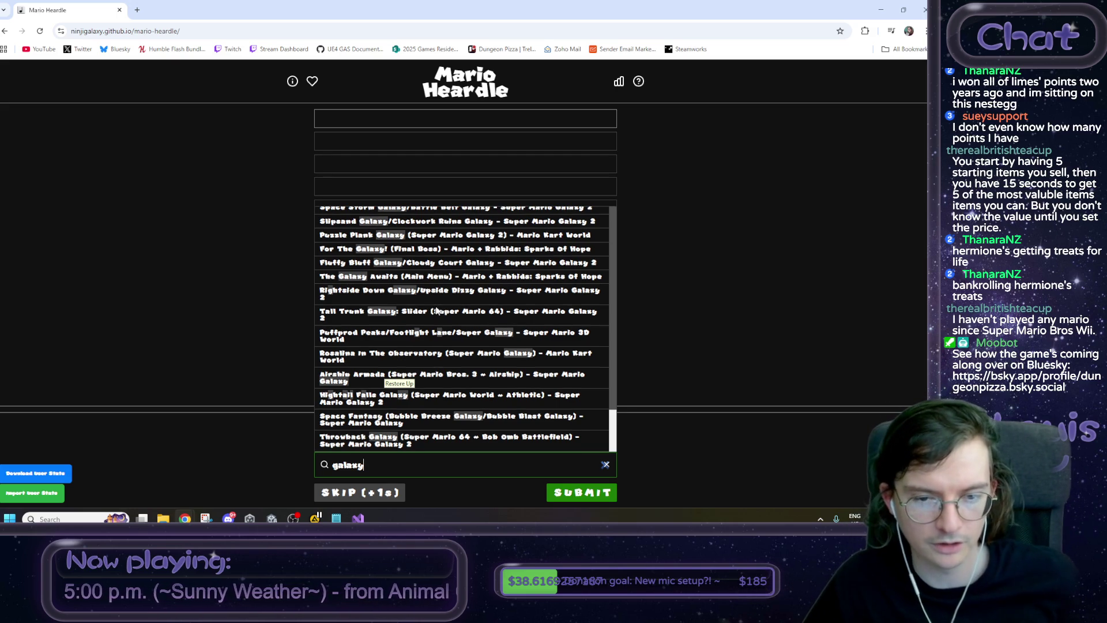
scroll(437, 345, up, 10)
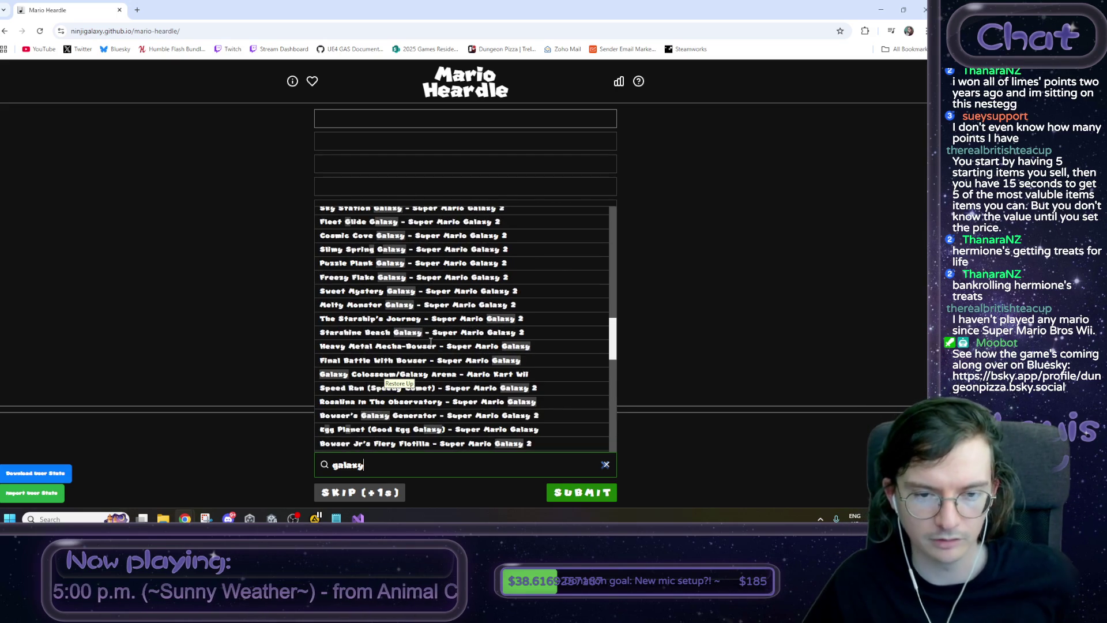
scroll(376, 343, up, 3)
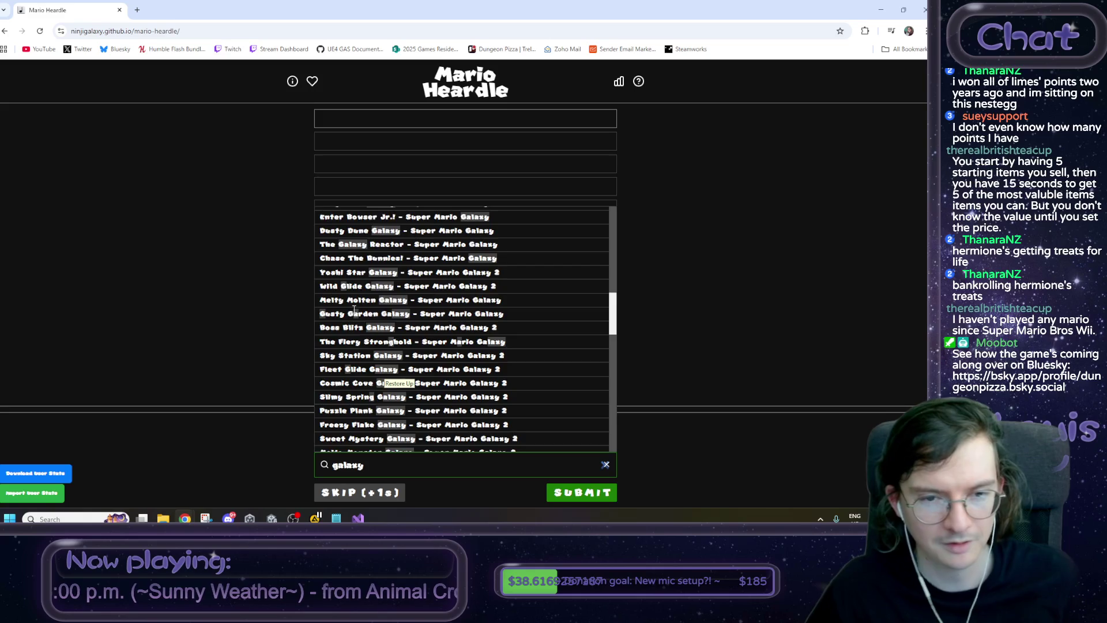
scroll(354, 310, up, 8)
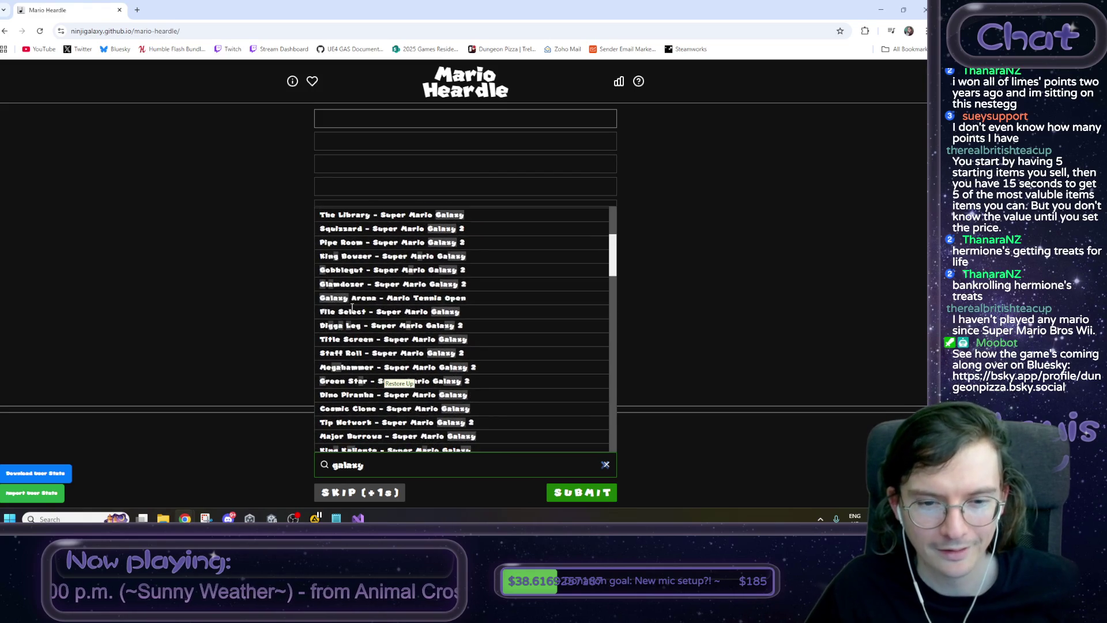
scroll(349, 329, down, 1)
click(342, 351)
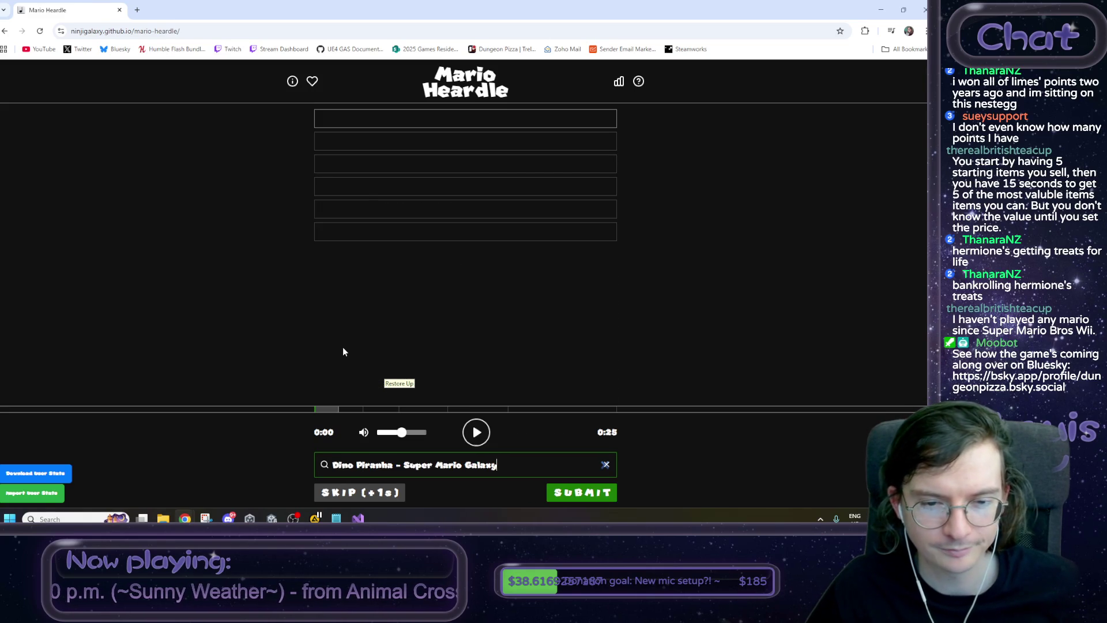
Submit Dino Piranha as the first guess and highlight the incorrect game and console hints.
click(557, 489)
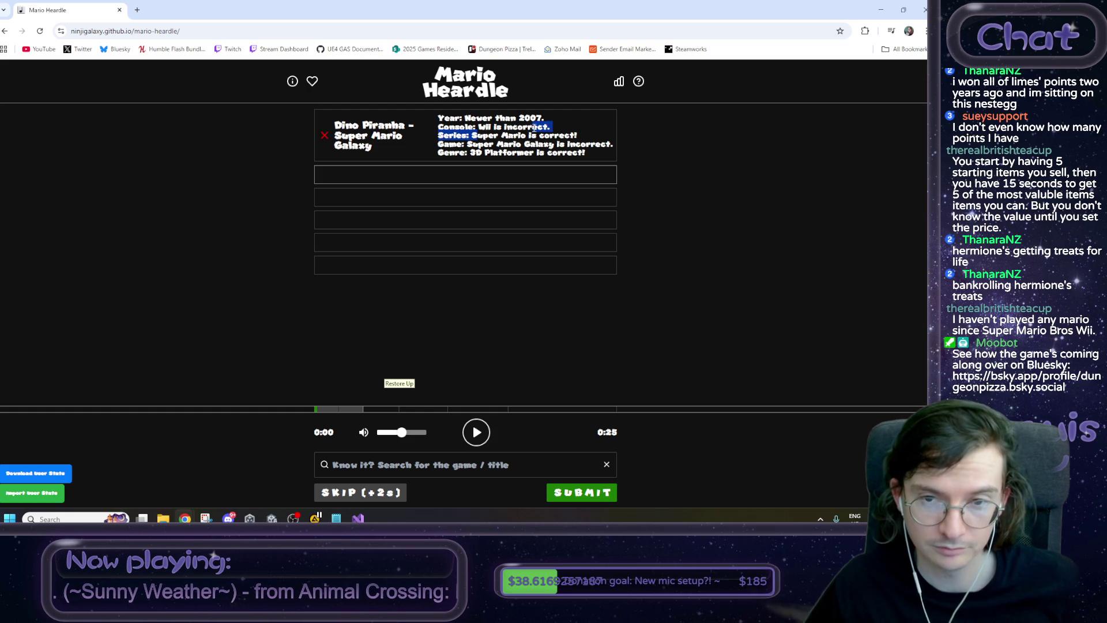
drag(494, 143, 584, 144)
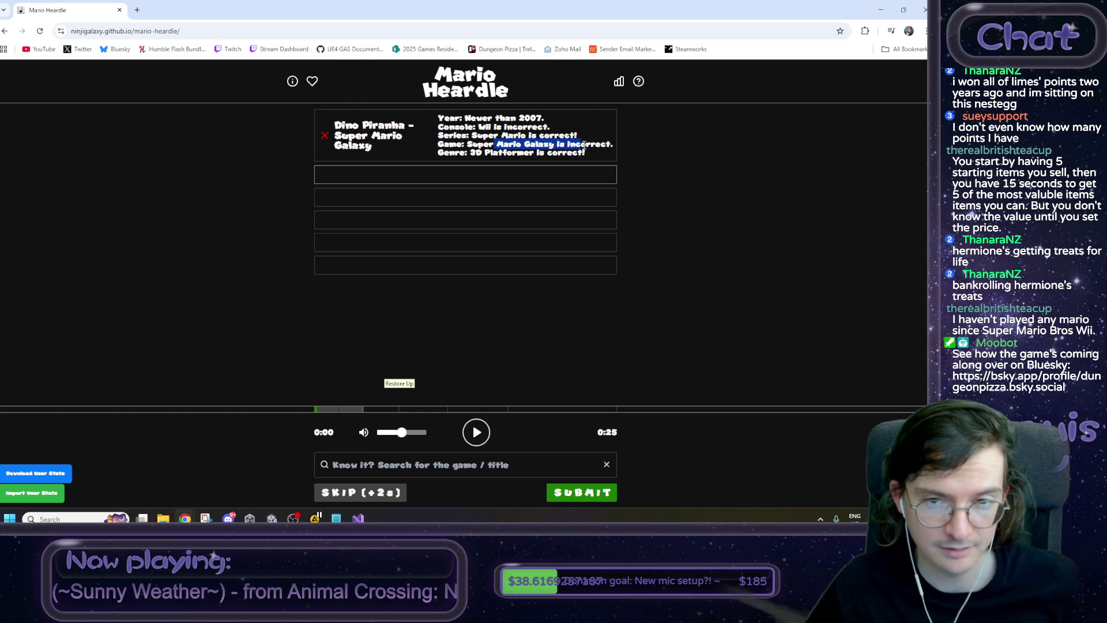
drag(484, 126, 549, 127)
Replay the song clip and return to the search field for another guess.
click(560, 133)
click(476, 439)
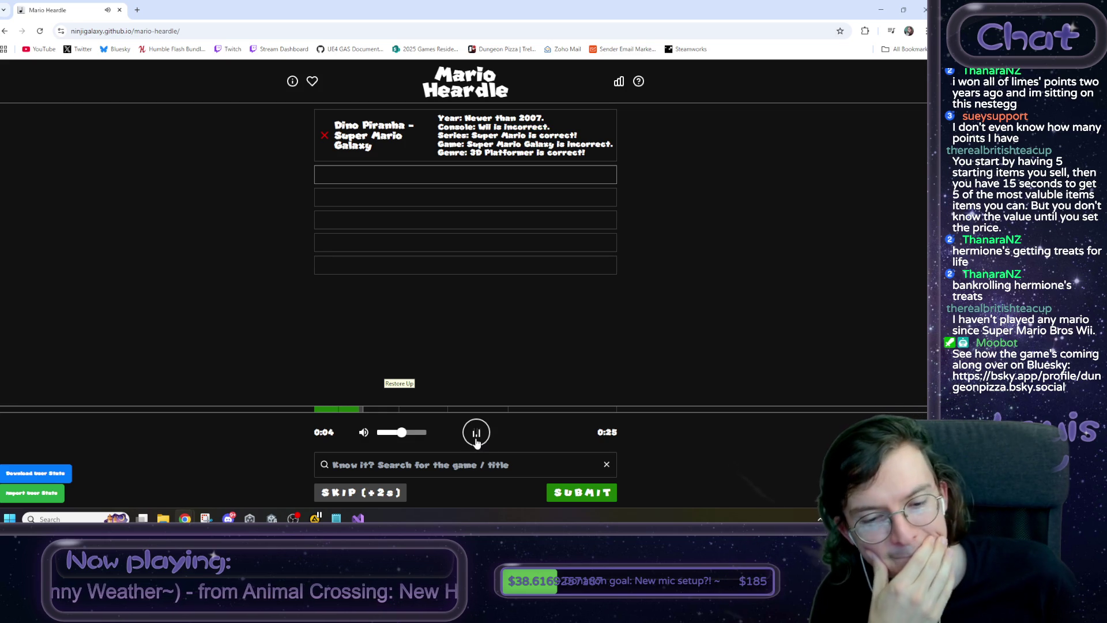
click(467, 468)
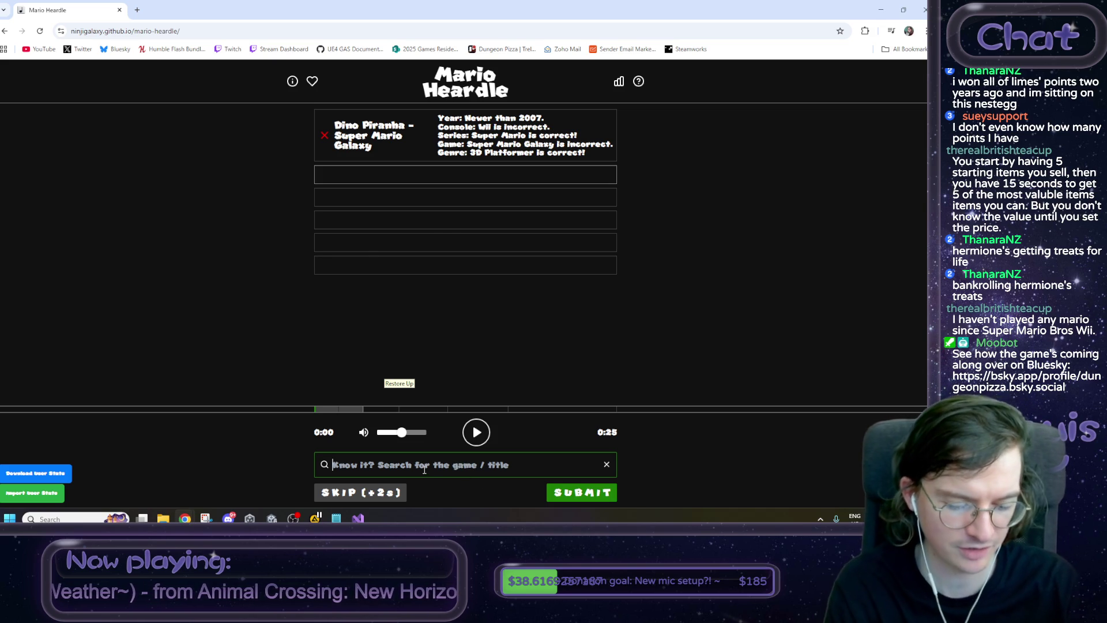
Search 'odyssey' and choose 'Battling The Broodals - Super Mario Odyssey' from the scrolled list.
text(odyss)
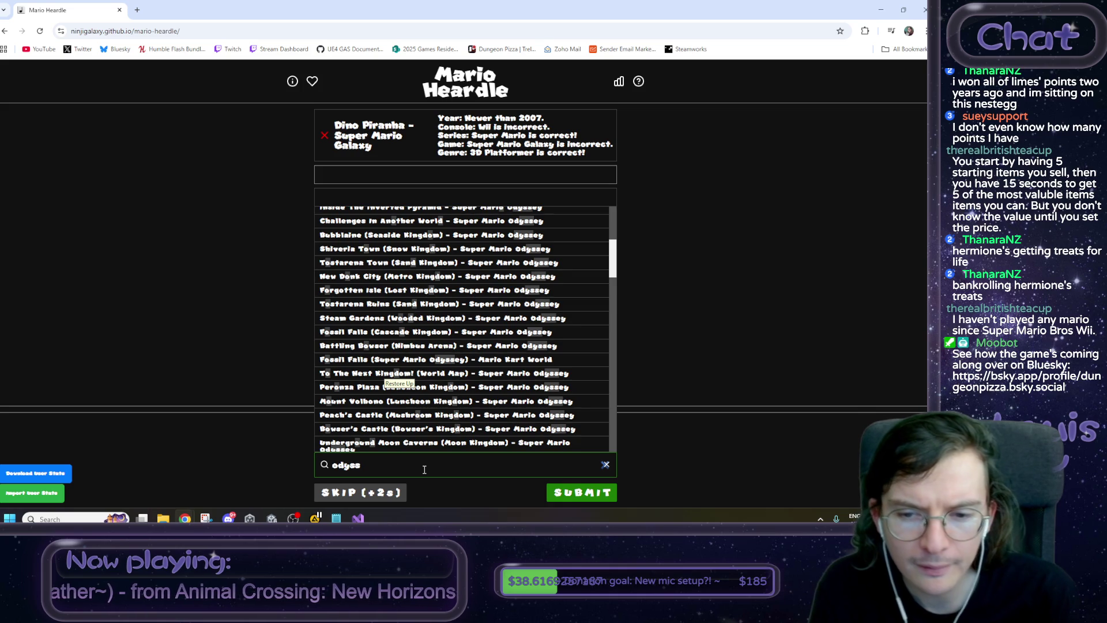
text(ey)
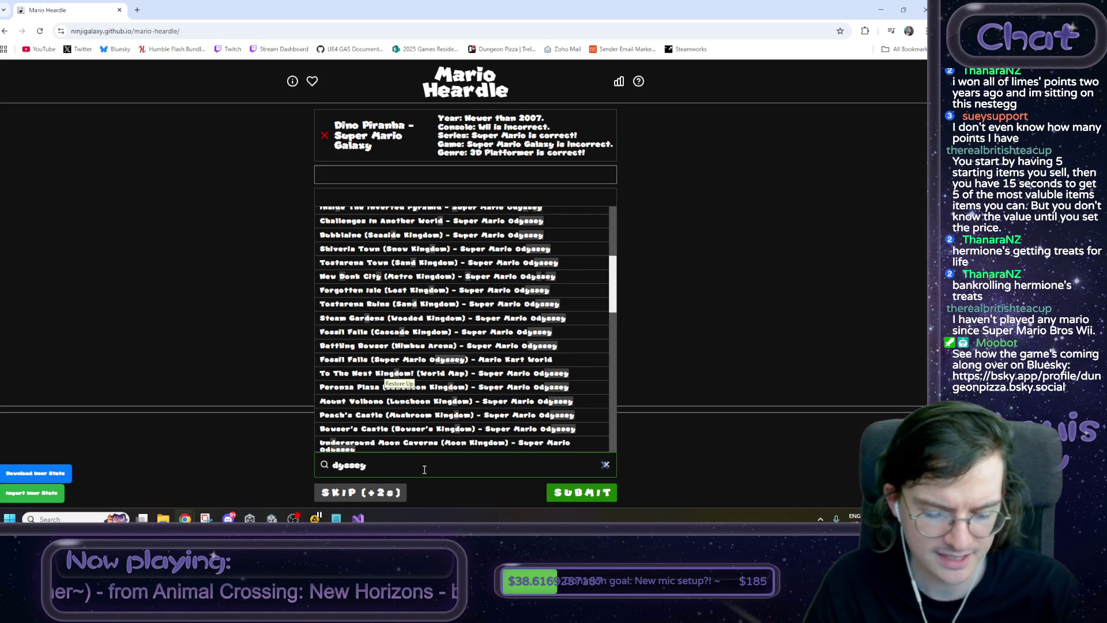
key(Home)
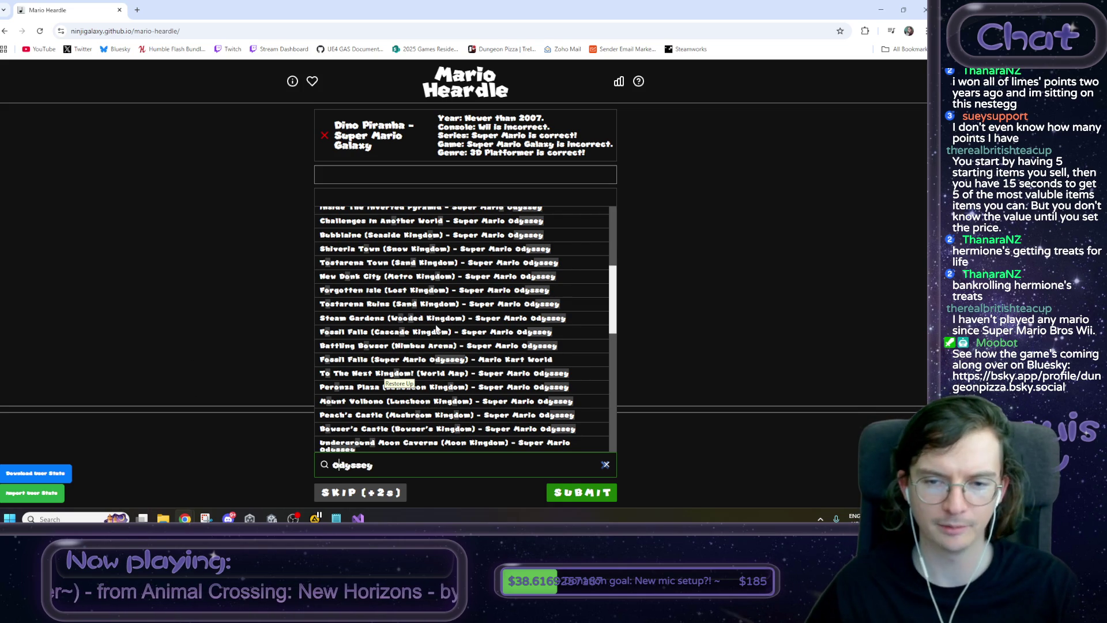
scroll(438, 325, up, 4)
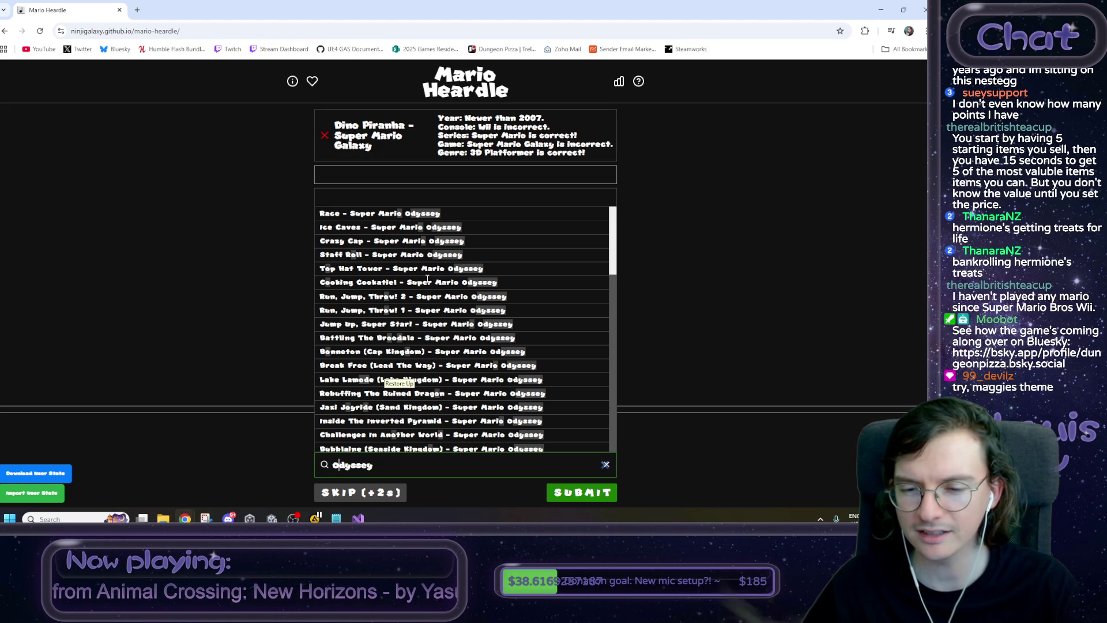
scroll(426, 279, down, 1)
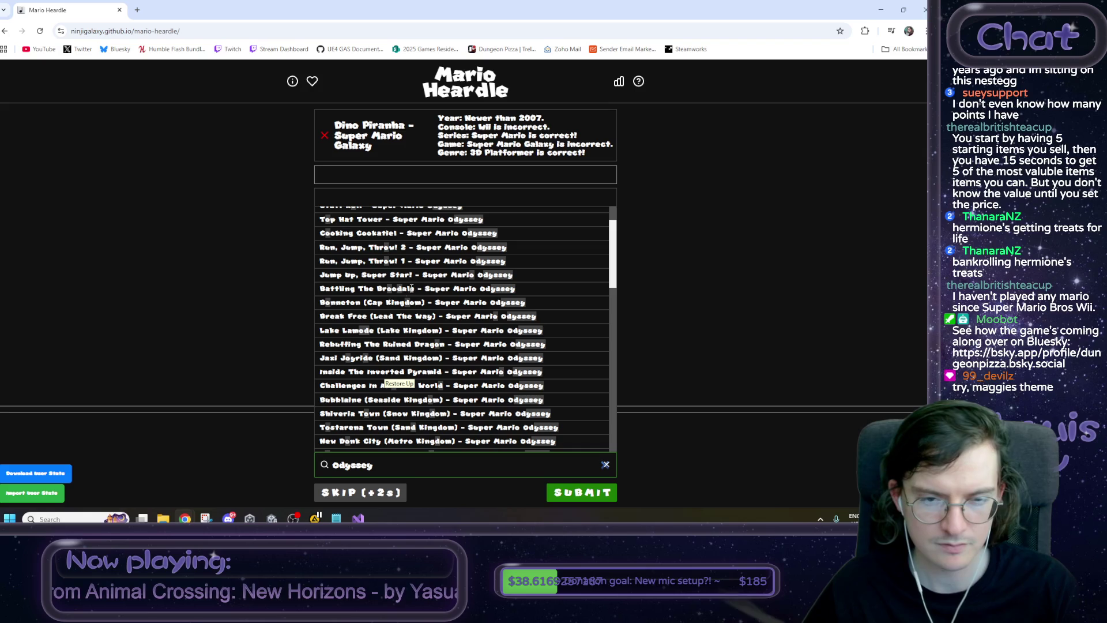
scroll(386, 312, down, 1)
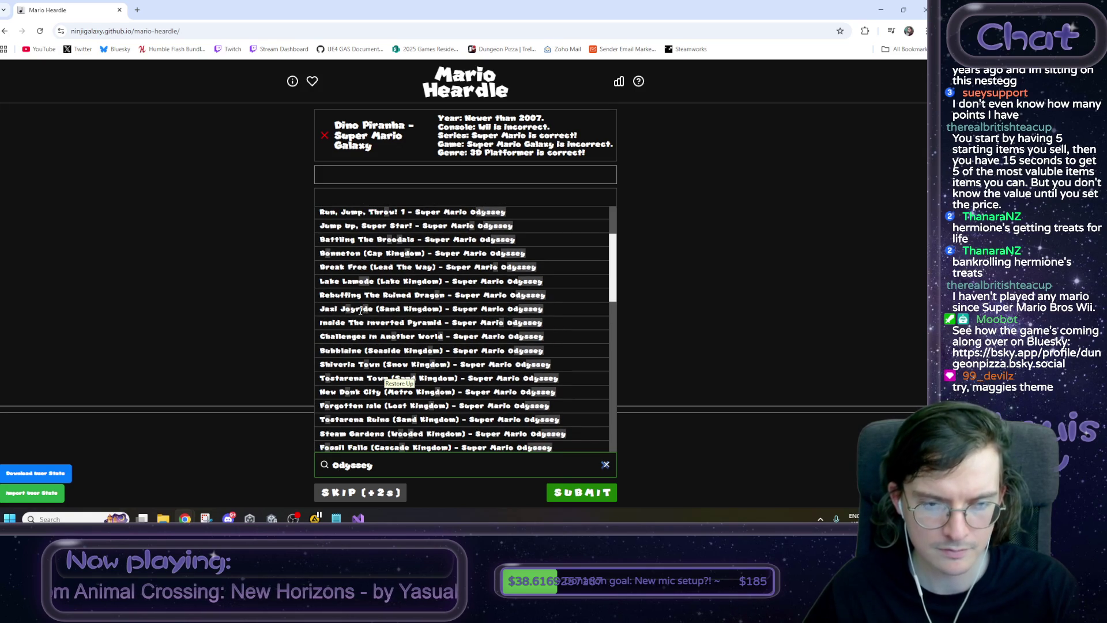
scroll(355, 331, down, 2)
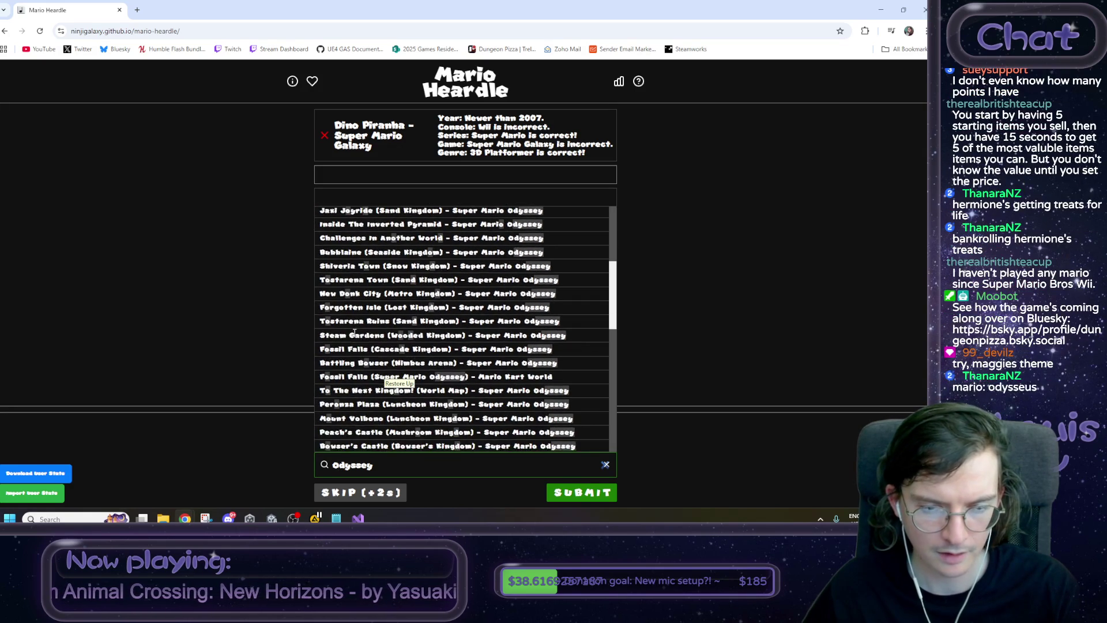
scroll(354, 332, down, 1)
scroll(355, 337, down, 1)
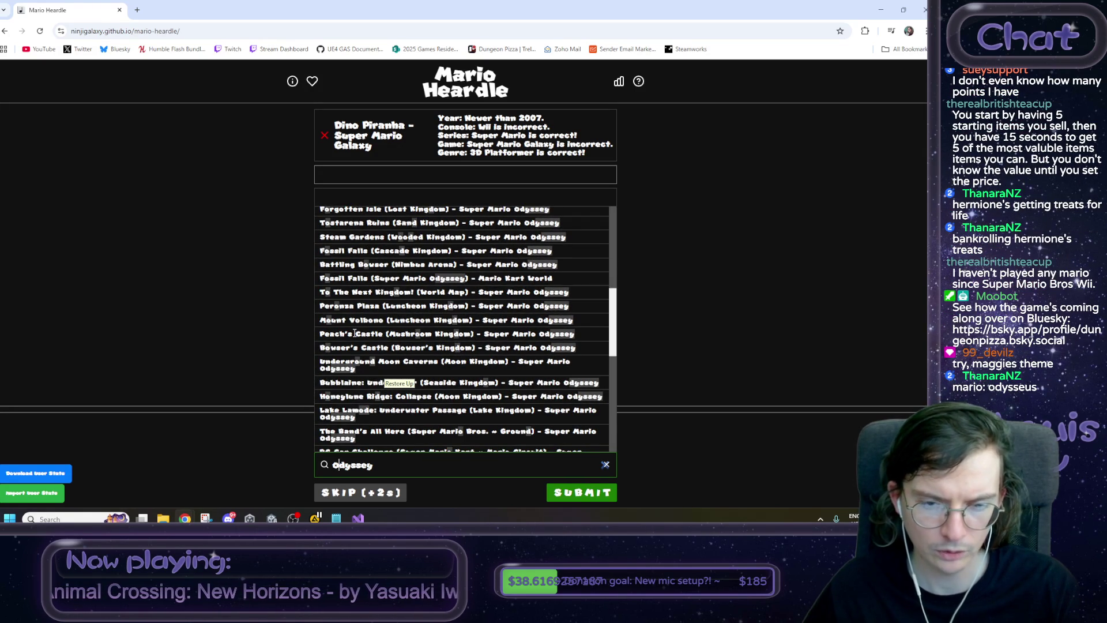
scroll(353, 333, down, 1)
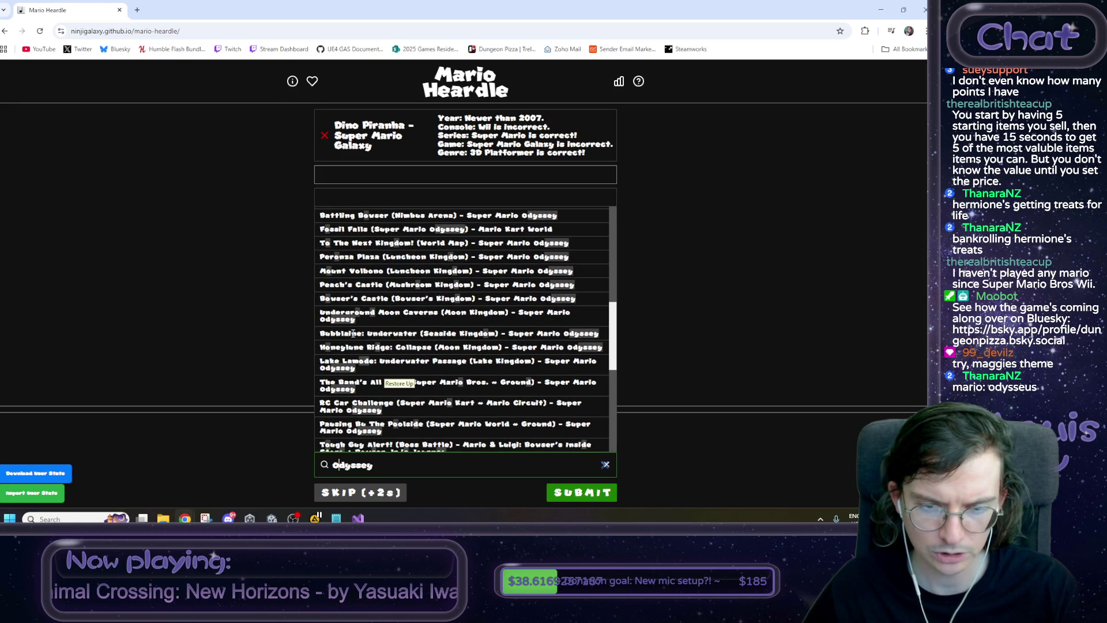
scroll(354, 333, down, 2)
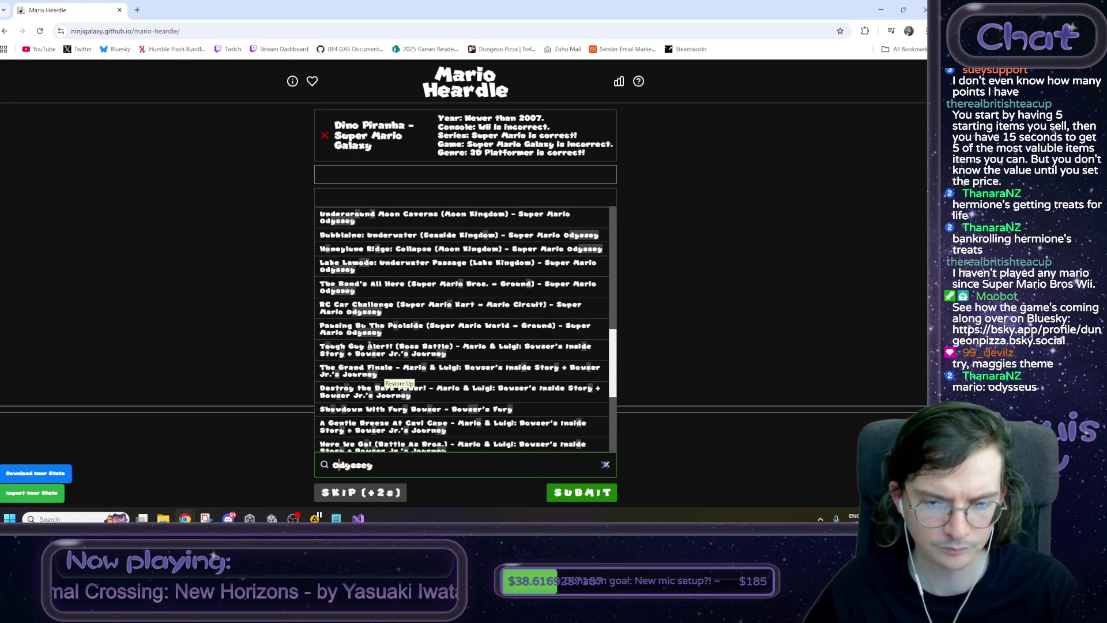
scroll(369, 346, down, 4)
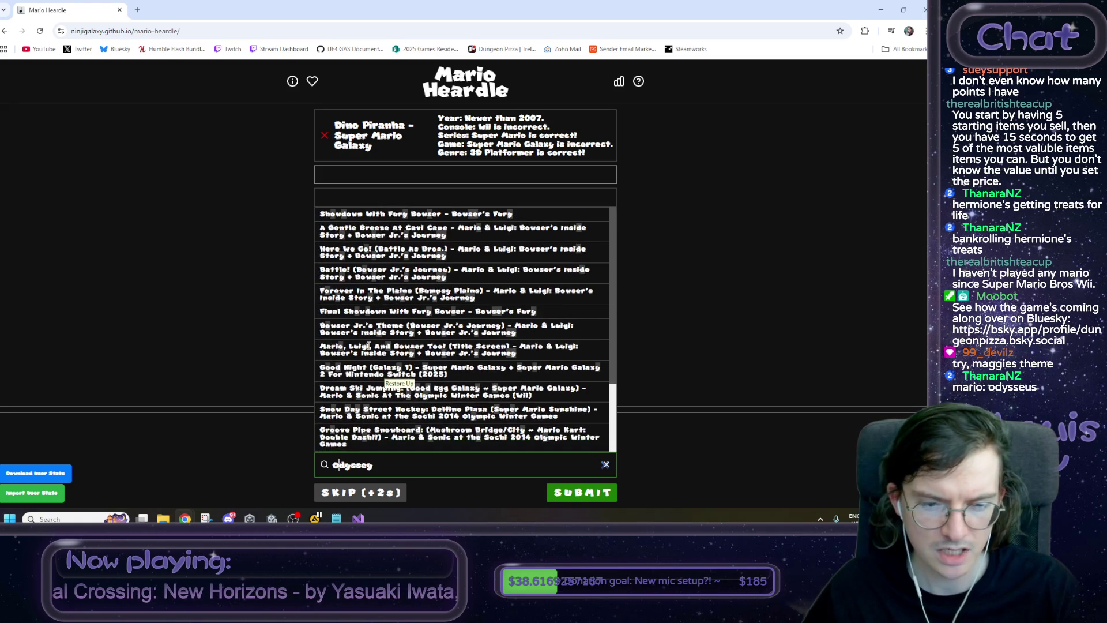
scroll(369, 346, up, 12)
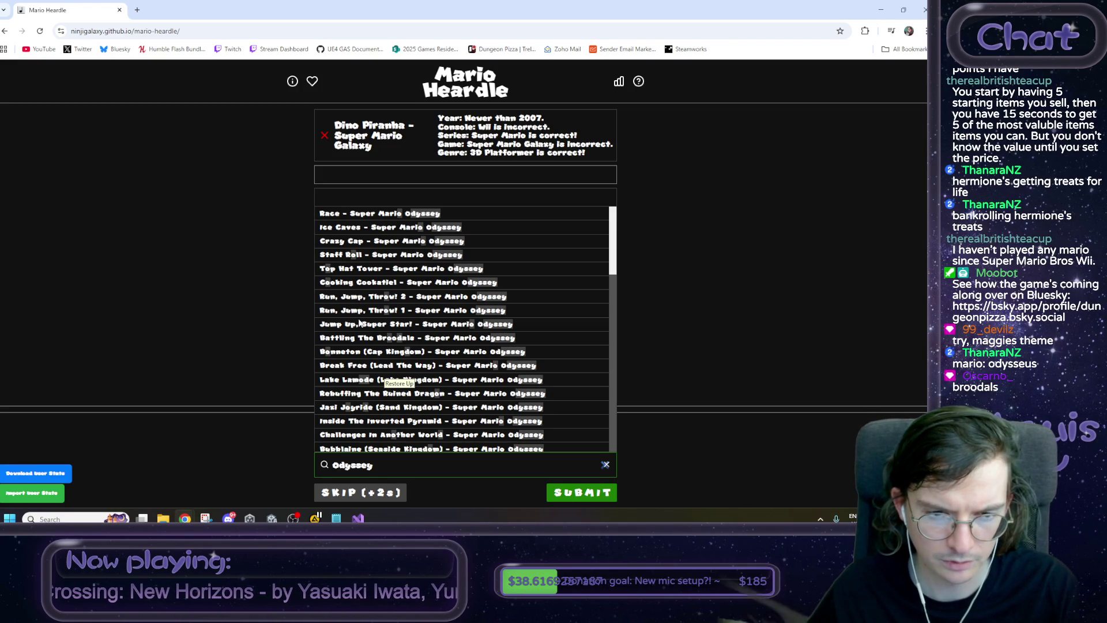
click(354, 338)
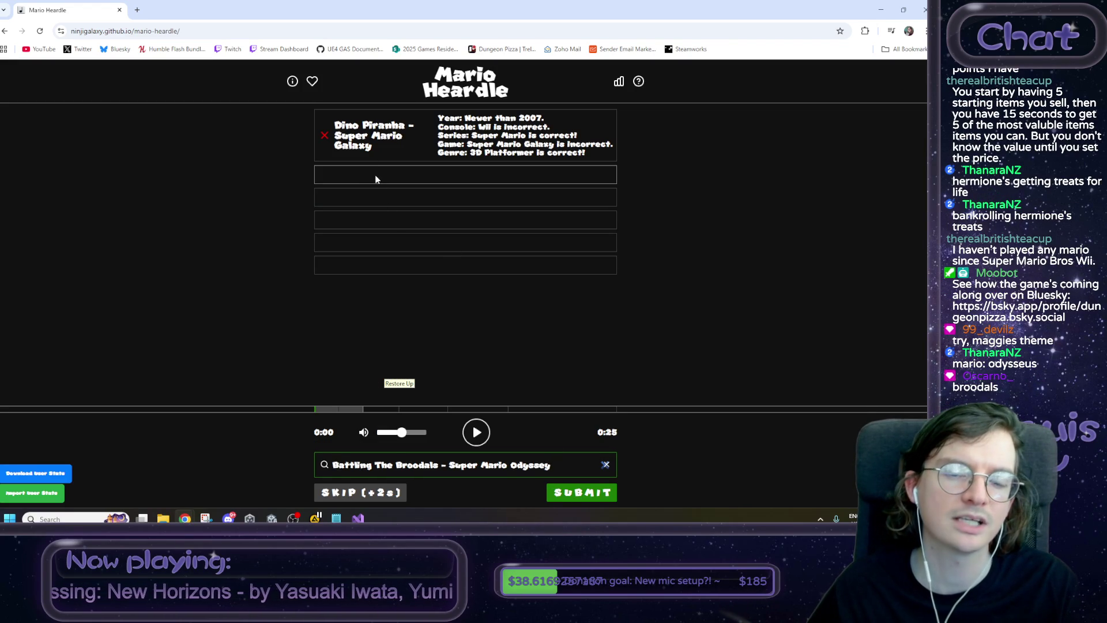
Submit the Broodals guess to solve the puzzle, then open the Broodals wiki page in a new tab.
click(592, 495)
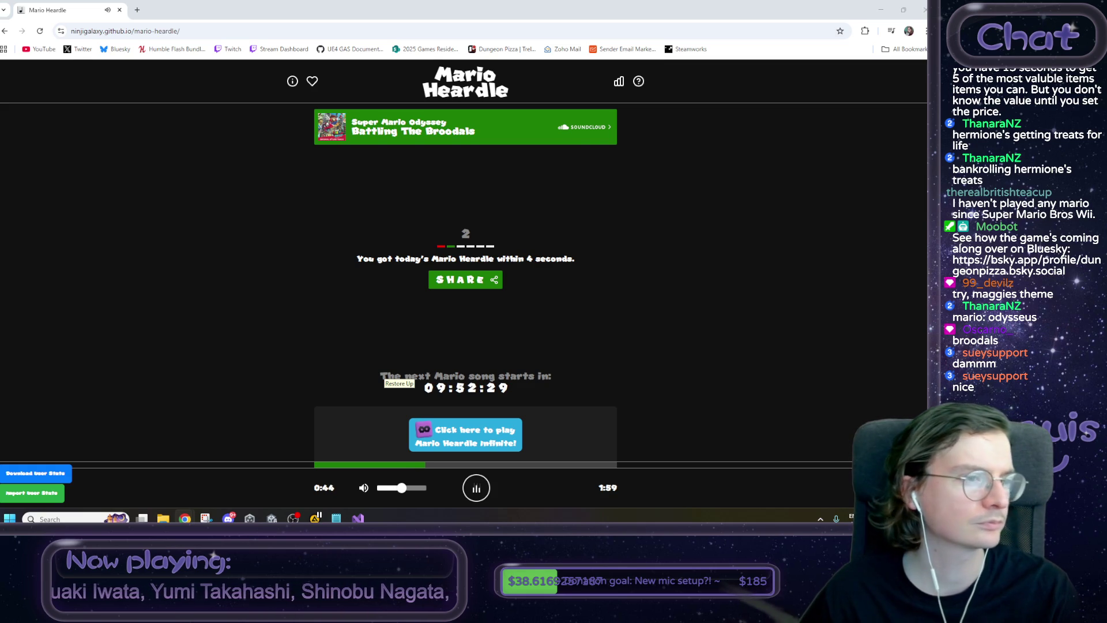
drag(284, 137, 215, 5)
Scroll the Broodals page down to the Artwork gallery and open Madame Broode's artwork full-size.
scroll(407, 305, down, 2)
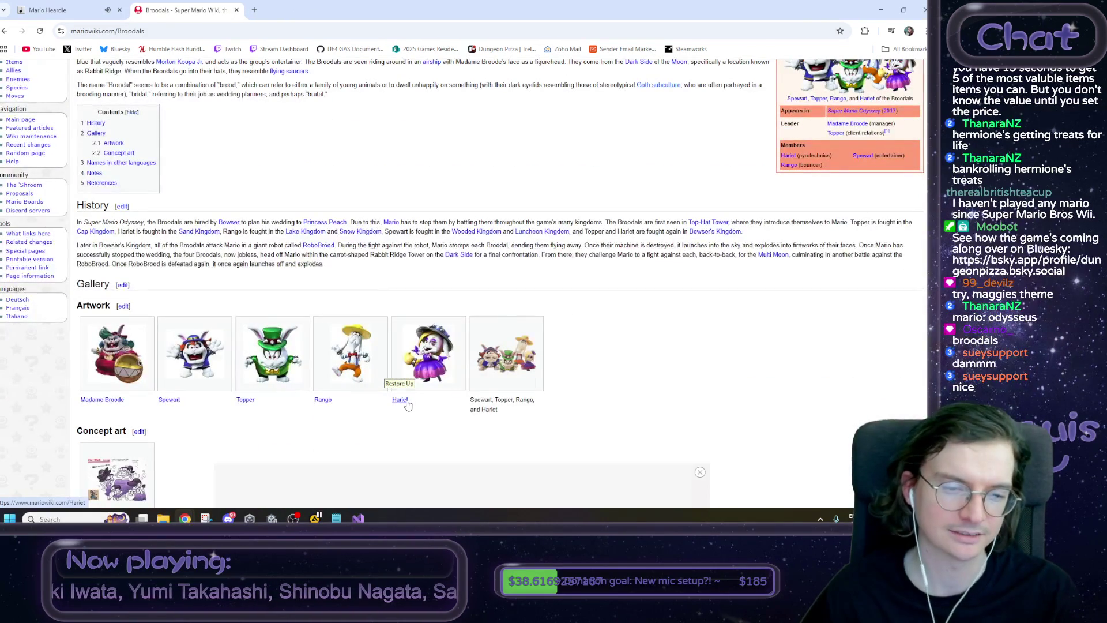
mouse_move(407, 405)
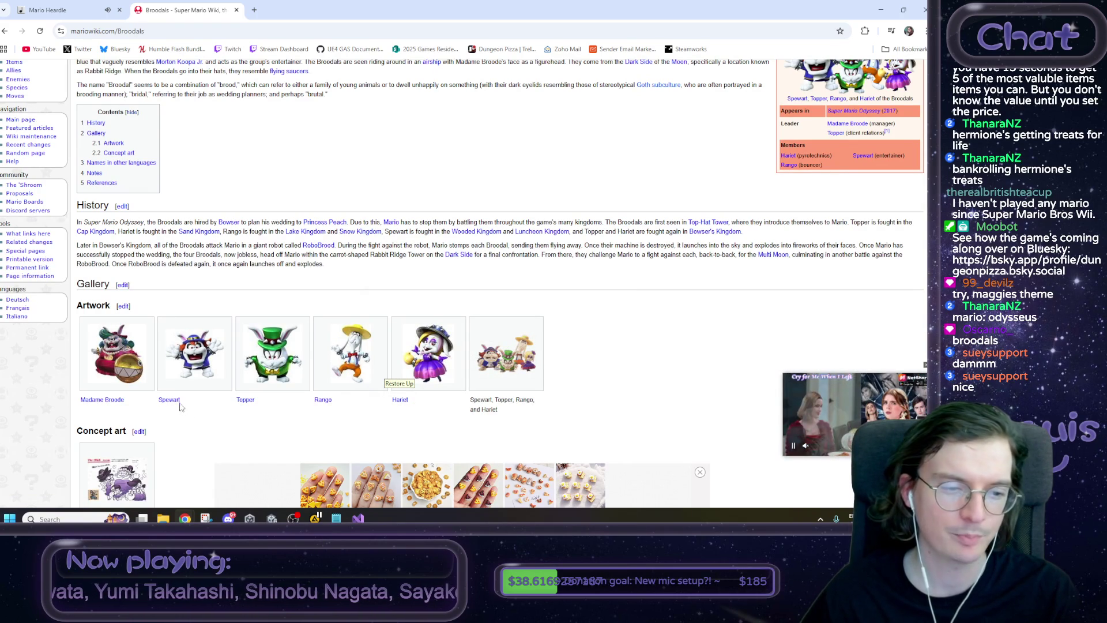
mouse_move(179, 407)
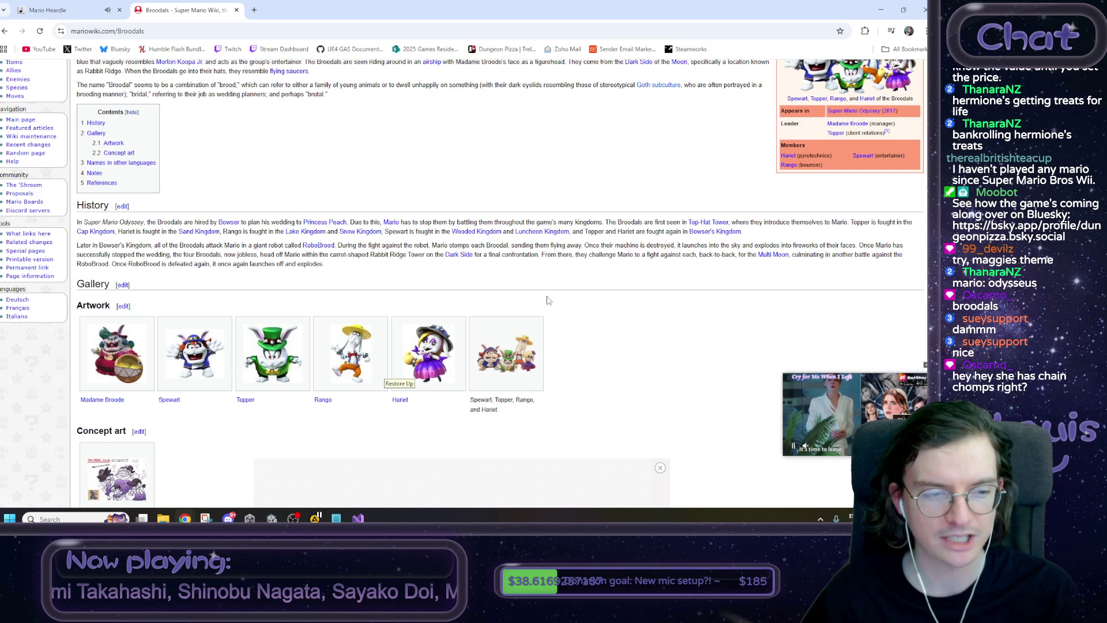
scroll(559, 292, down, 1)
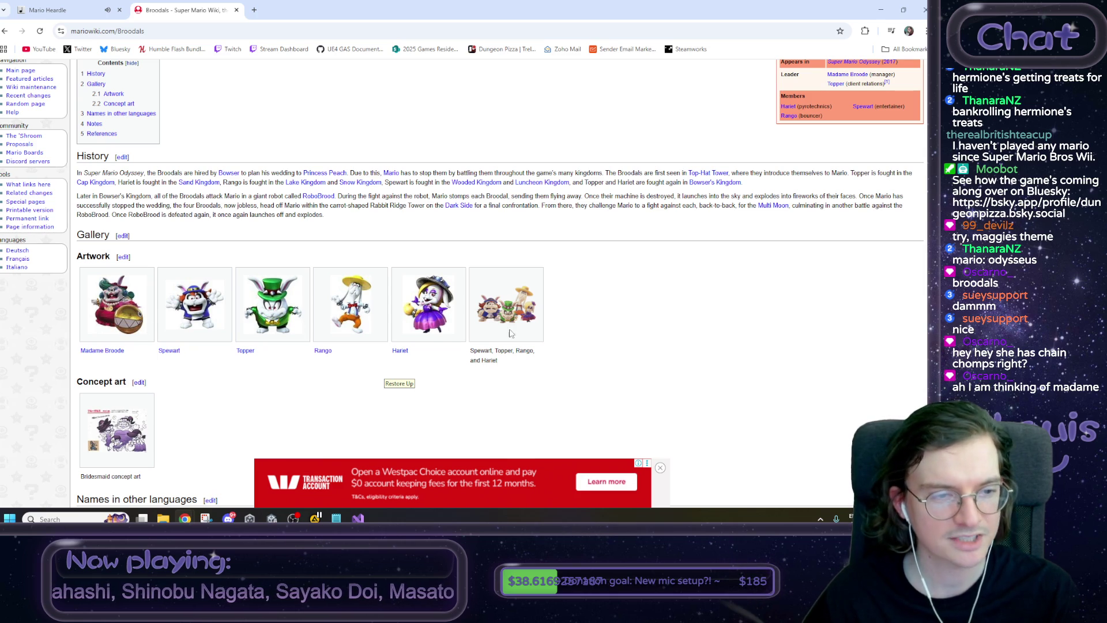
click(117, 306)
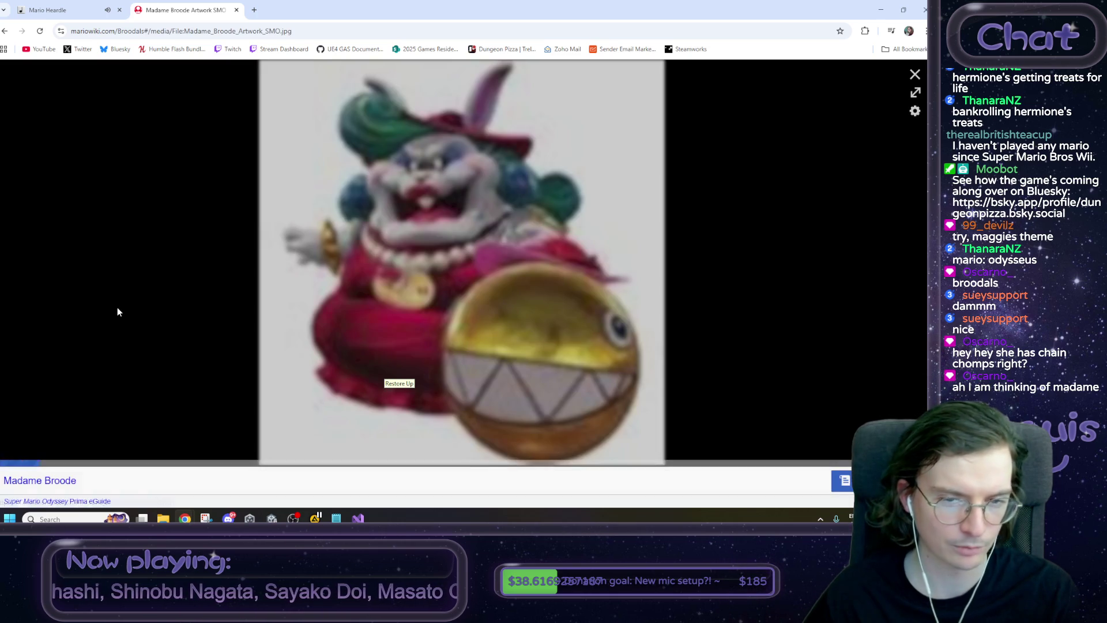
Close Madame Broode's artwork, view the Bridesmaid concept art full-size, then switch back to Unity.
click(915, 74)
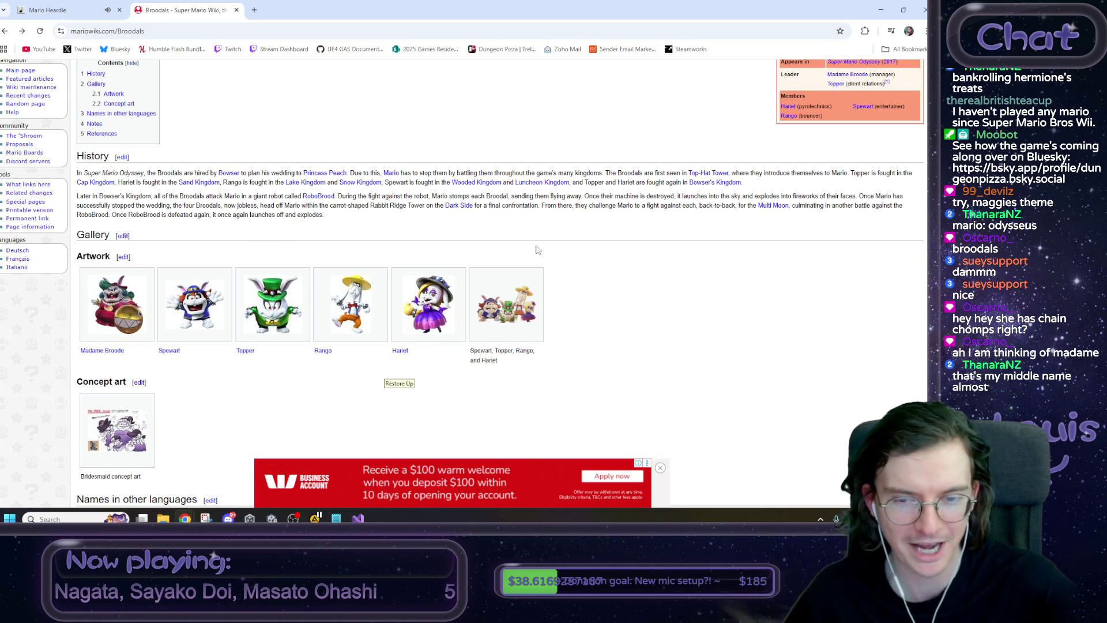
click(117, 430)
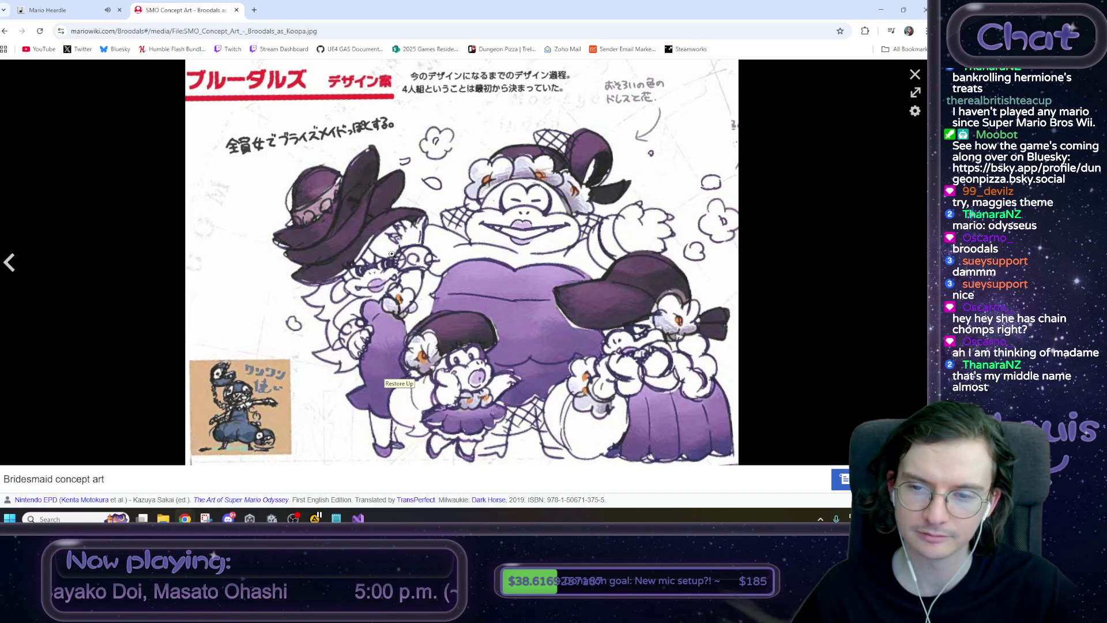
key(alt+Tab)
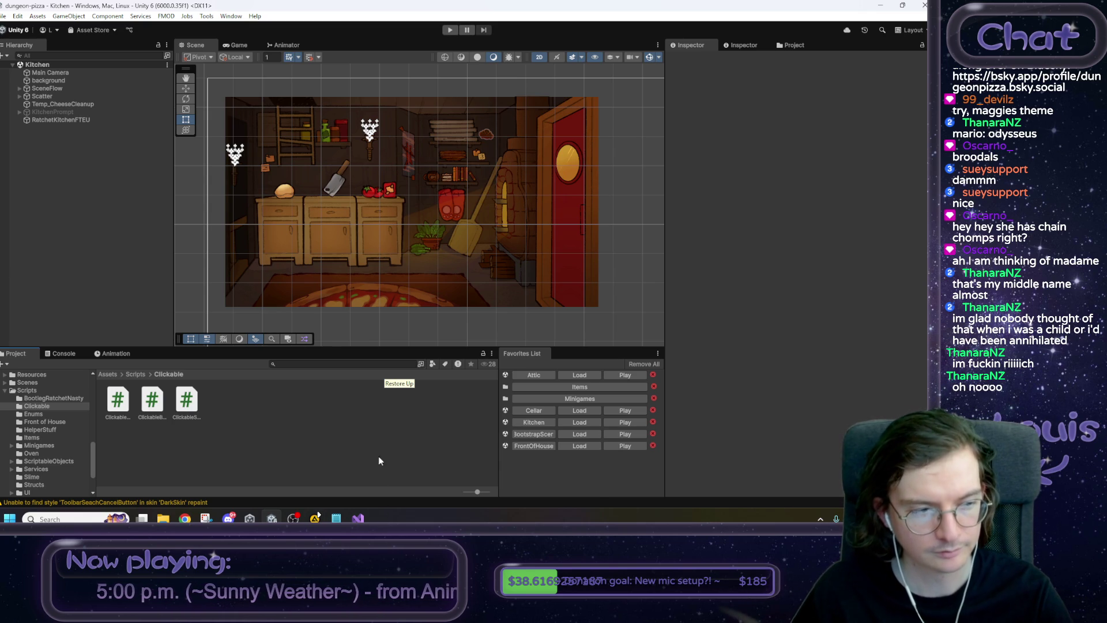
Open EndOfDayReport.cs, make the Appear method private and add space below it.
click(358, 518)
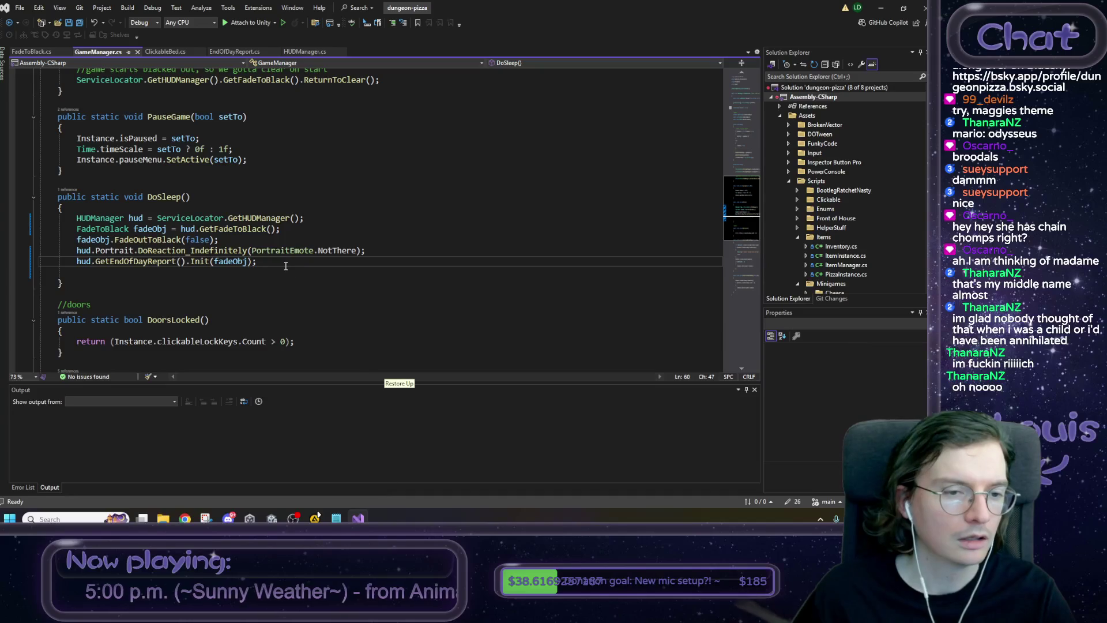
click(240, 272)
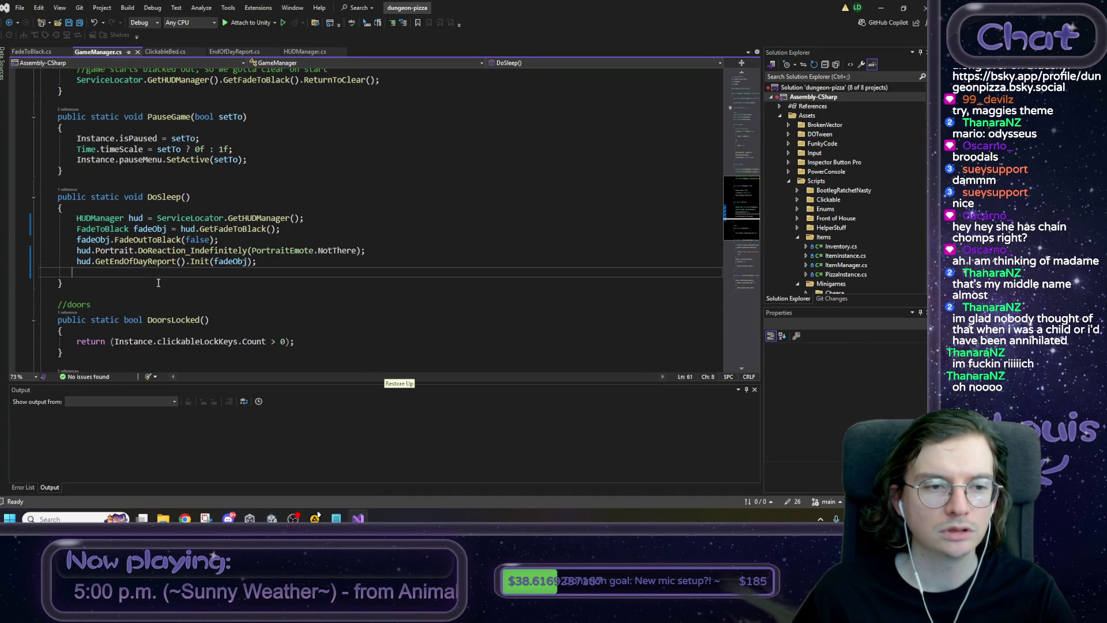
click(234, 52)
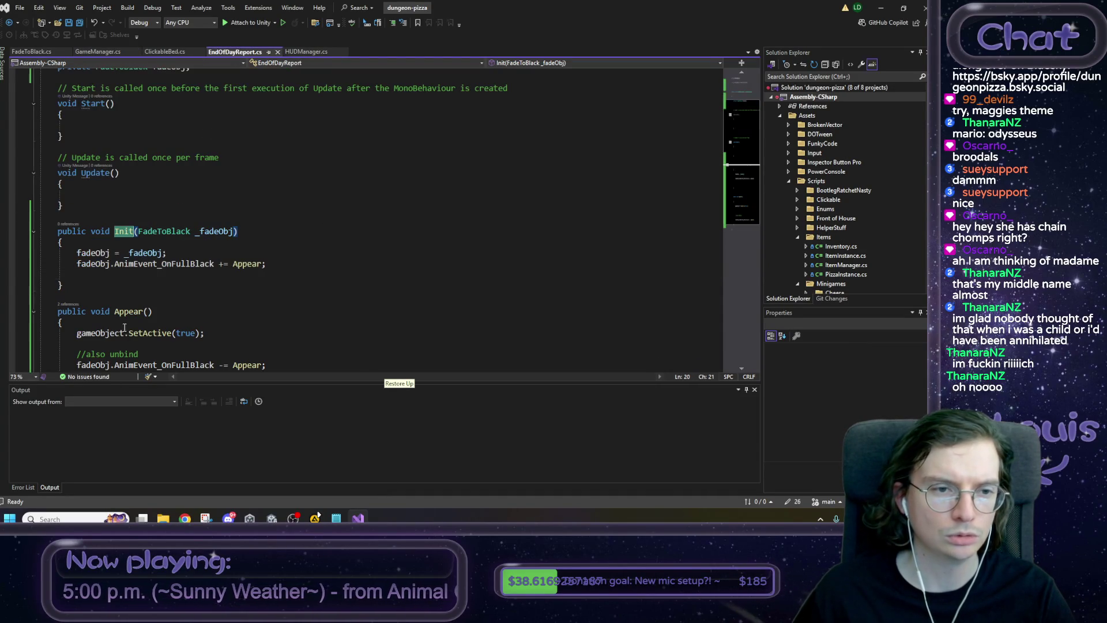
scroll(96, 281, down, 3)
click(88, 279)
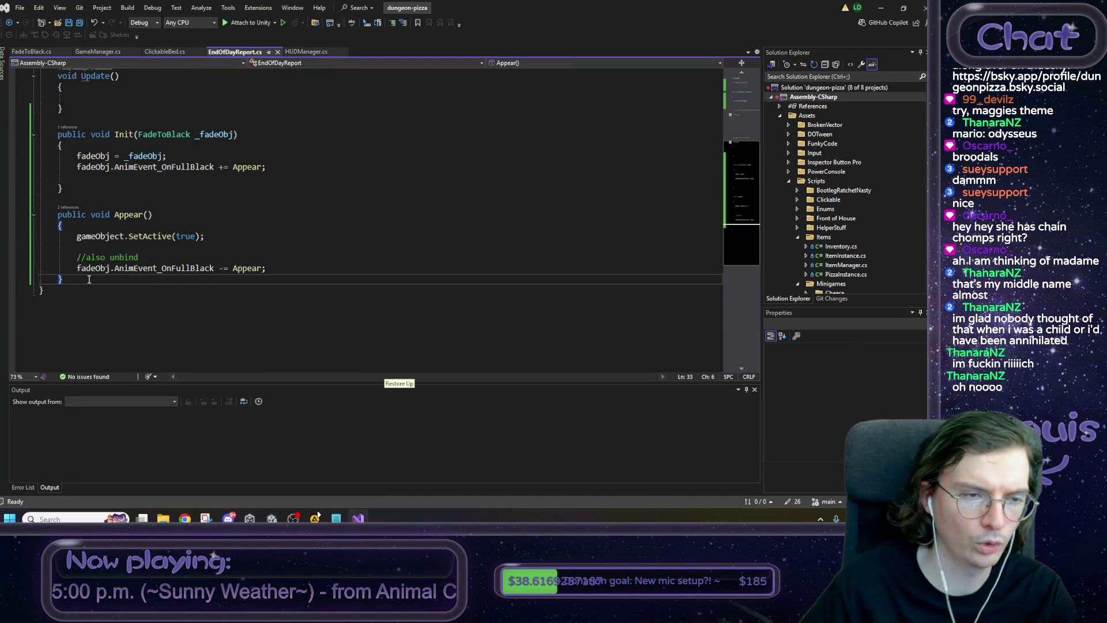
key(Return)
key(Return)
double_click(70, 215)
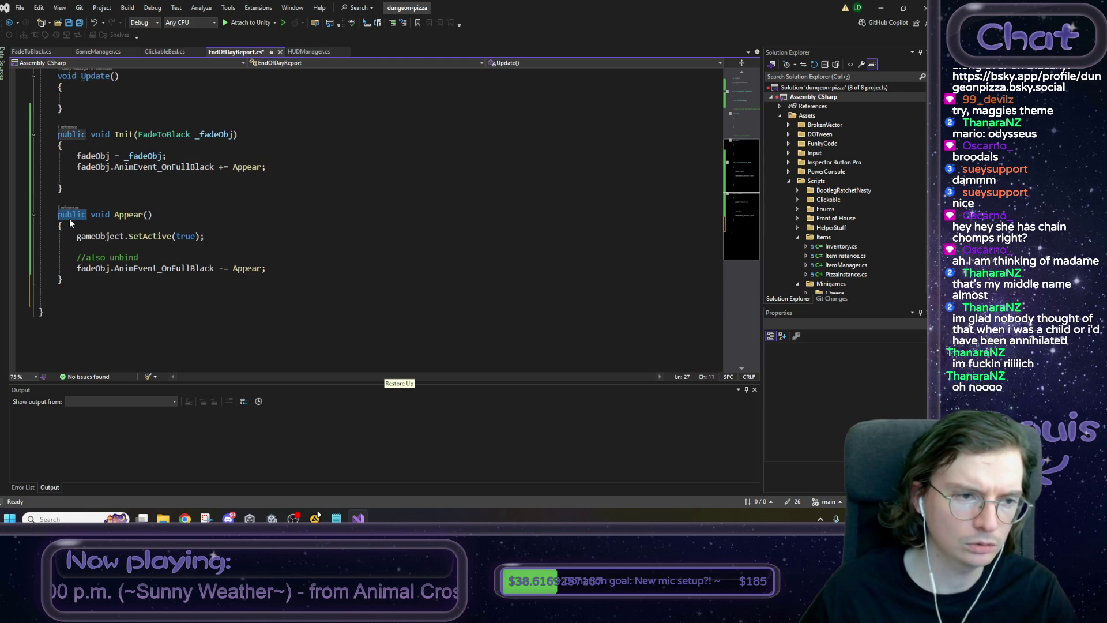
text(priva)
key(Tab)
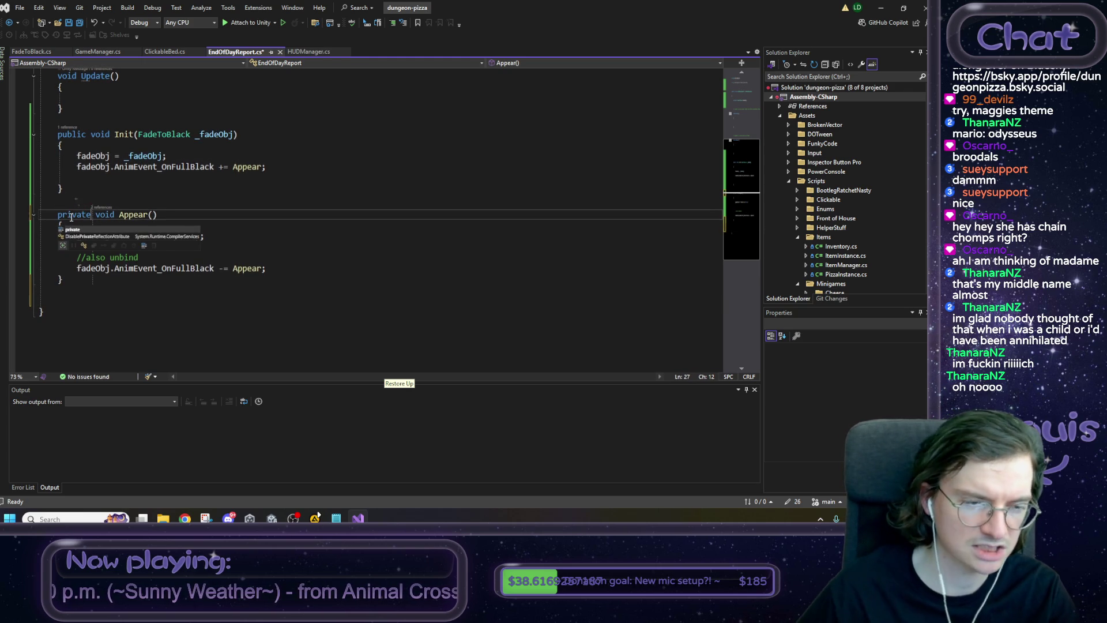
Declare a new public void Btn_Okay() method below Appear and open its body.
click(242, 293)
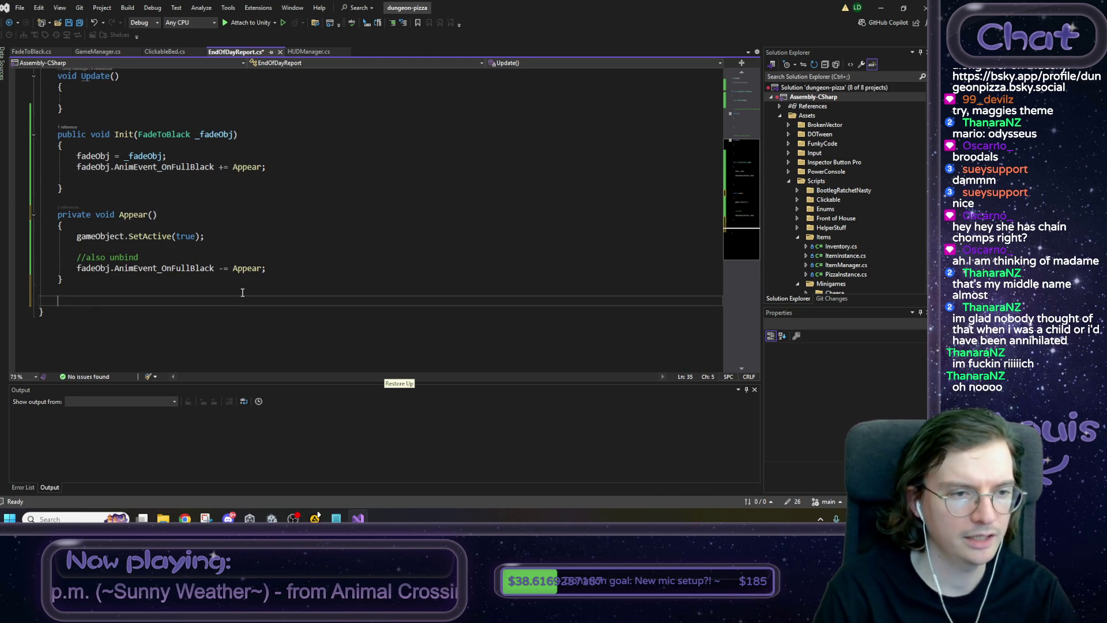
text(priva)
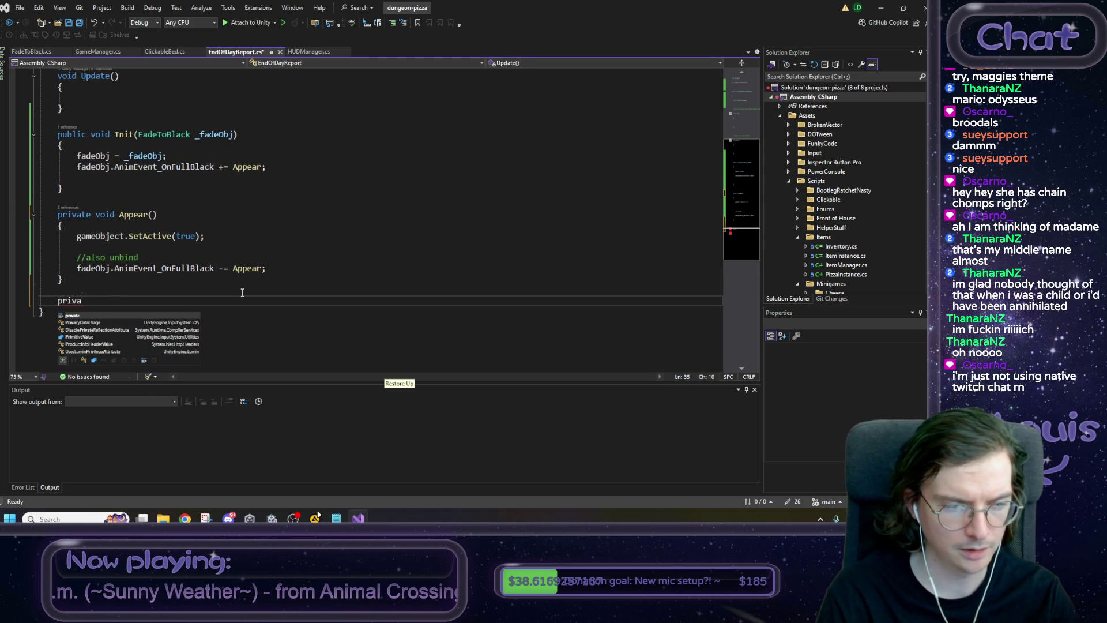
key(BackSpace)
key(BackSpace)
key(BackSpace)
text(ublic)
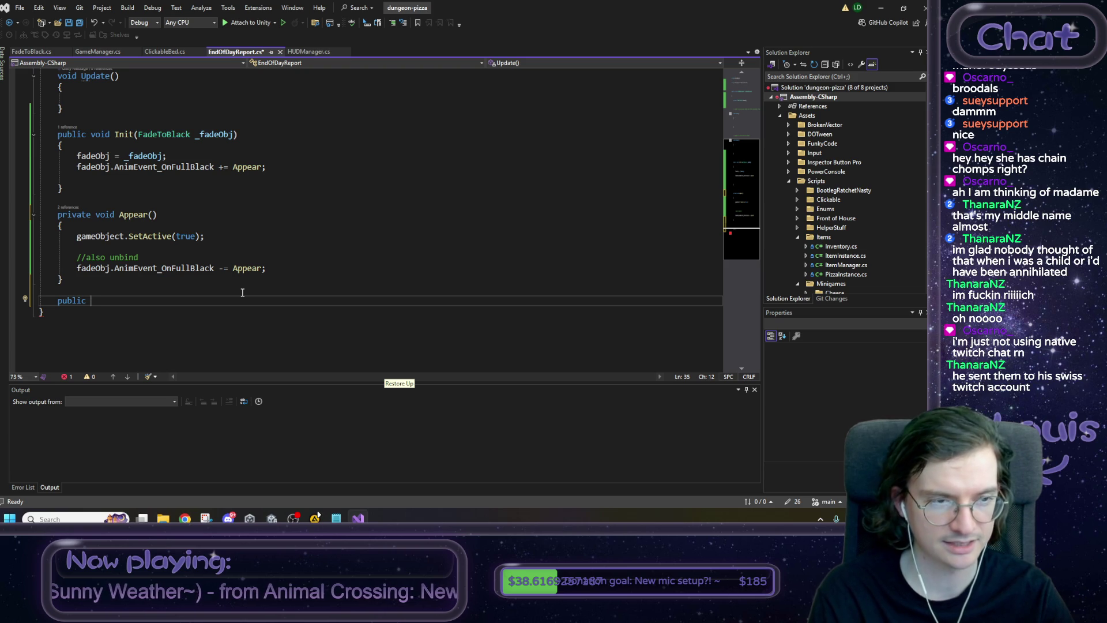
text(void)
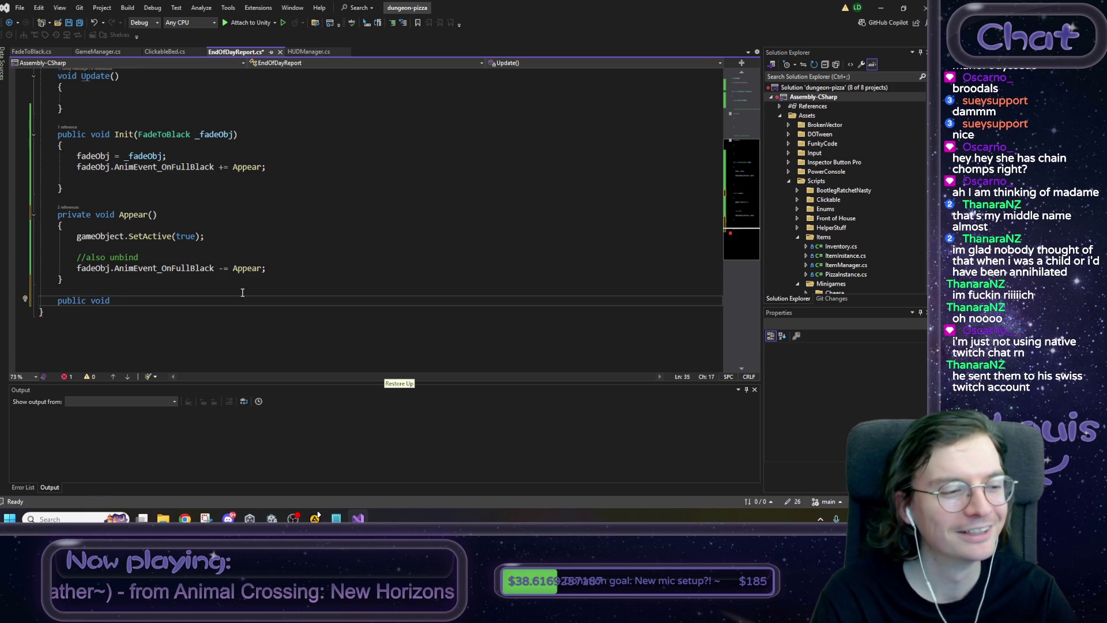
text(DoneBu)
key(BackSpace)
key(BackSpace)
key(BackSpace)
text(Btn_)
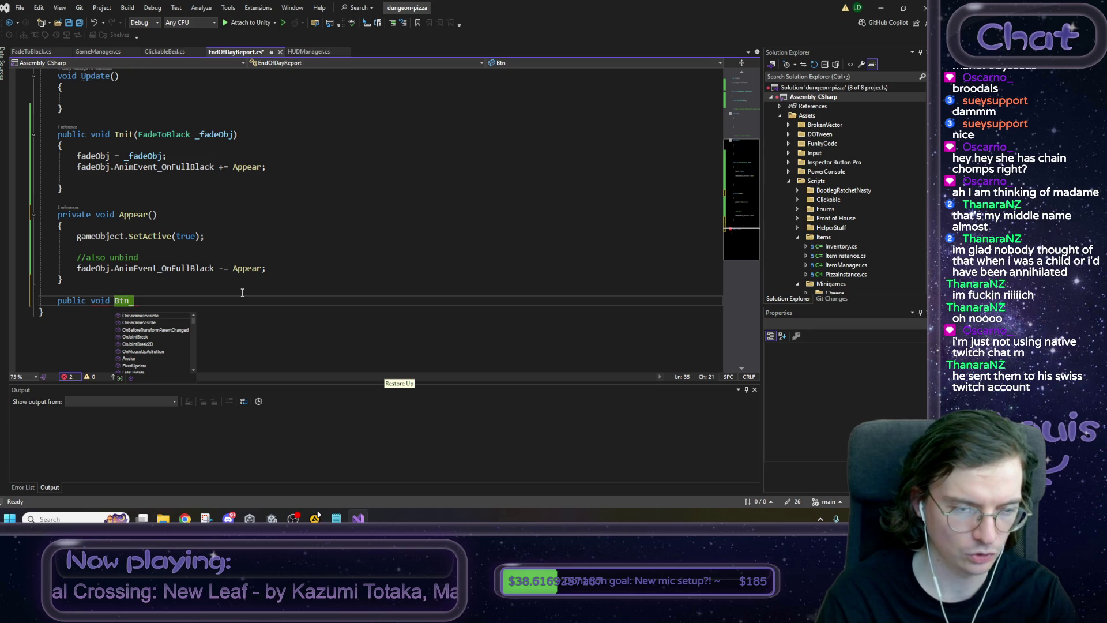
text(Done)
text(Okay())
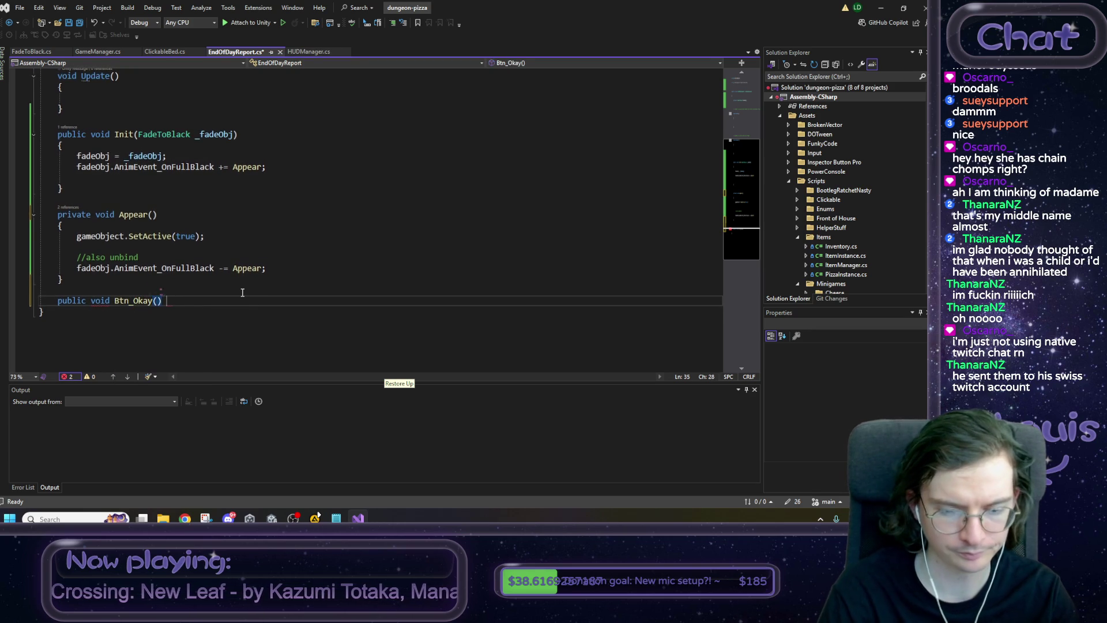
key(Return)
text({)
key(Return)
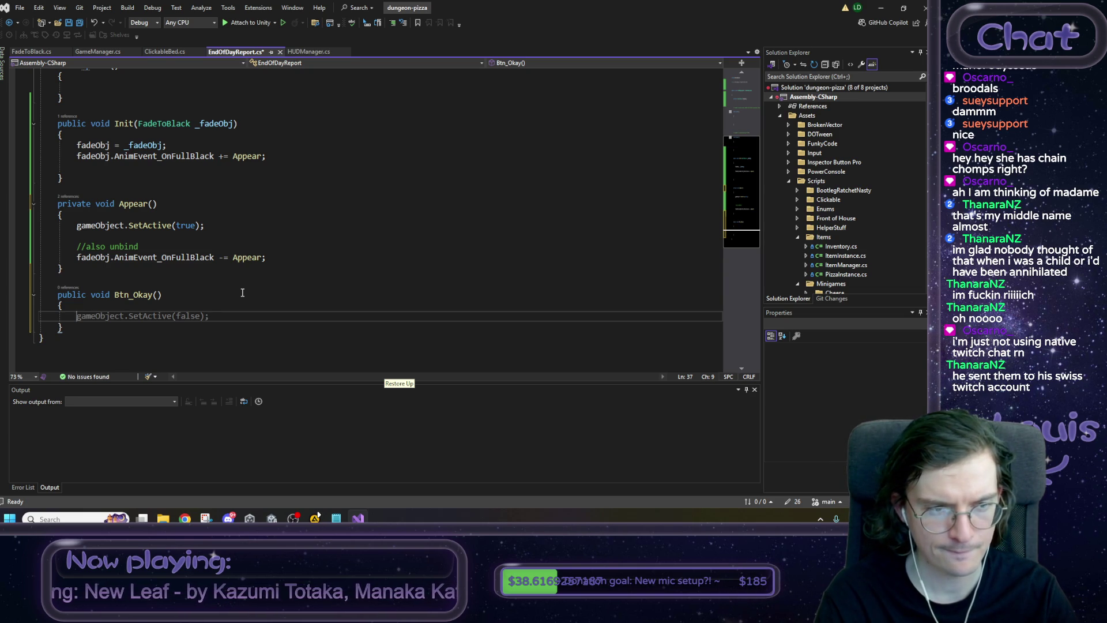
Make Btn_Okay call fadeObj.ReturnToClear() before gameObject.SetActive(false).
key(Tab)
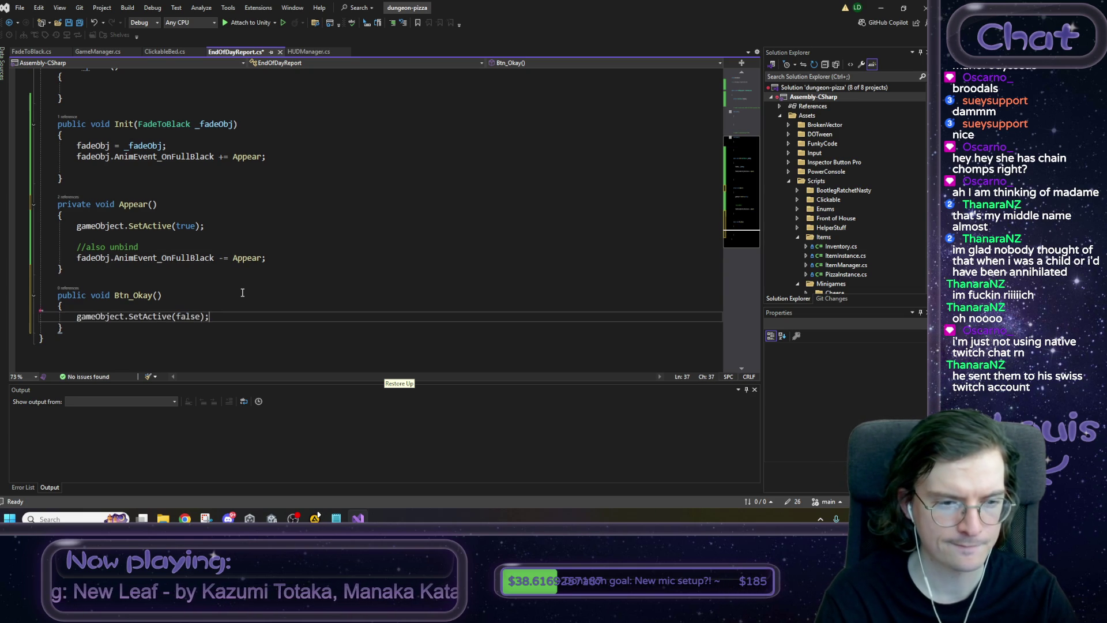
key(ctrl+Return)
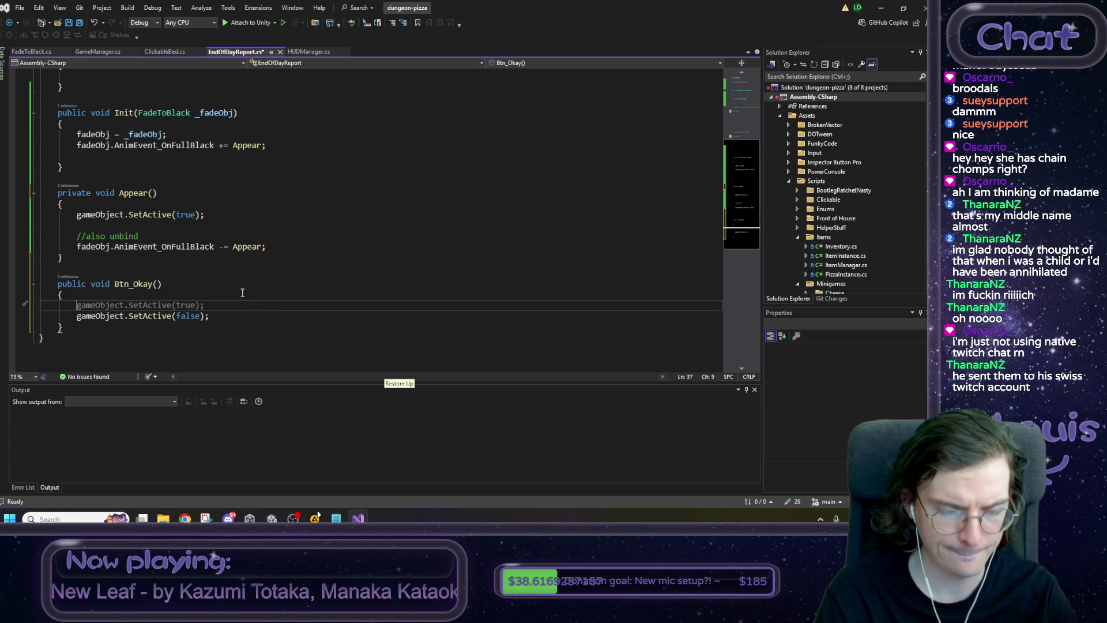
text(fadeObj)
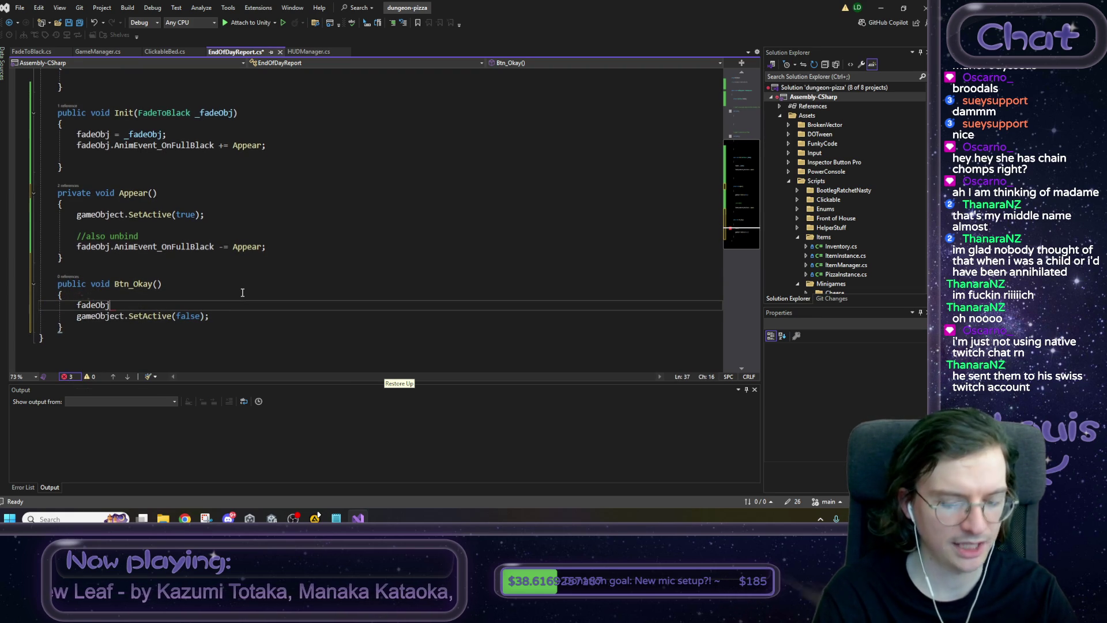
text(.)
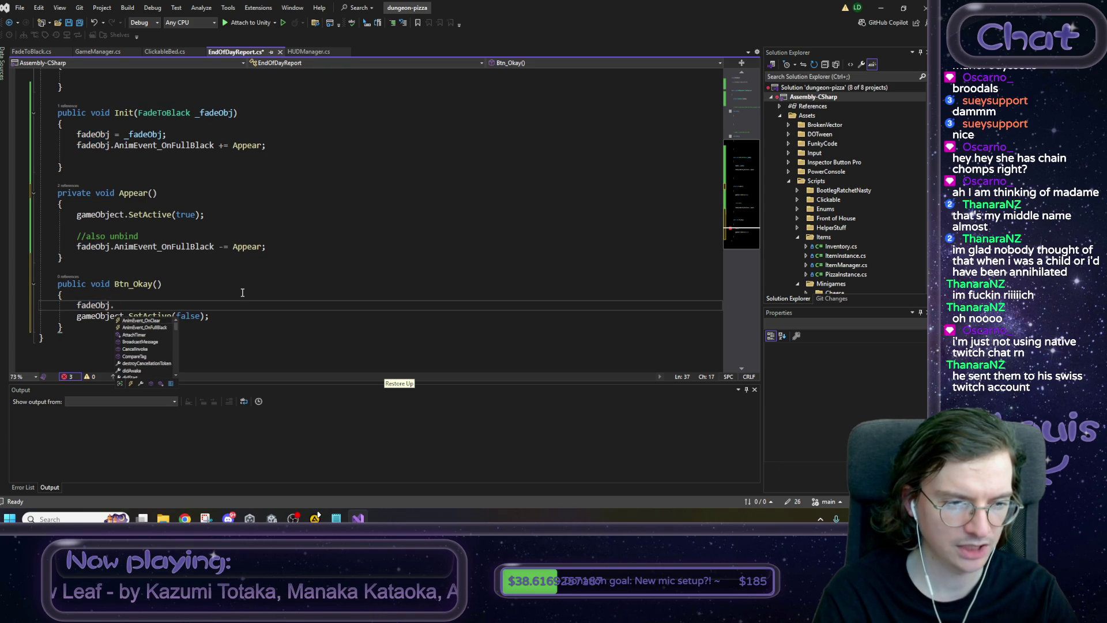
key(Down)
key(Down)
key(Down)
key(Down)
key(Down)
key(Down)
key(Down)
key(Down)
key(Down)
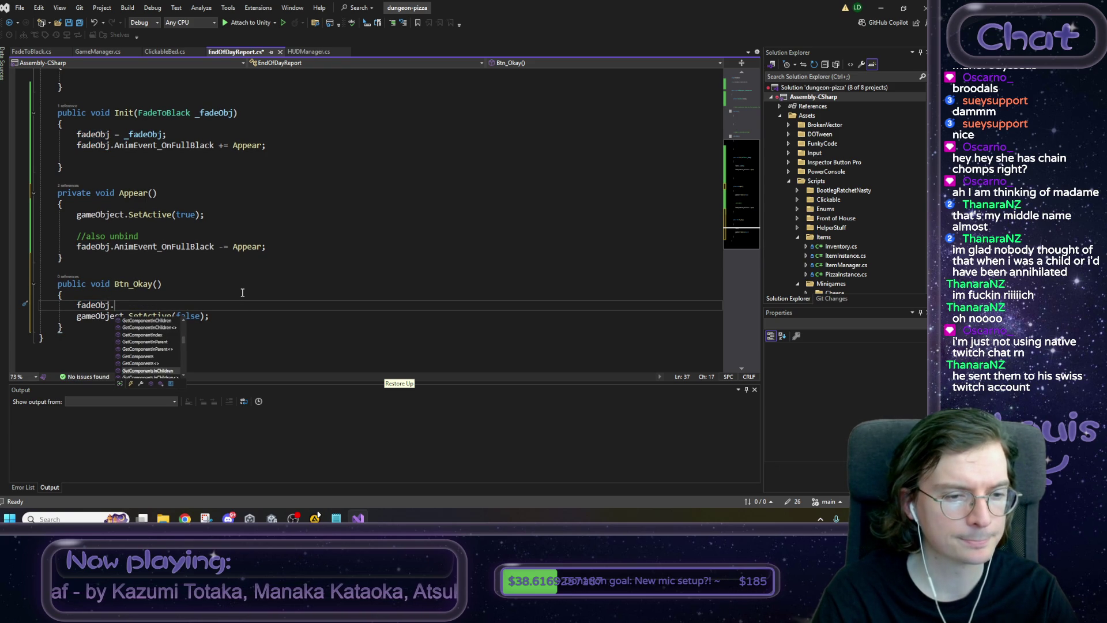
text(fade)
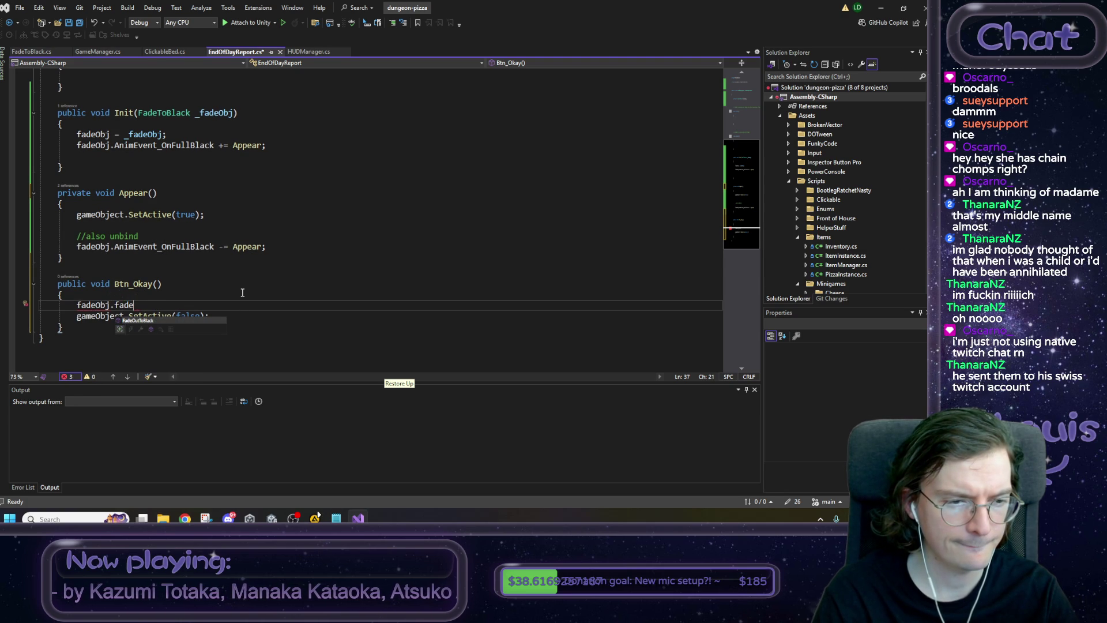
key(BackSpace)
key(BackSpace)
key(BackSpace)
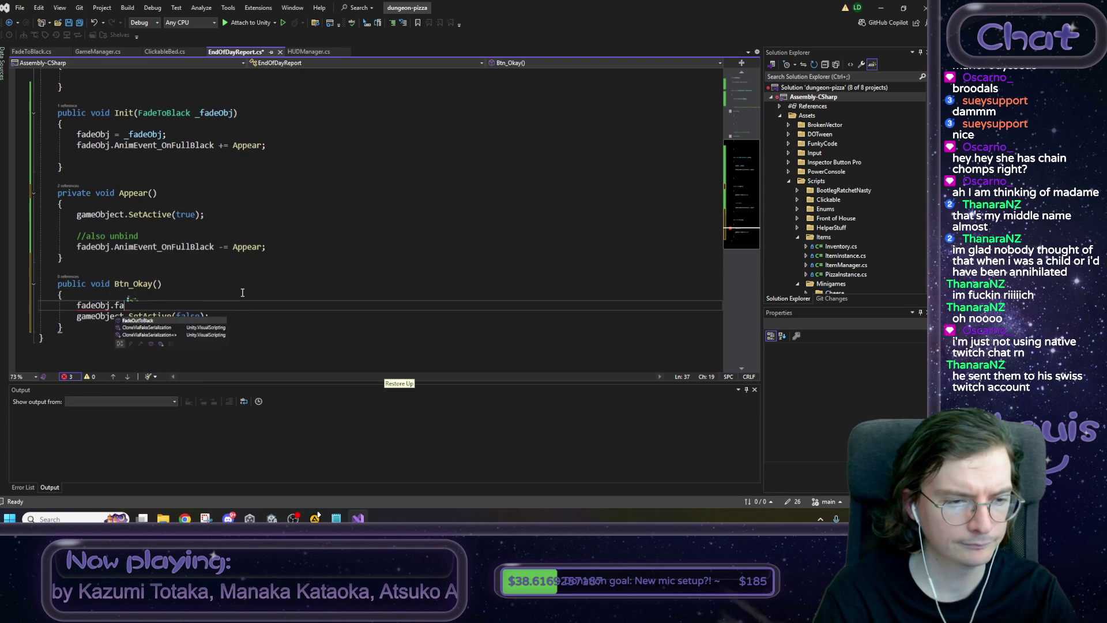
text(cle)
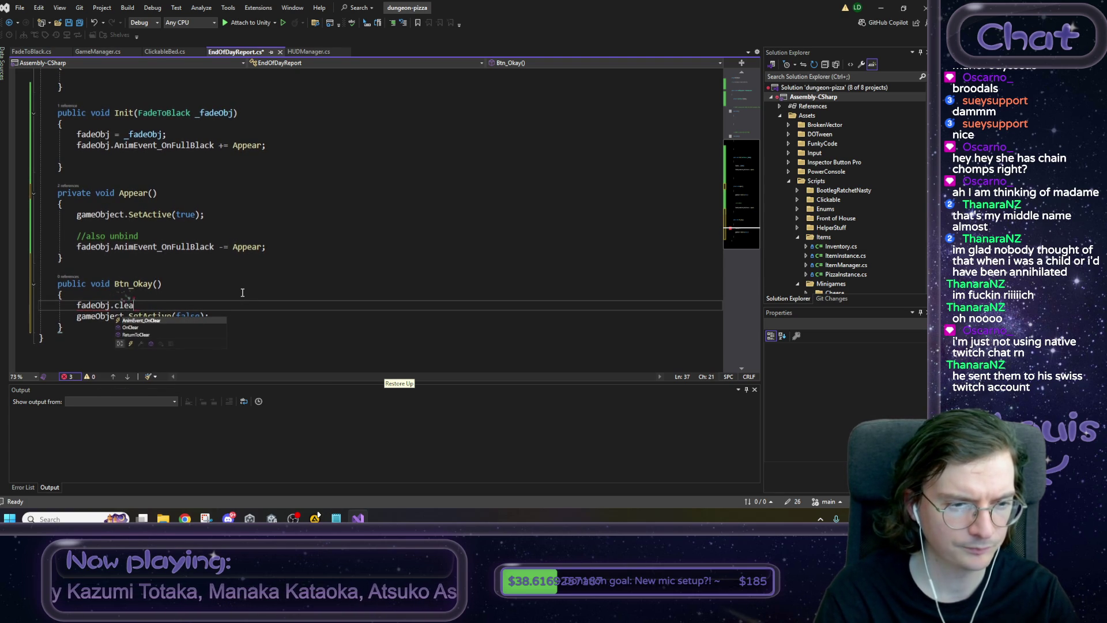
key(Down)
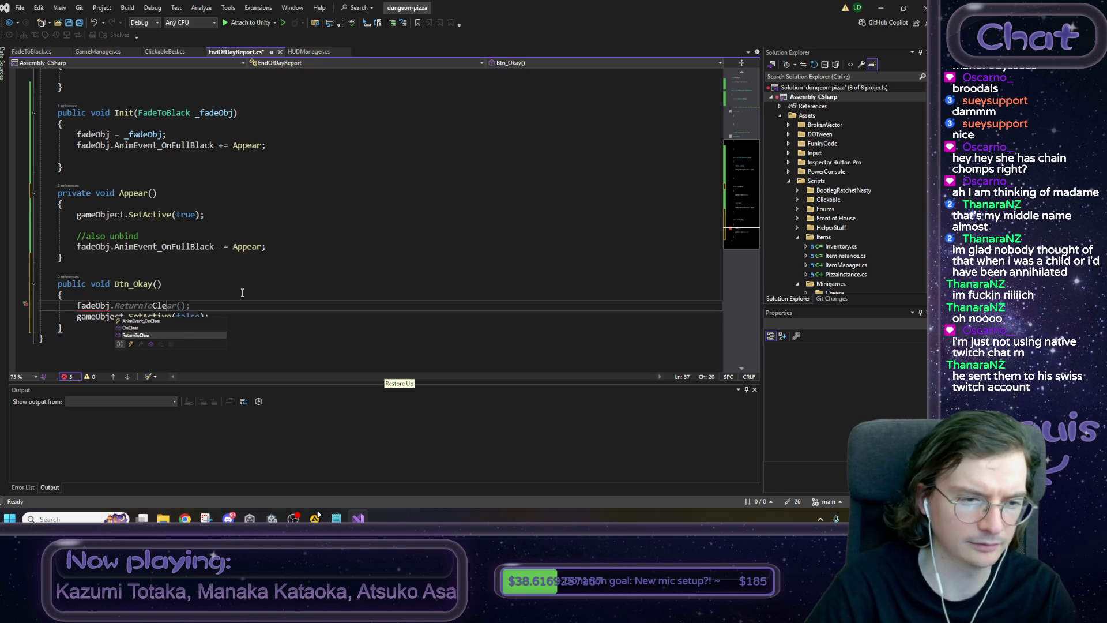
key(Tab)
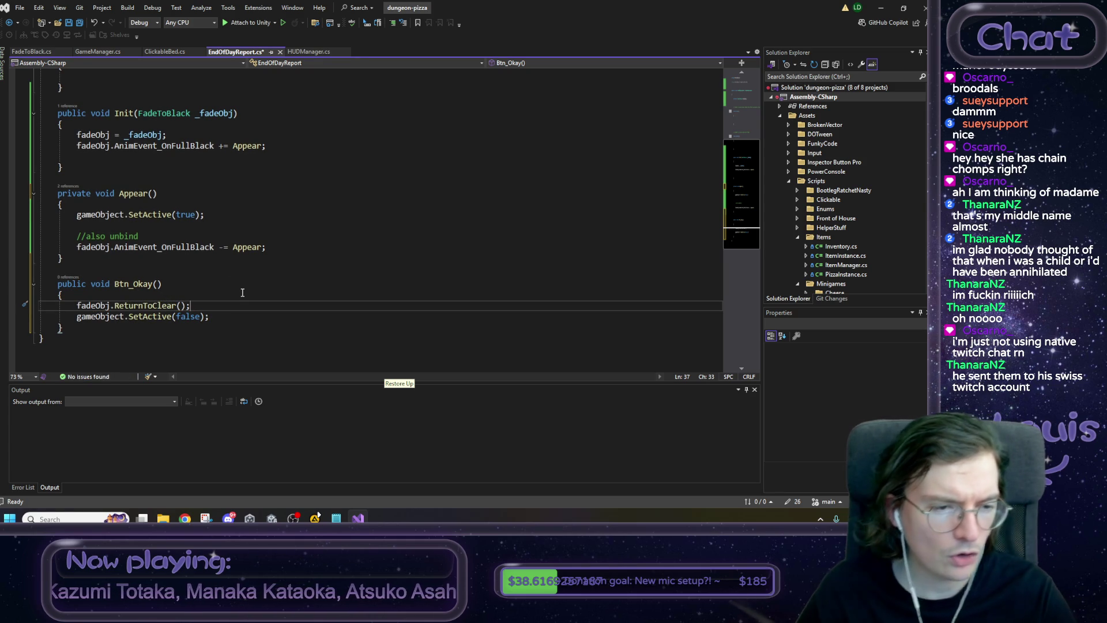
Check where the fadeObj field is used, then save EndOfDayReport.cs.
key(Home)
key(ctrl+shift+Right)
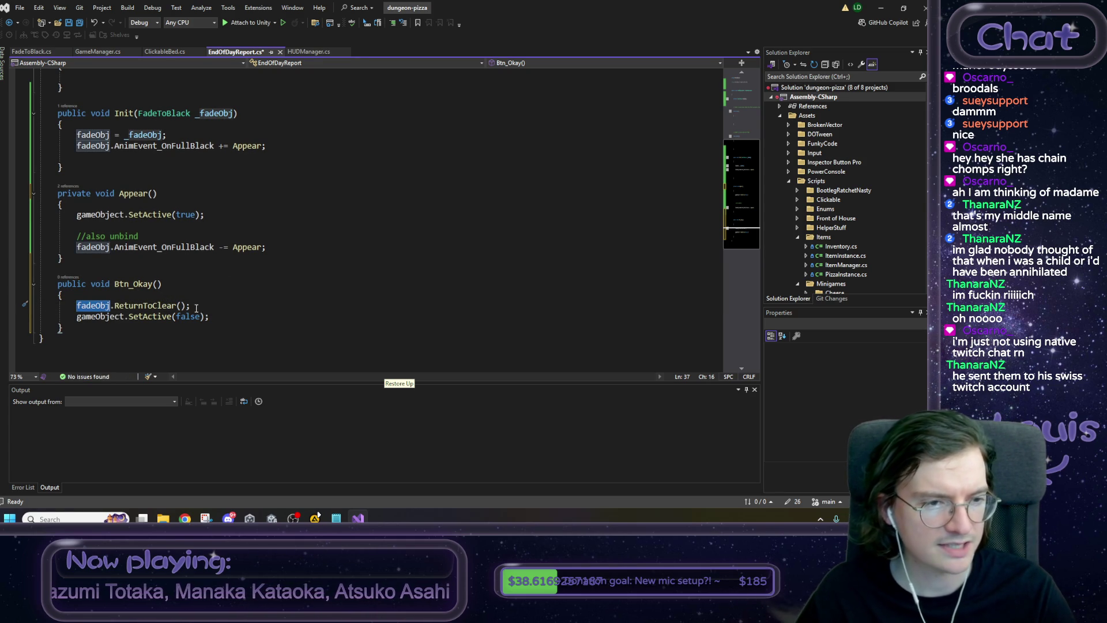
click(94, 146)
click(92, 248)
click(95, 306)
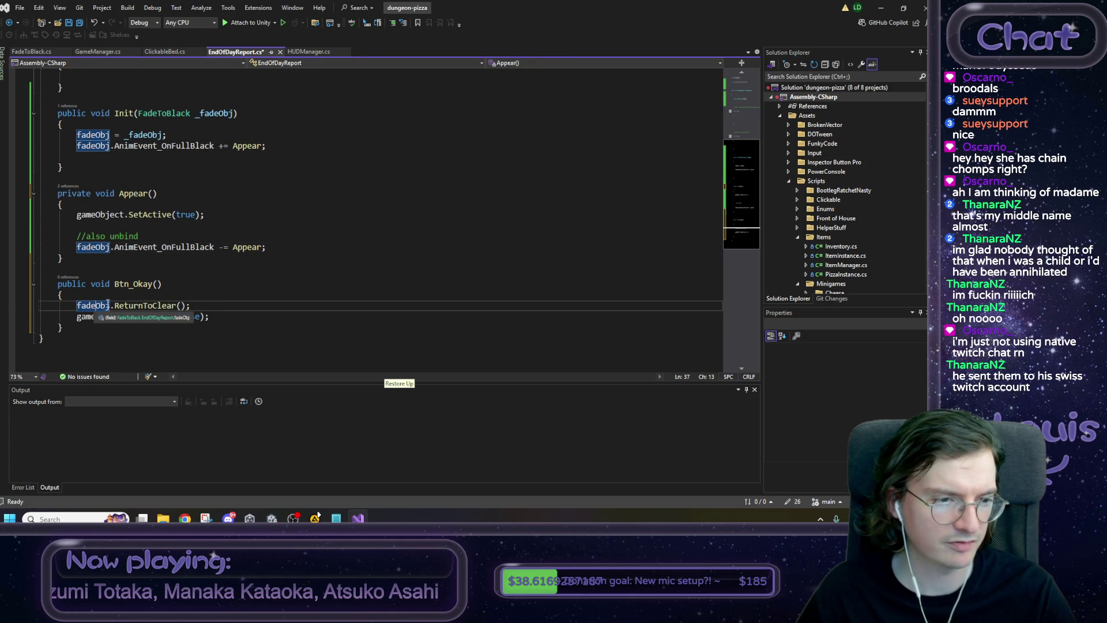
click(230, 305)
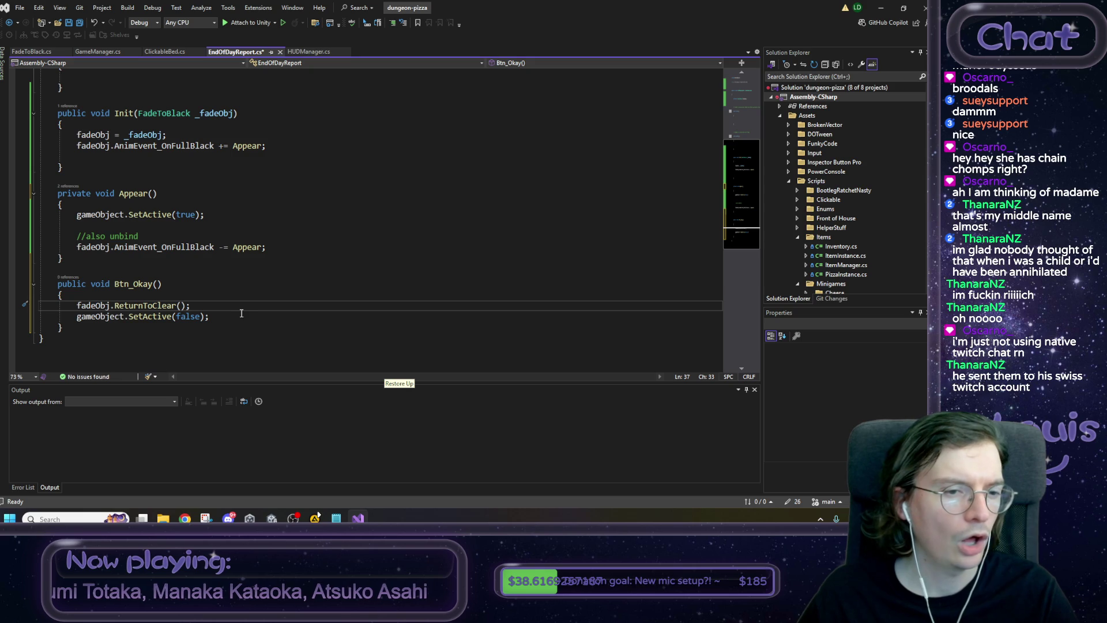
key(ctrl+s)
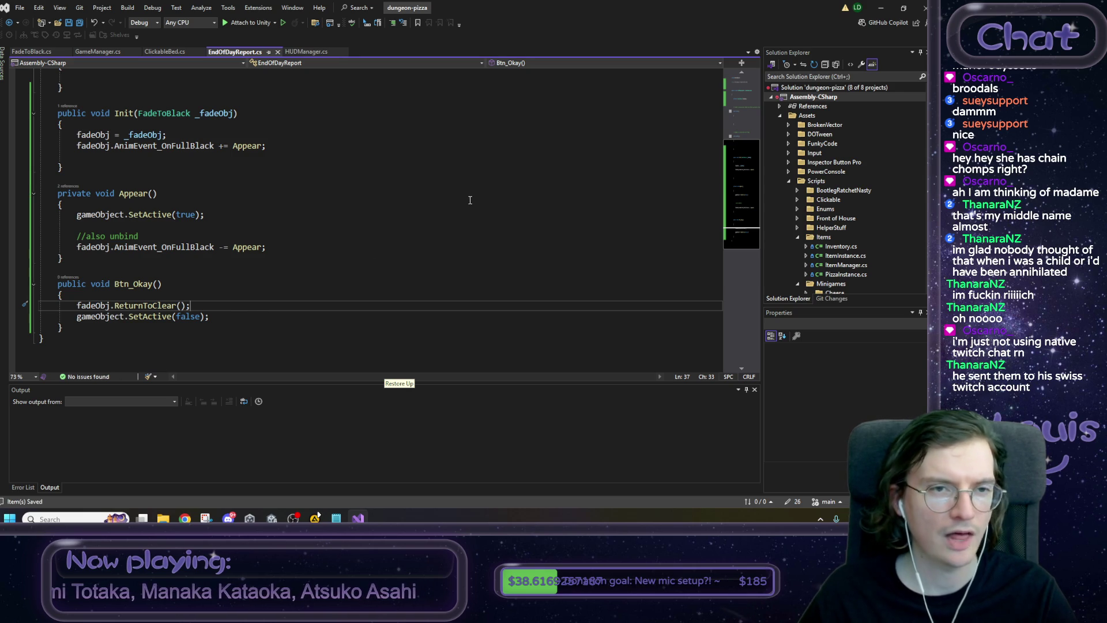
Back in Unity, open the Prefabs/UI/EndOfDayReport prefab for editing.
key(alt+Tab)
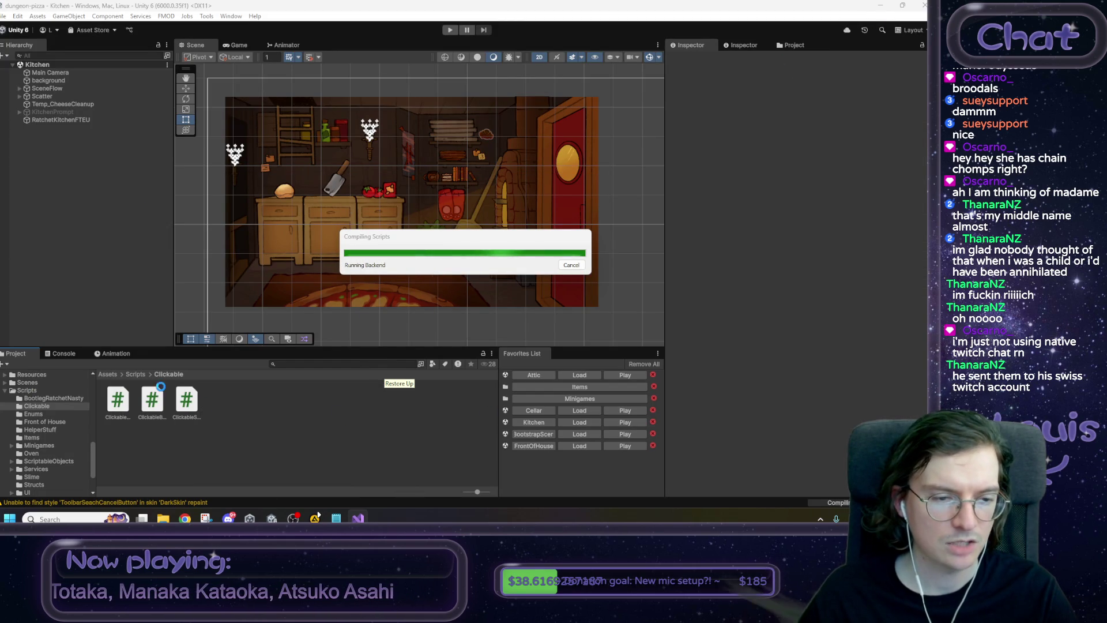
click(108, 376)
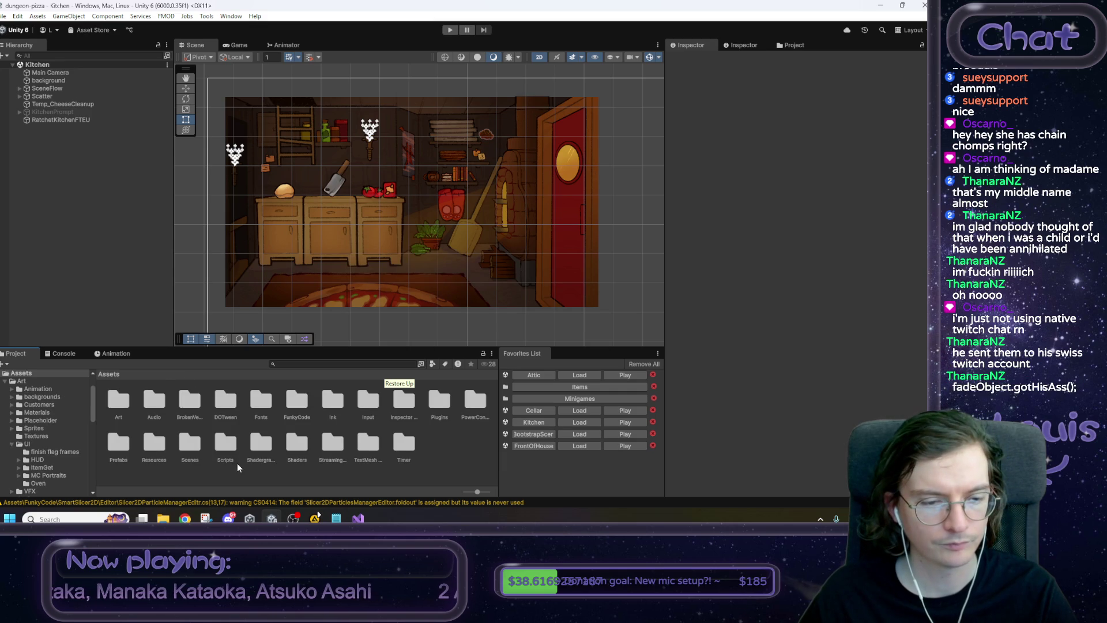
double_click(119, 445)
click(312, 462)
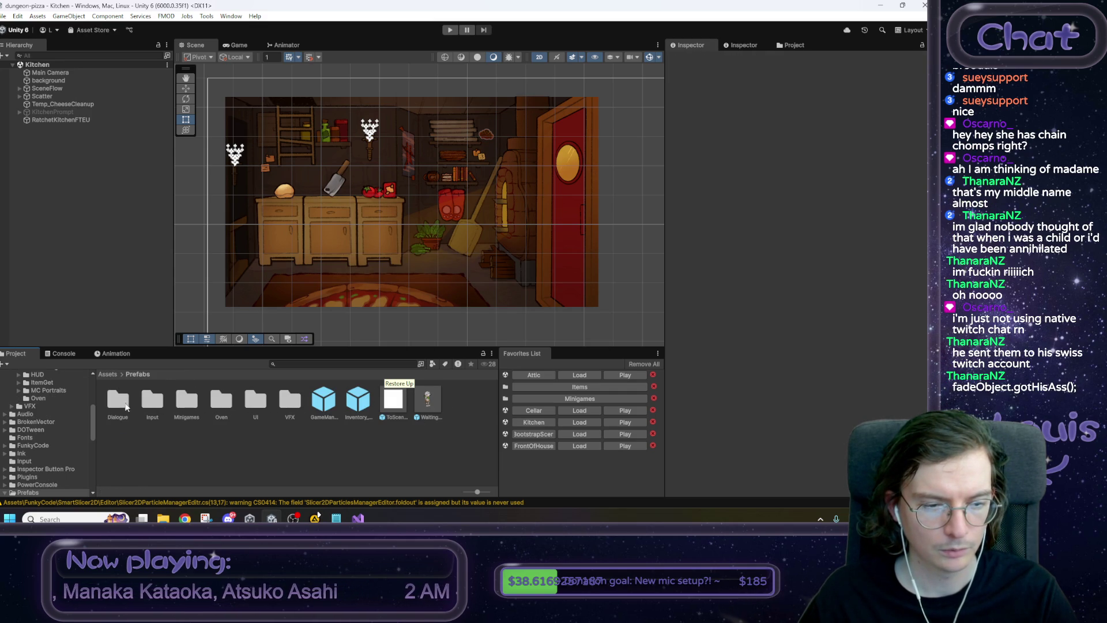
double_click(255, 401)
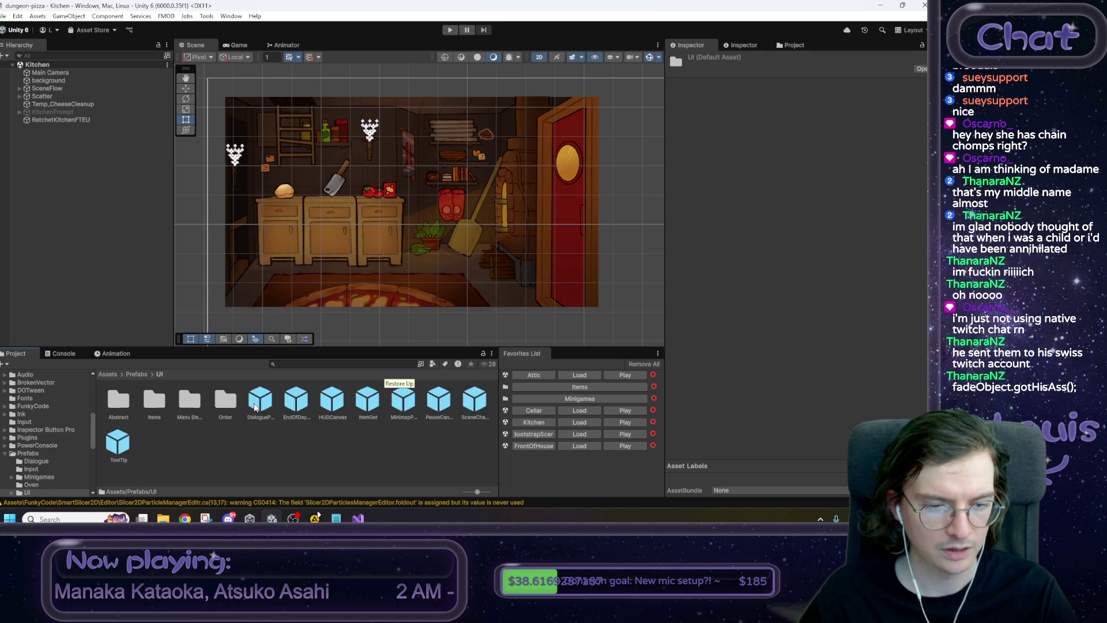
double_click(290, 402)
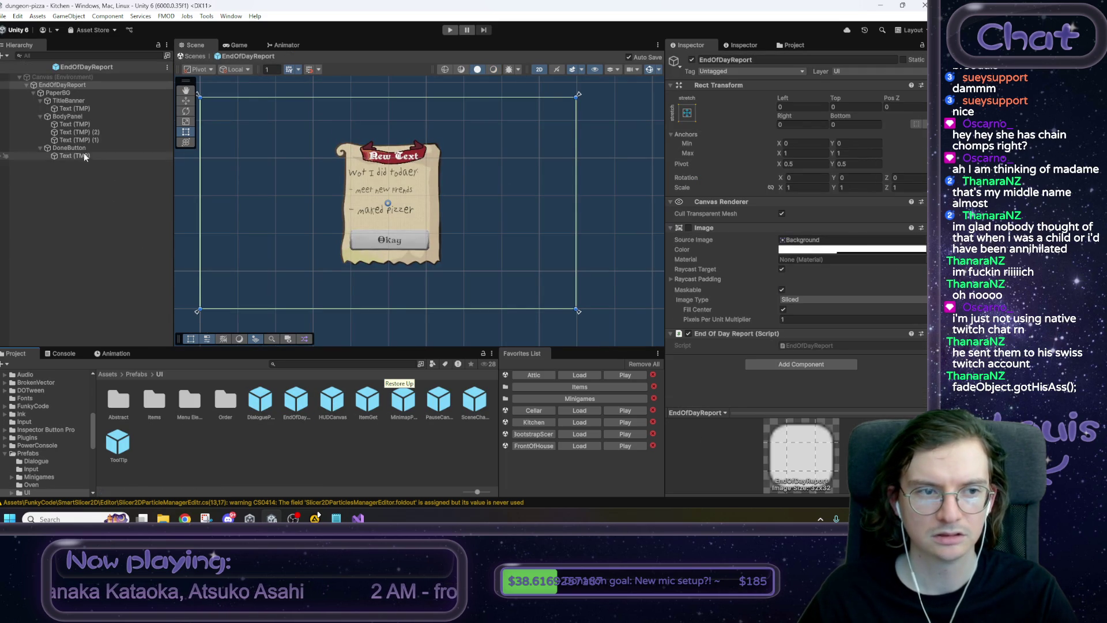
Add an On Click entry to DoneButton that calls EndOfDayReport.Btn_Okay.
click(68, 147)
scroll(815, 259, down, 3)
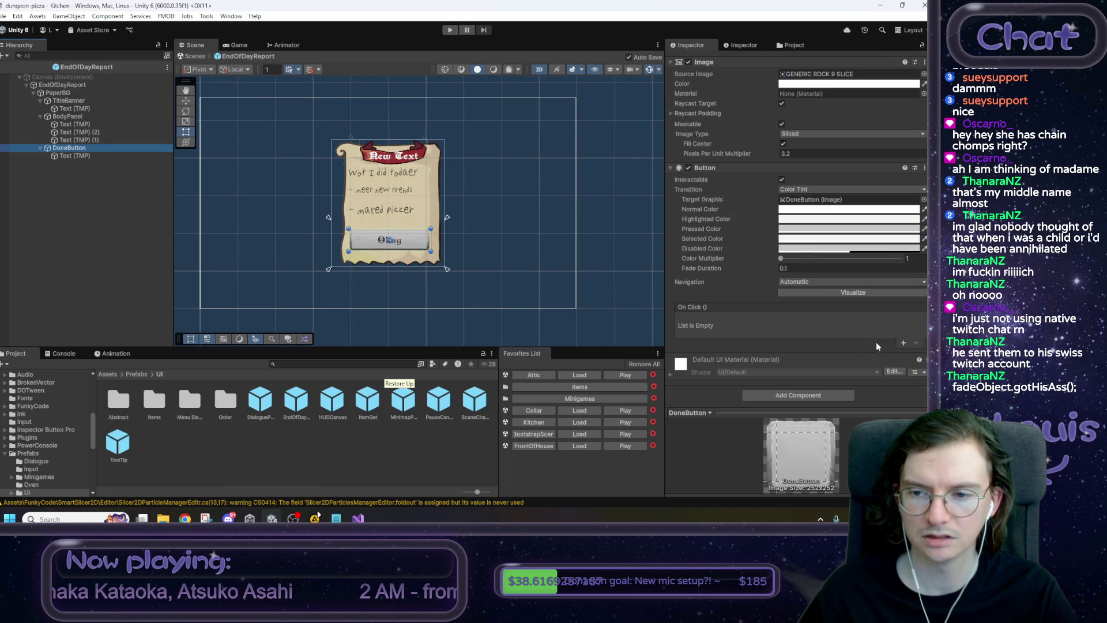
click(904, 342)
drag(48, 88, 715, 330)
click(771, 319)
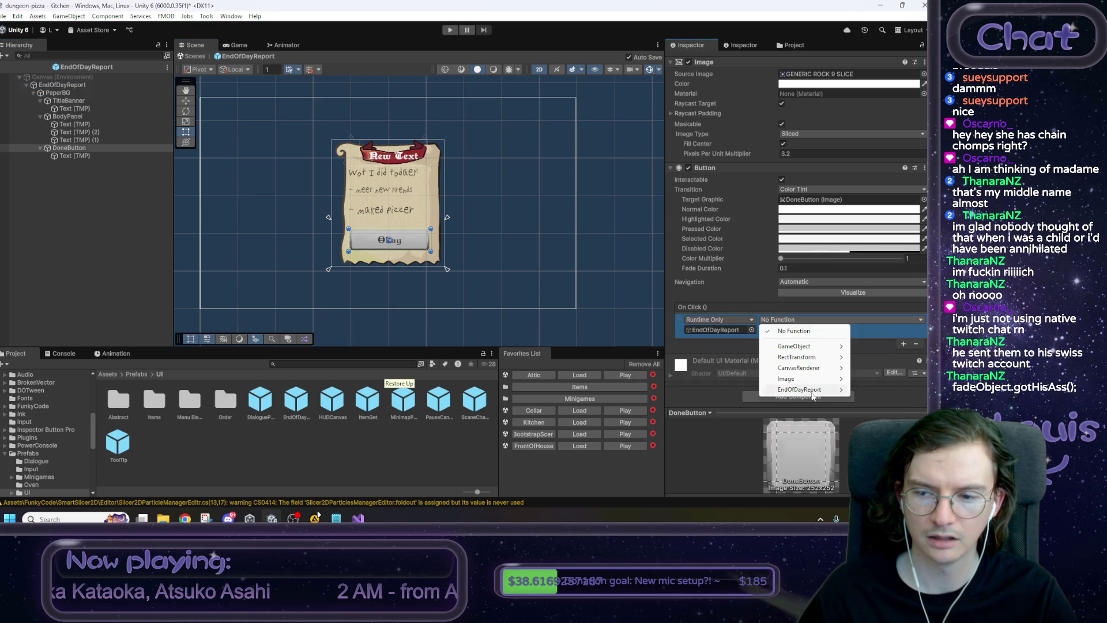
mouse_move(807, 389)
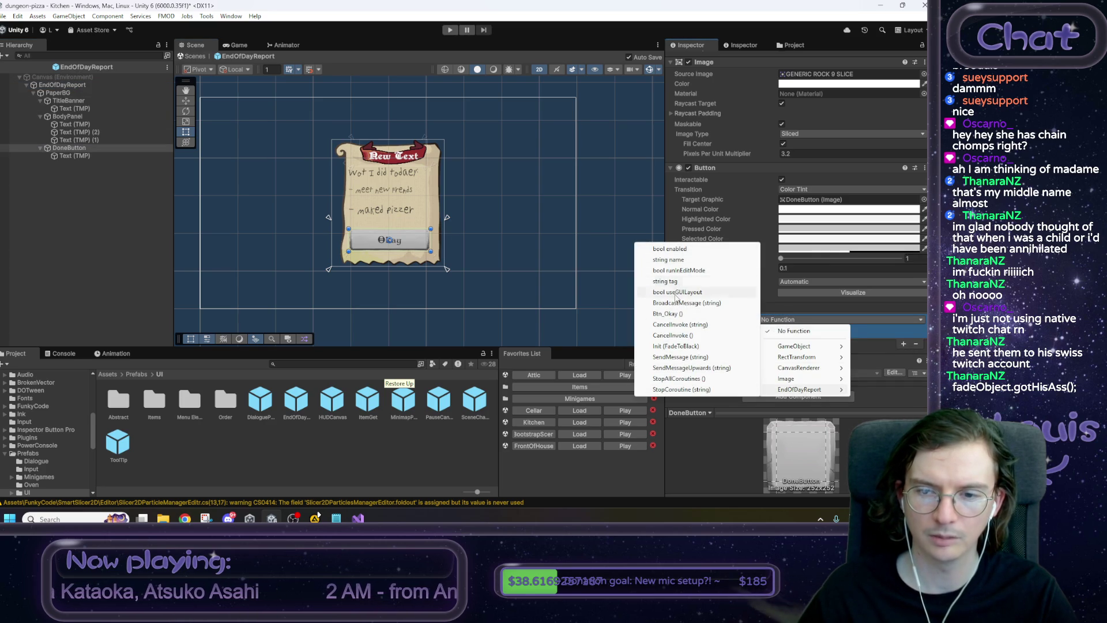
click(669, 313)
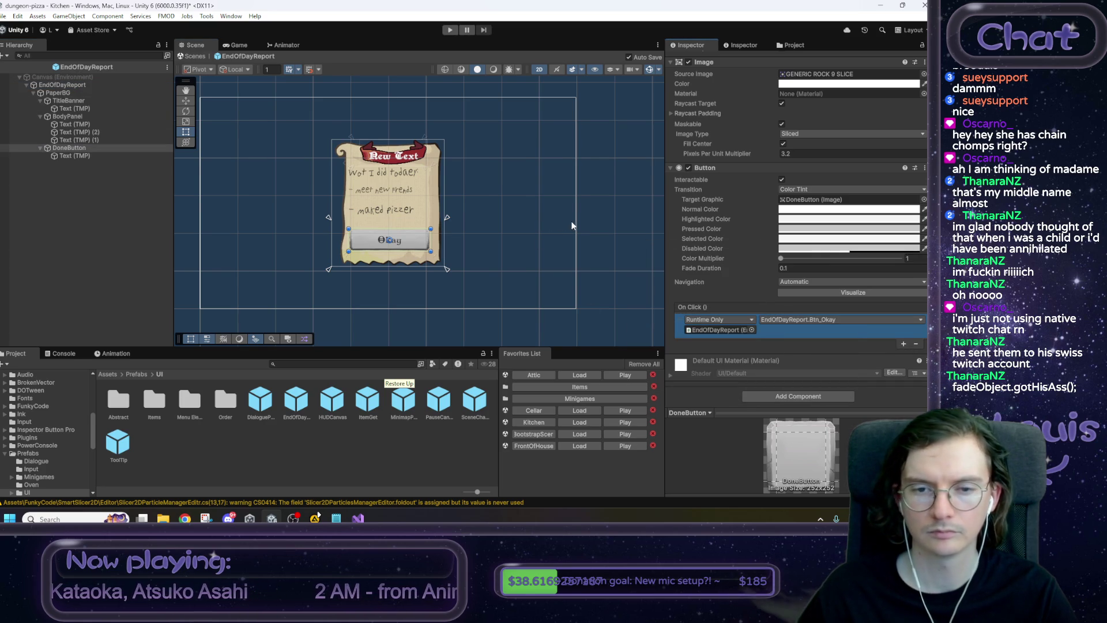
Exit prefab mode to the Kitchen scene and start the game to test the popup.
drag(578, 226, 581, 233)
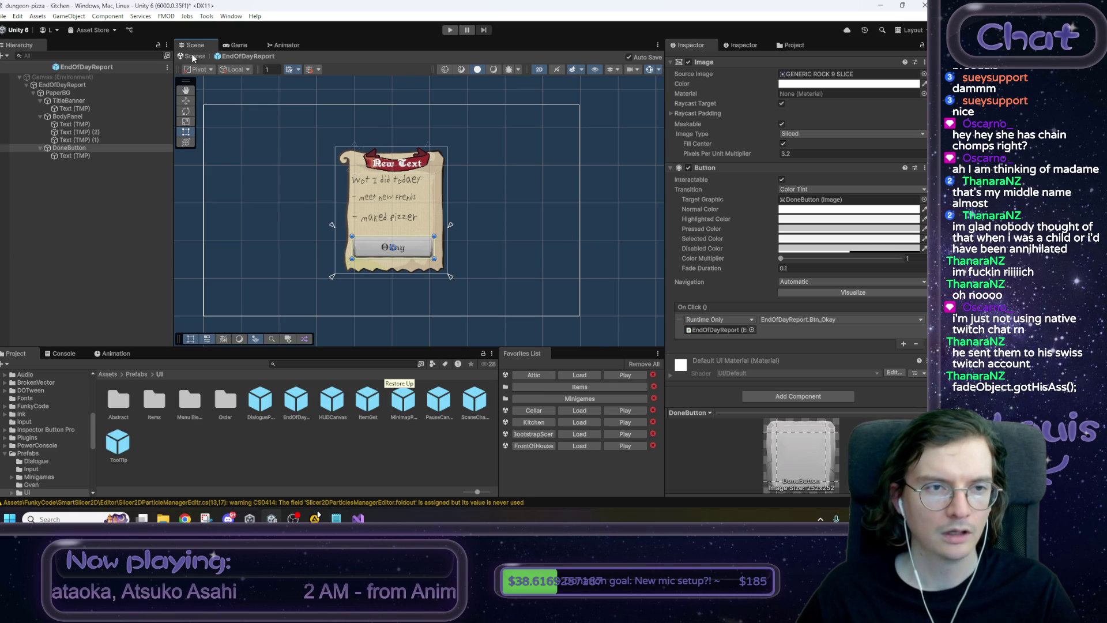
click(193, 56)
click(449, 30)
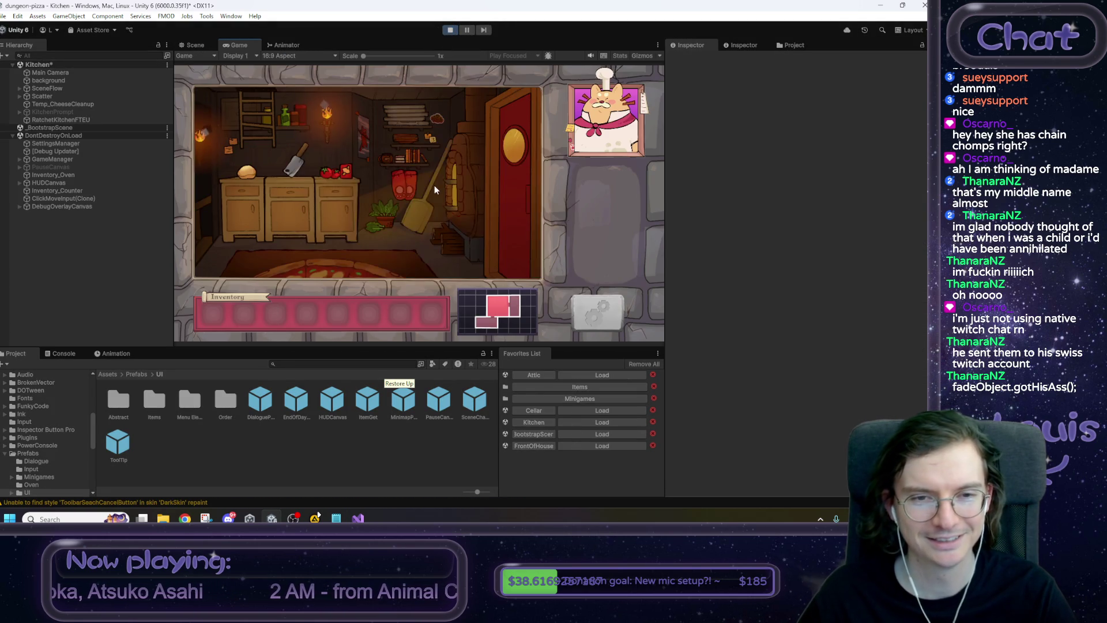
click(271, 124)
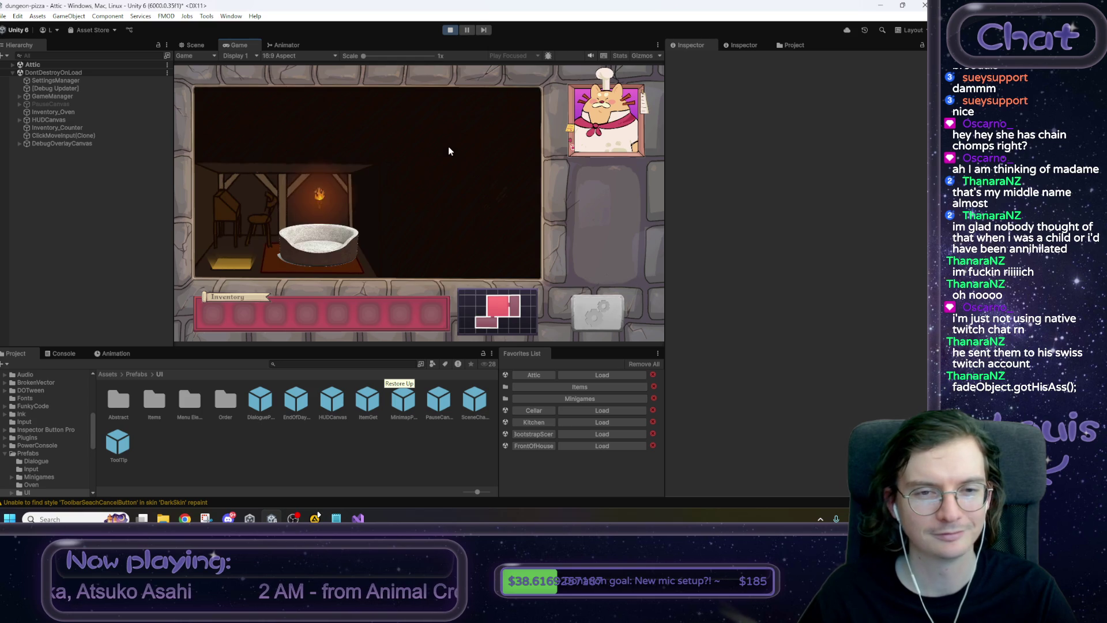
click(341, 248)
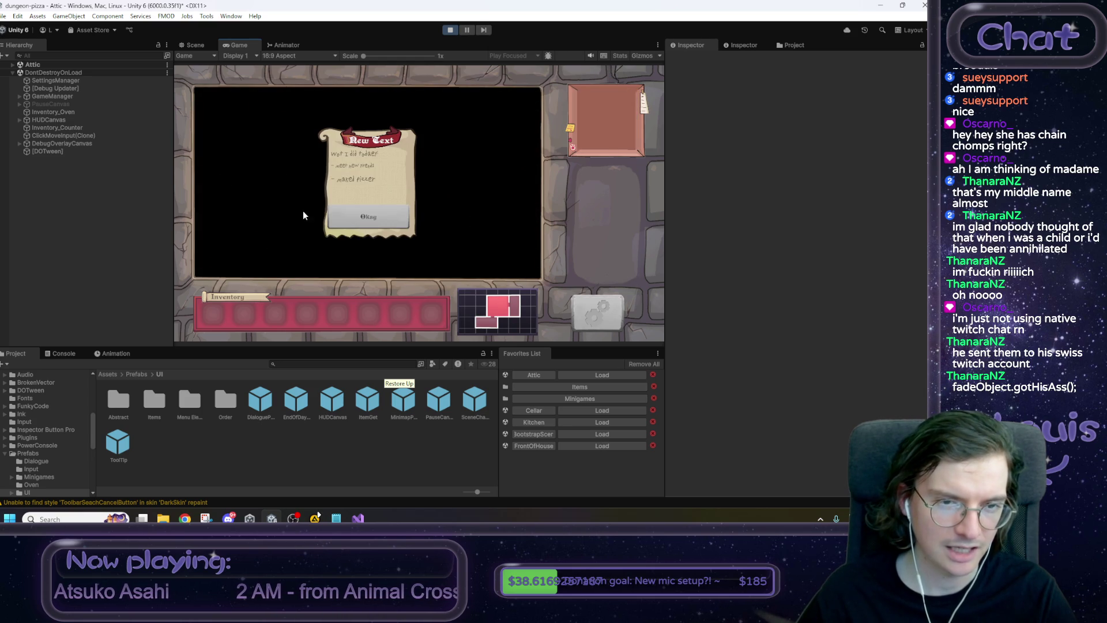
click(369, 218)
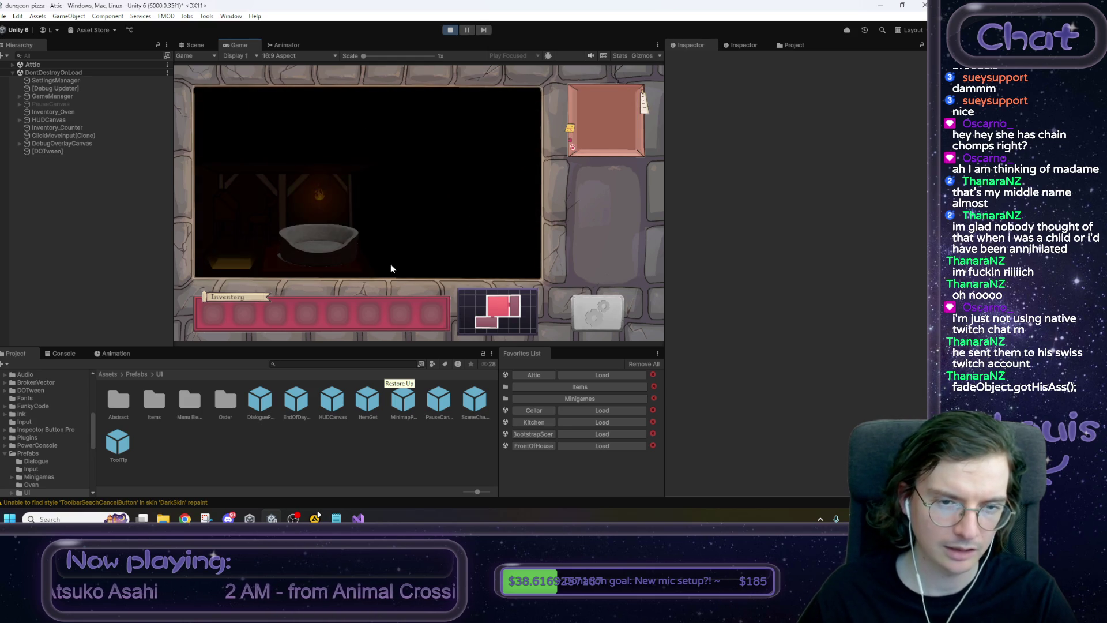
click(237, 269)
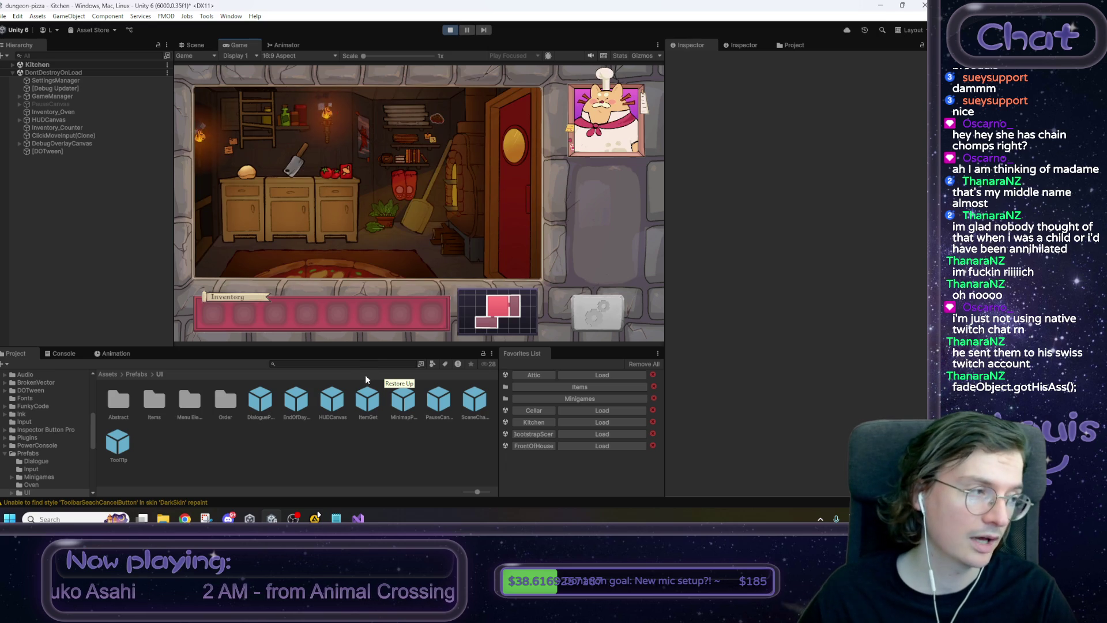
click(451, 31)
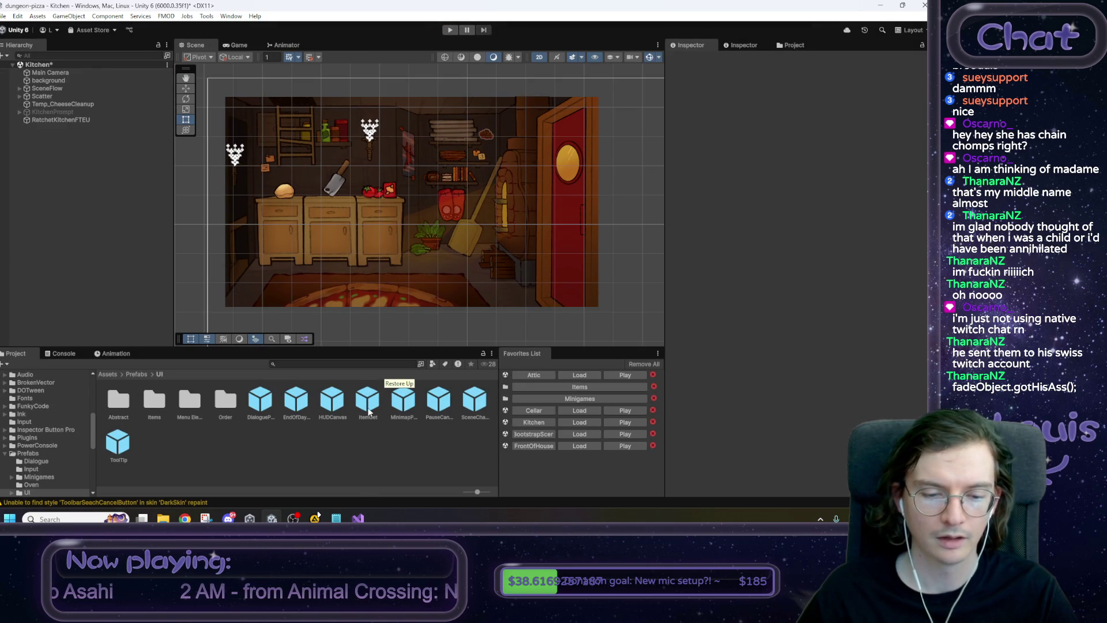
click(337, 518)
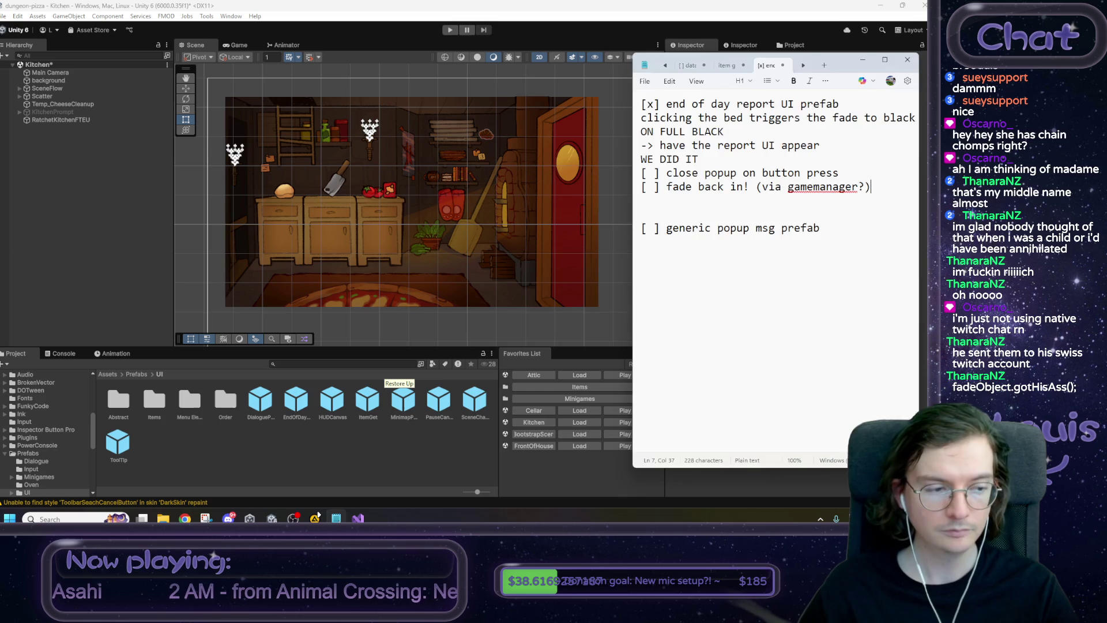
click(317, 496)
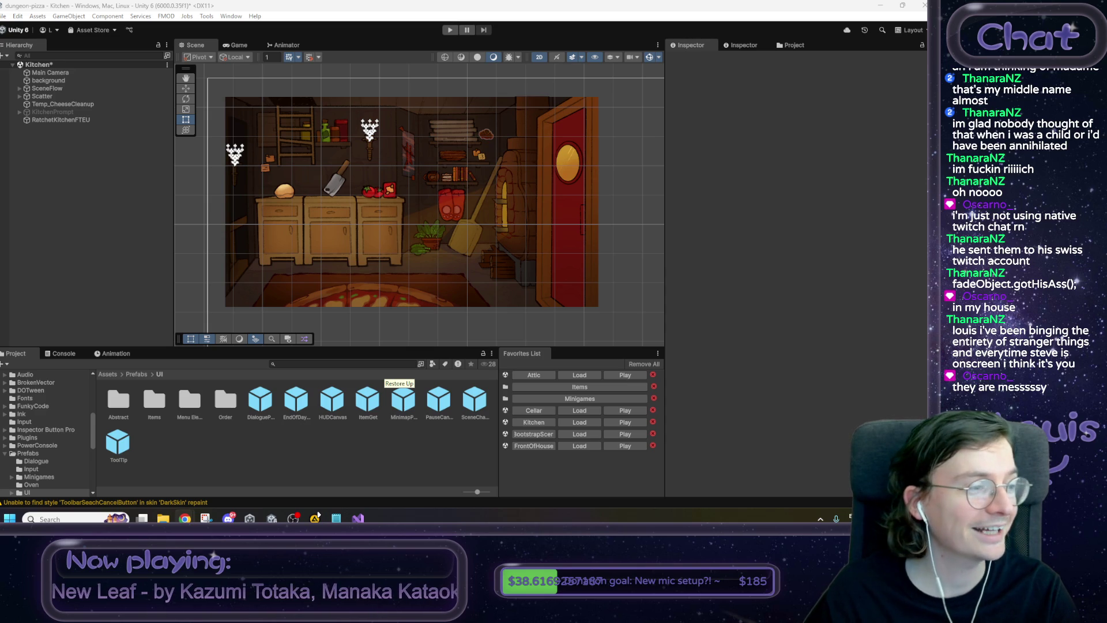
key(alt+Tab)
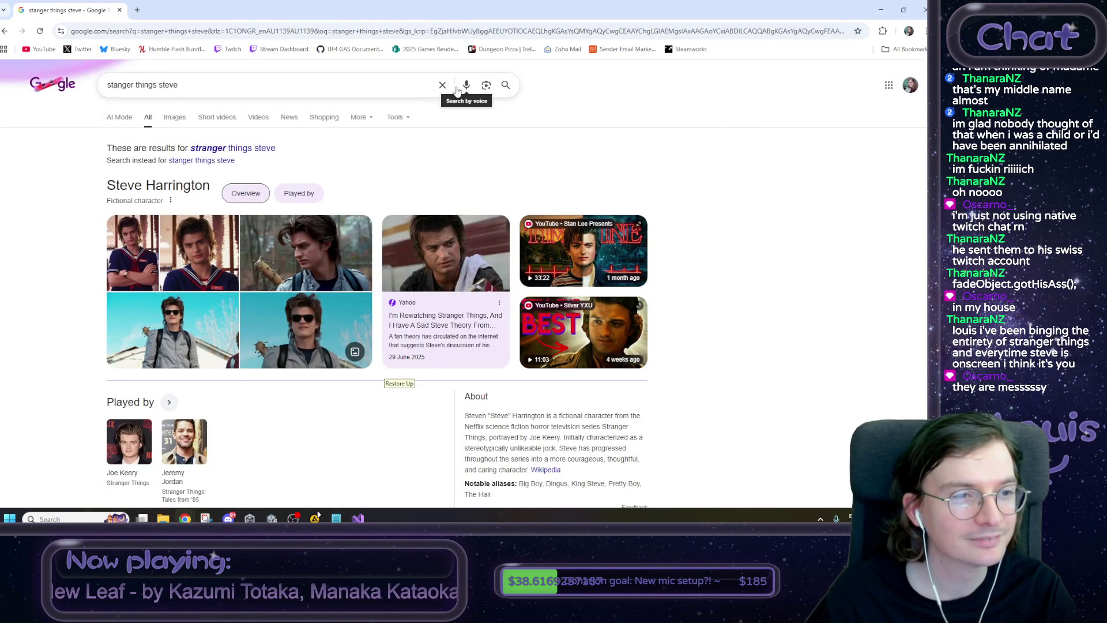
Select the misspelled word 'stanger' in the Google query, dismiss the suggestions, and return to Unity.
double_click(120, 84)
click(41, 235)
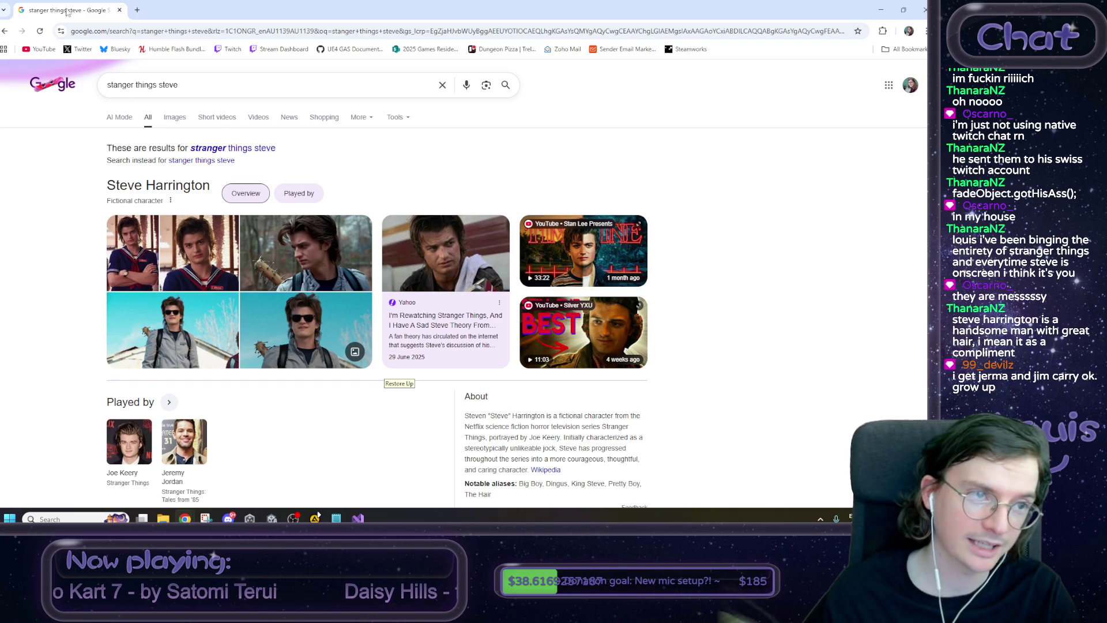
key(alt+Tab)
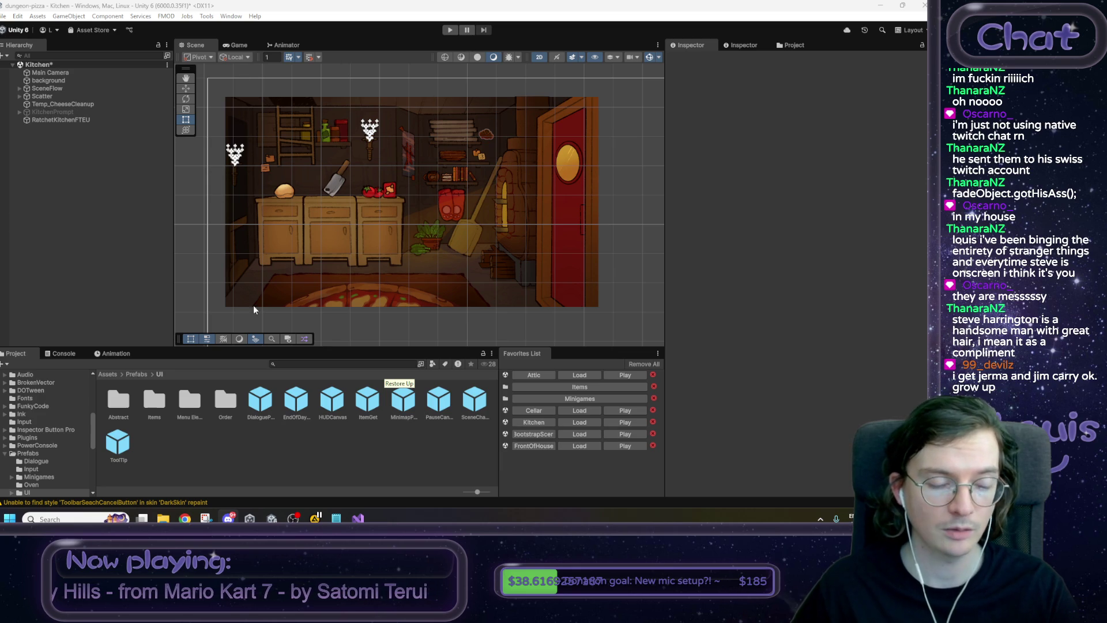
Run the game in play mode, open its gear Settings panel, and adjust the Music Volume slider.
click(449, 30)
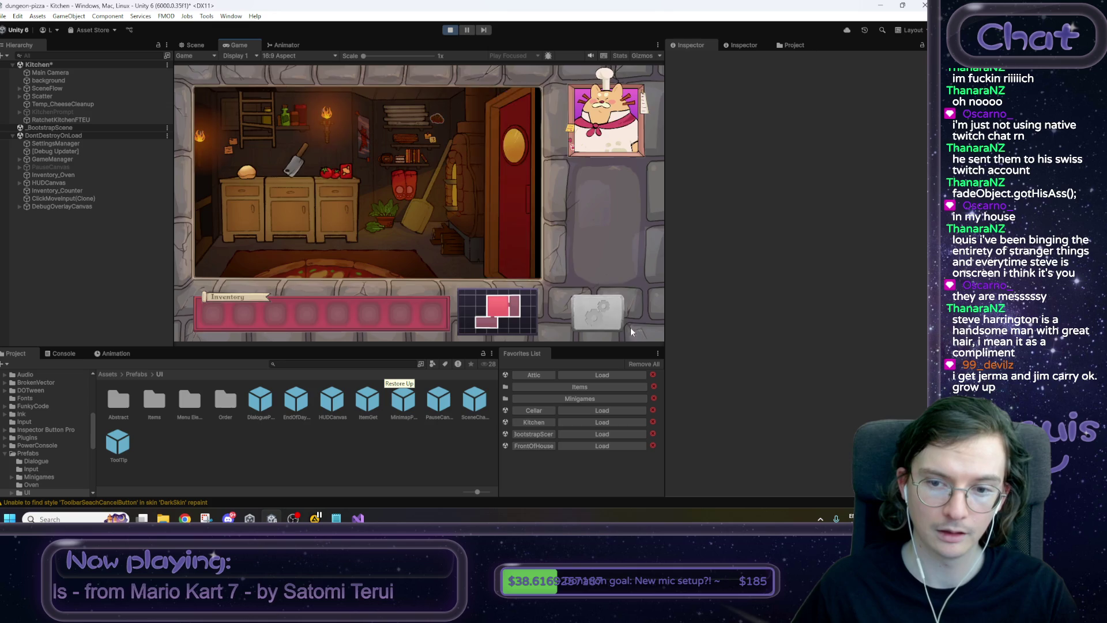
click(600, 311)
drag(437, 167, 493, 168)
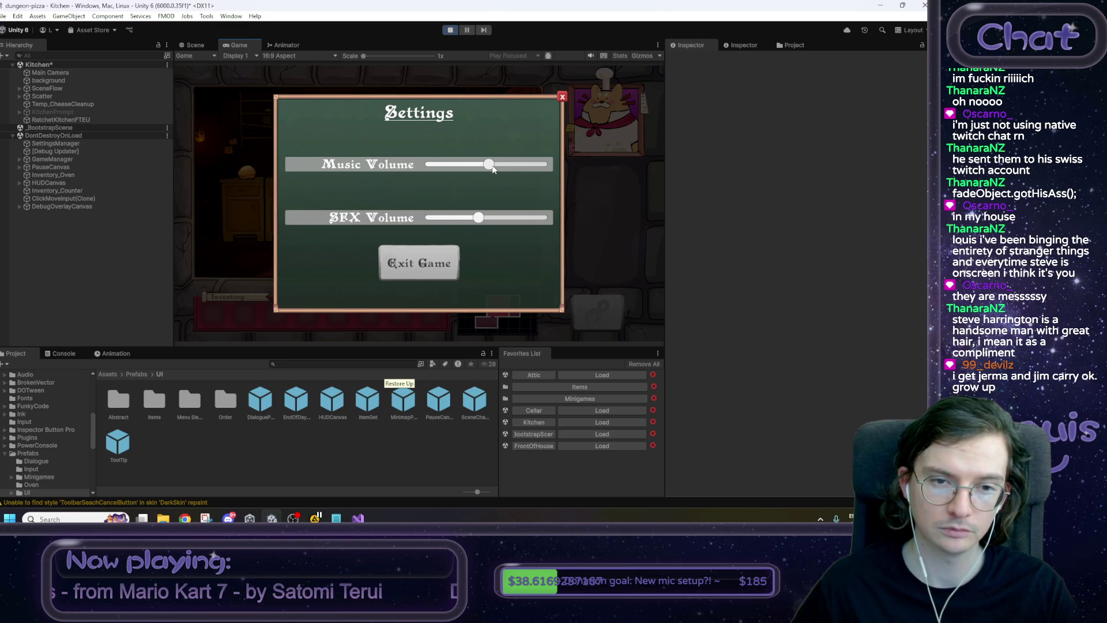